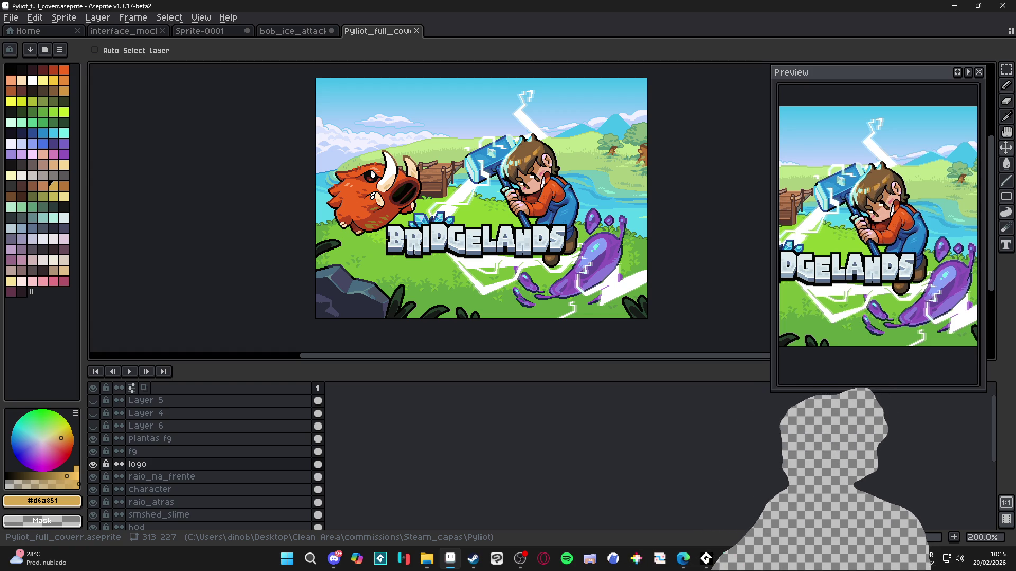
Switch from the Bridgelands cover in Aseprite to Steam's Dininho Adventures store page
left_click(473, 559)
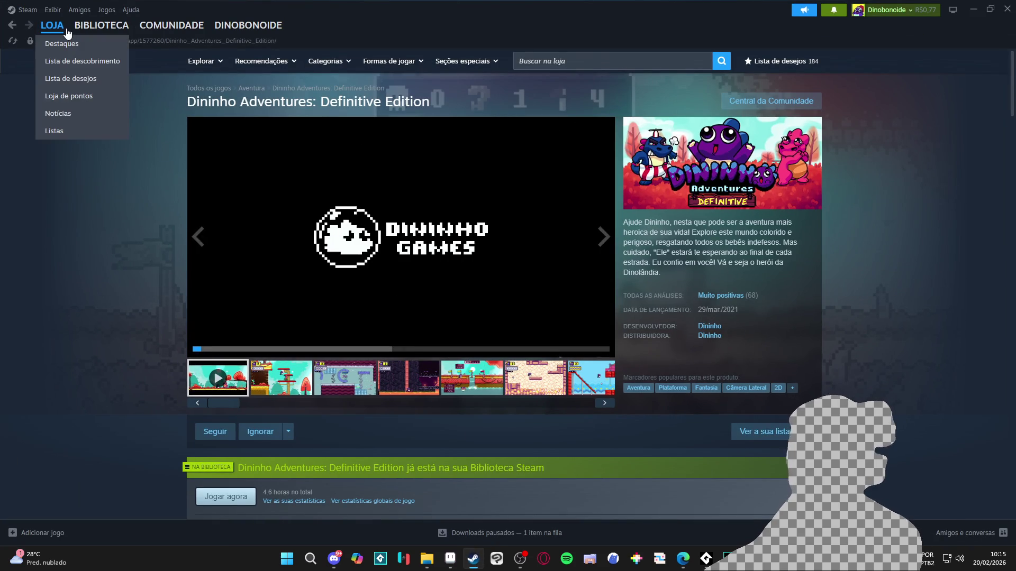
Go to the Steam store's Destaques front page from the LOJA menu
scroll(158, 244, "down", 4)
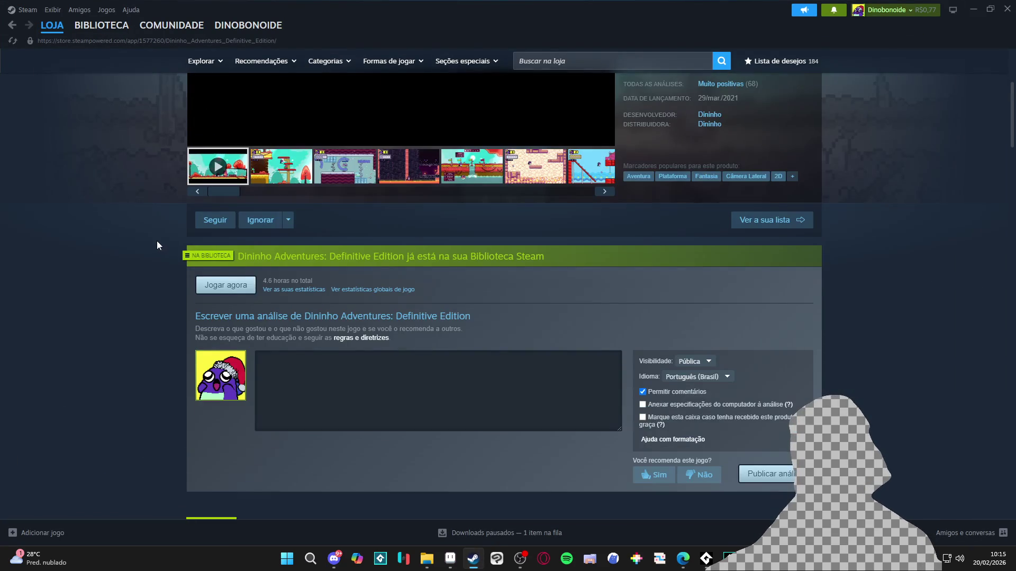
scroll(157, 241, "up", 4)
left_click(68, 42)
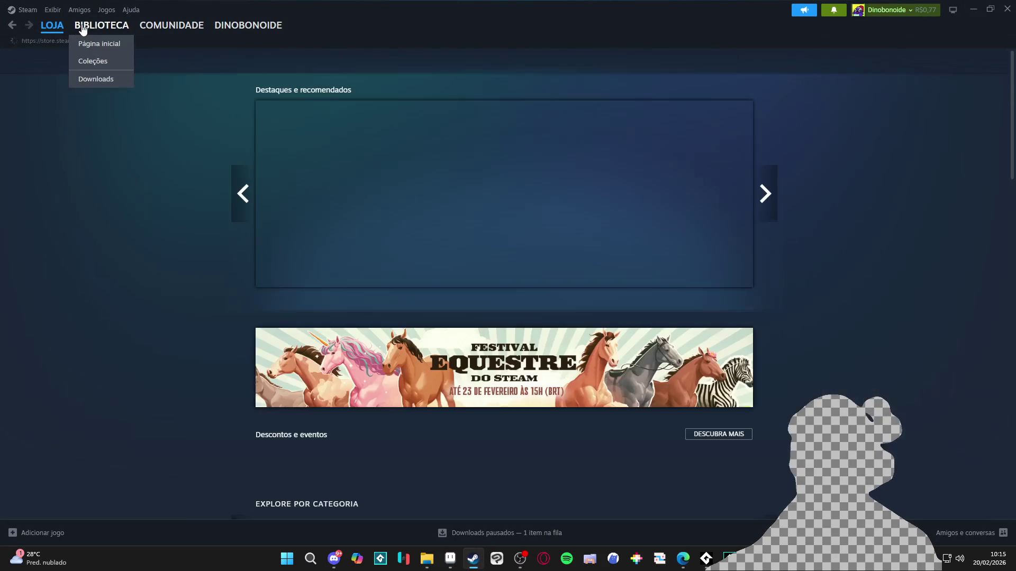
Browse the store front page's featured games and recommendations
scroll(149, 161, "down", 3)
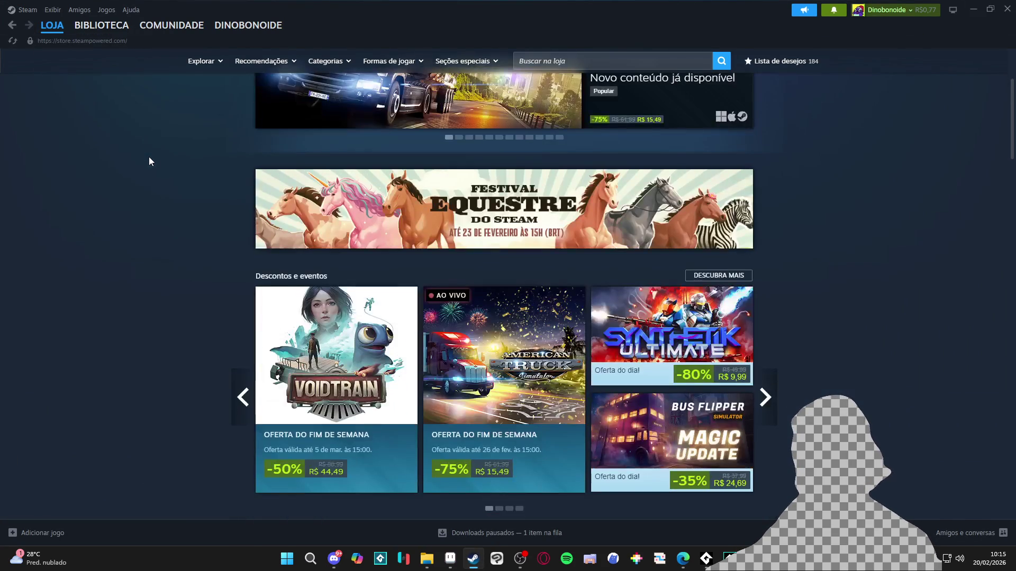
mouse_move(720, 306)
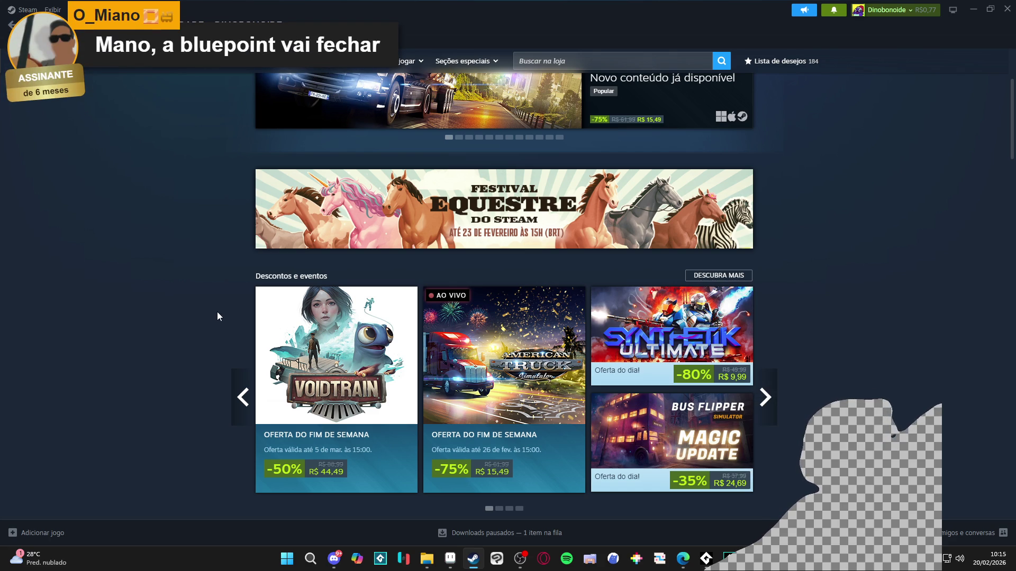
scroll(217, 313, "down", 4)
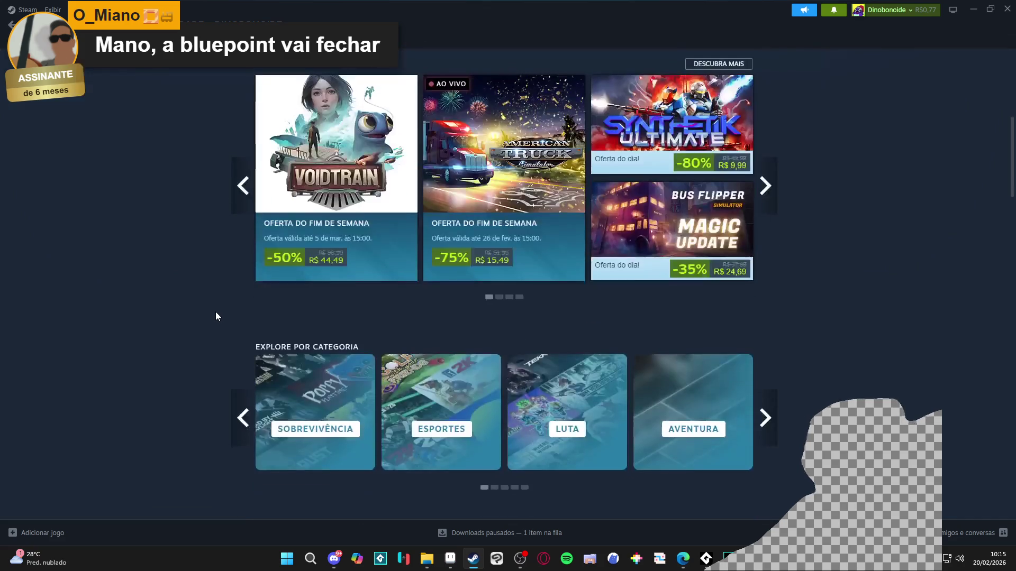
scroll(213, 314, "up", 2)
mouse_move(345, 285)
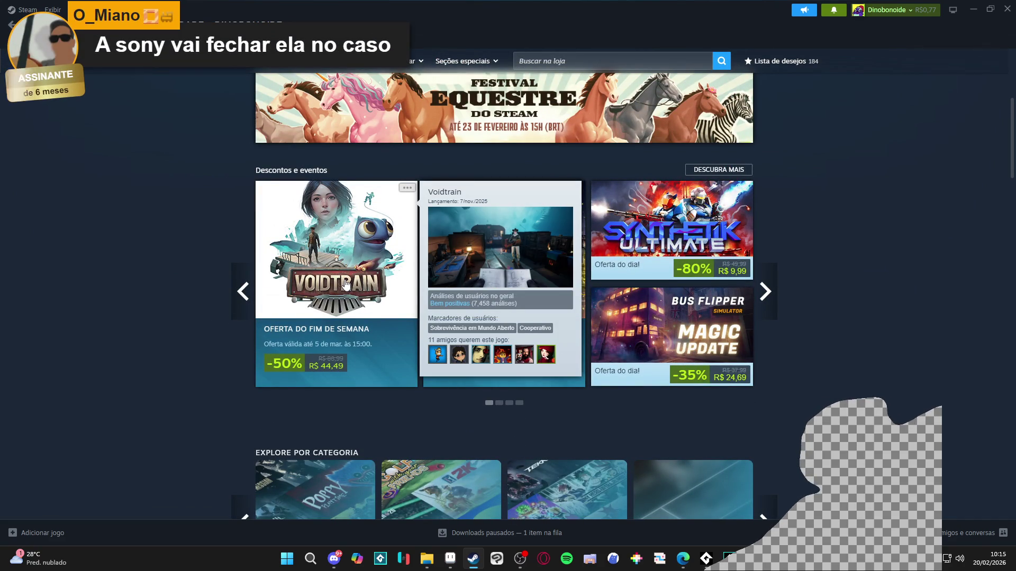
scroll(117, 276, "up", 1)
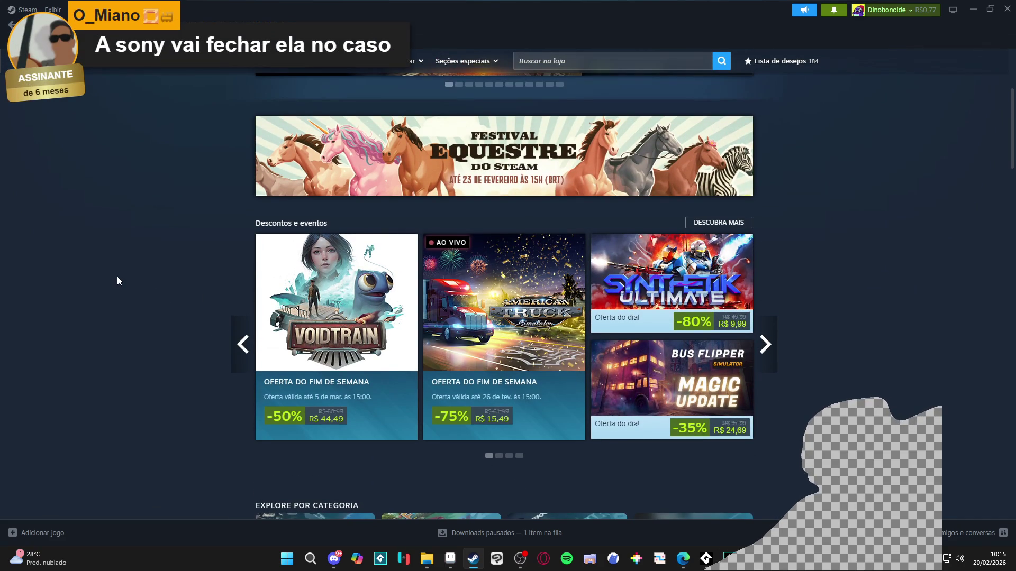
scroll(115, 289, "down", 8)
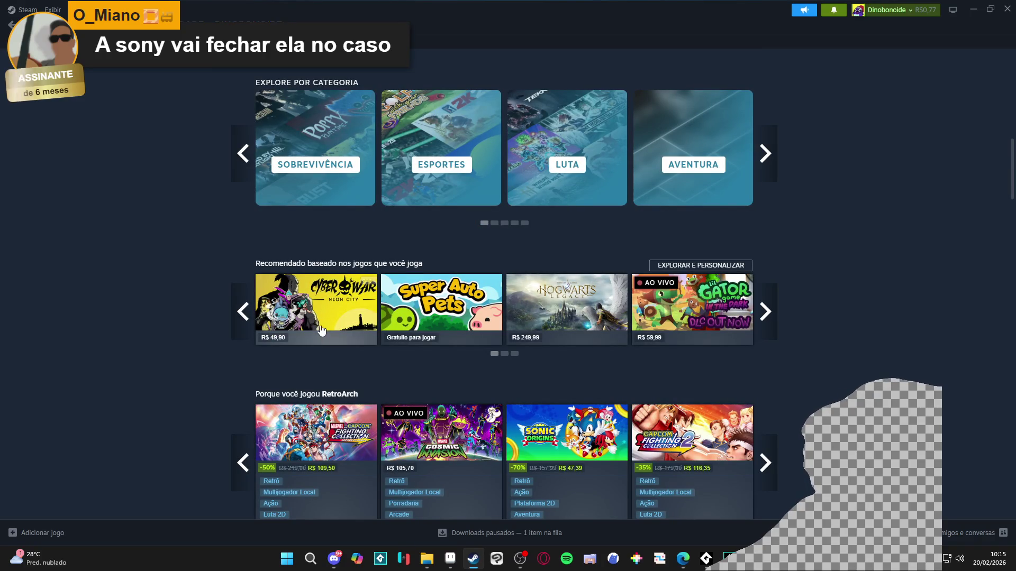
mouse_move(317, 316)
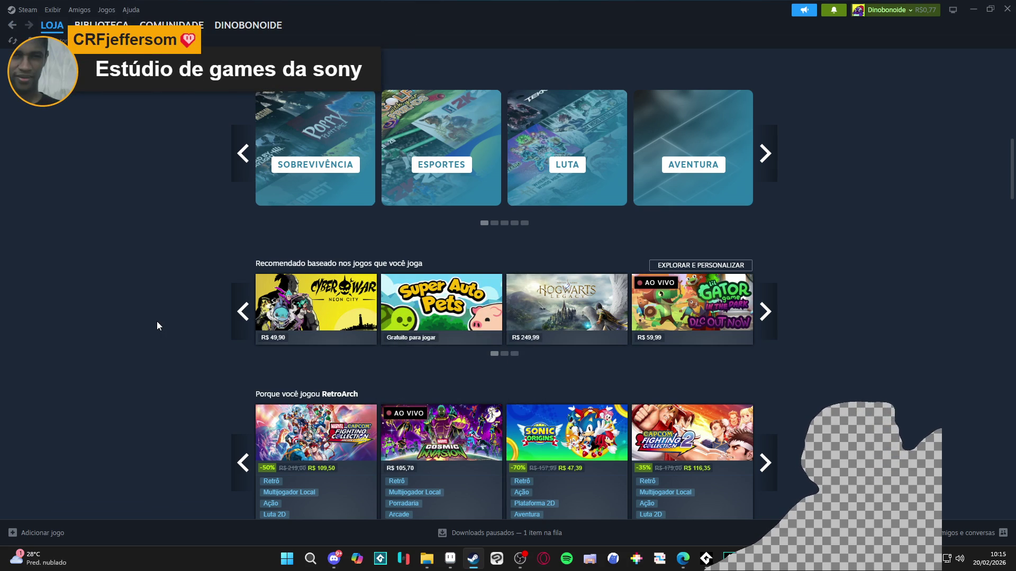
scroll(157, 322, "down", 2)
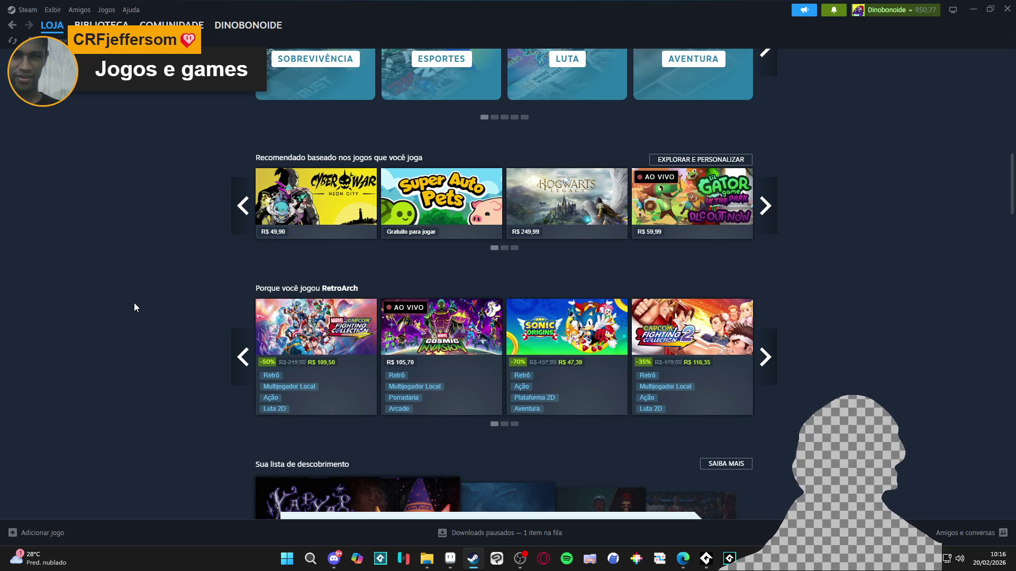
scroll(135, 303, "down", 2)
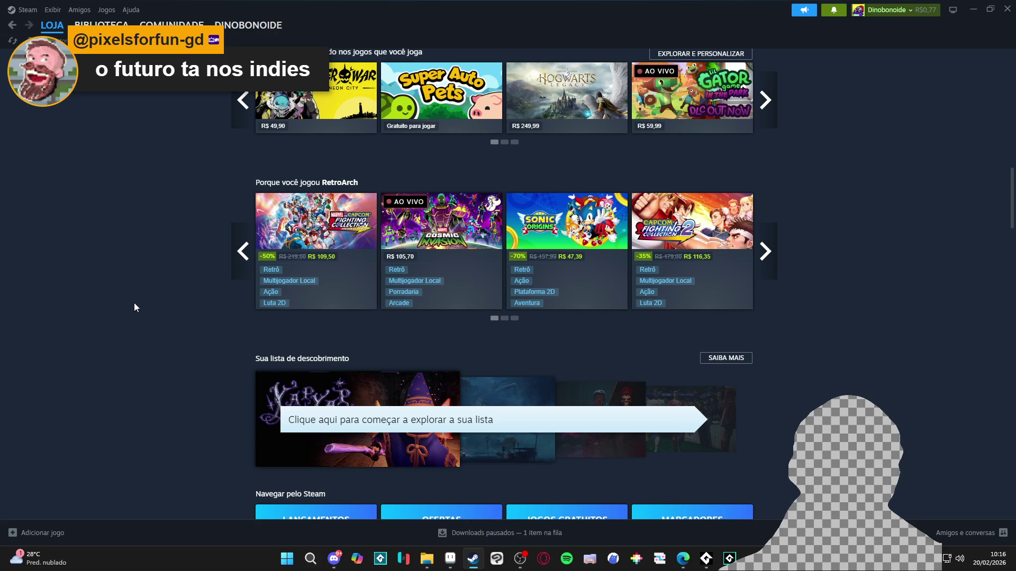
scroll(134, 304, "down", 5)
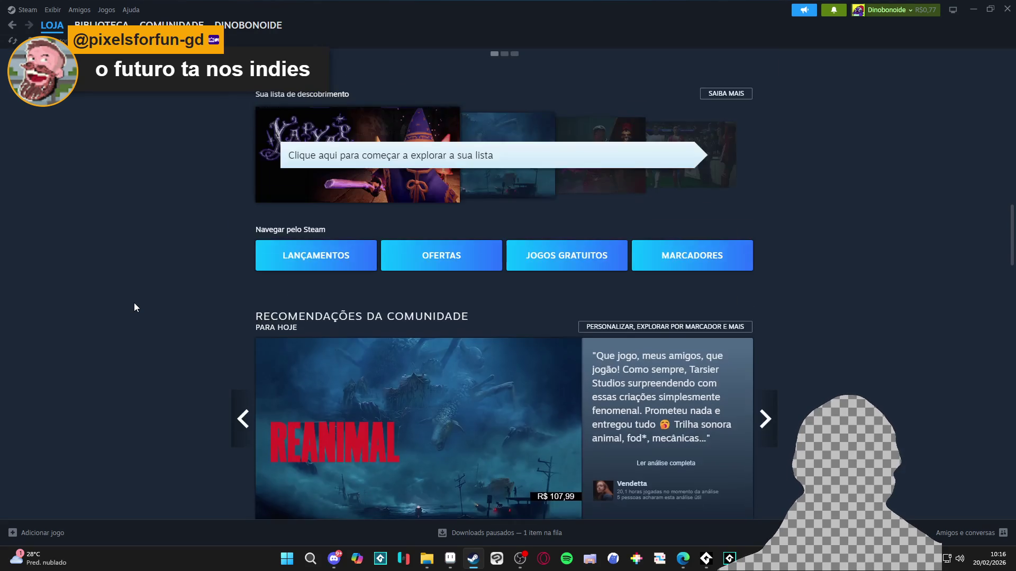
scroll(134, 303, "down", 5)
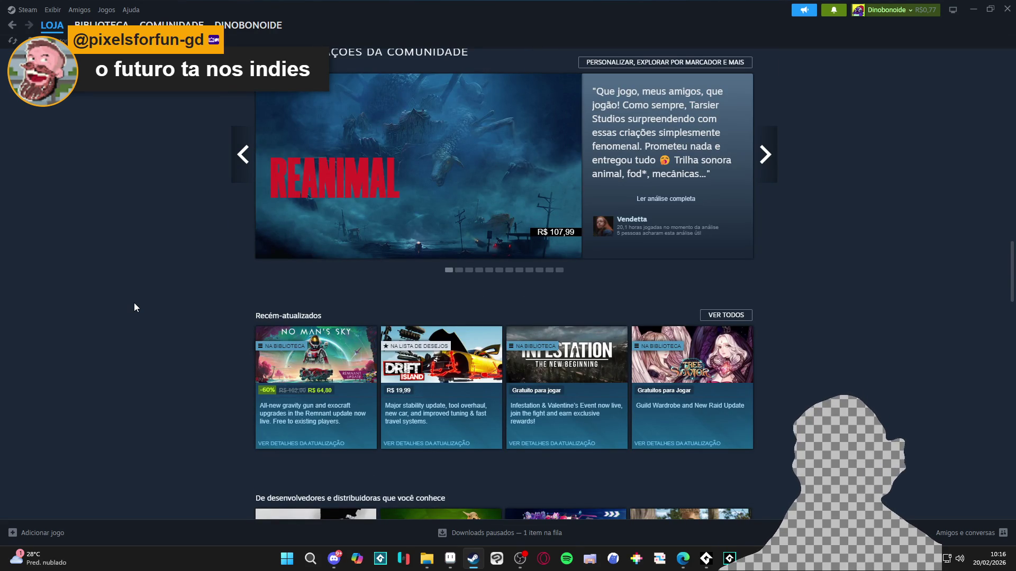
scroll(135, 307, "down", 3)
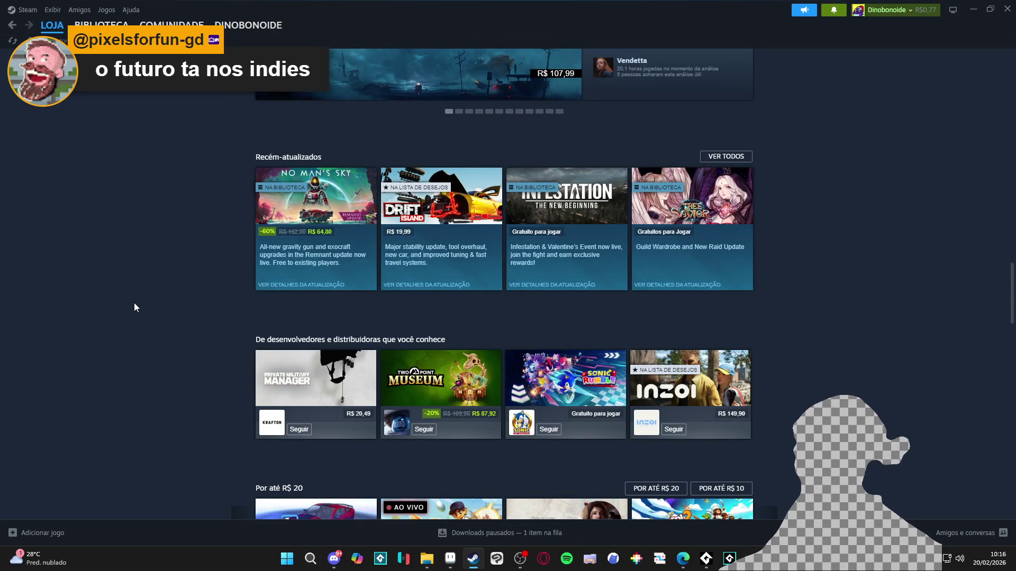
scroll(135, 308, "down", 3)
scroll(135, 309, "down", 1)
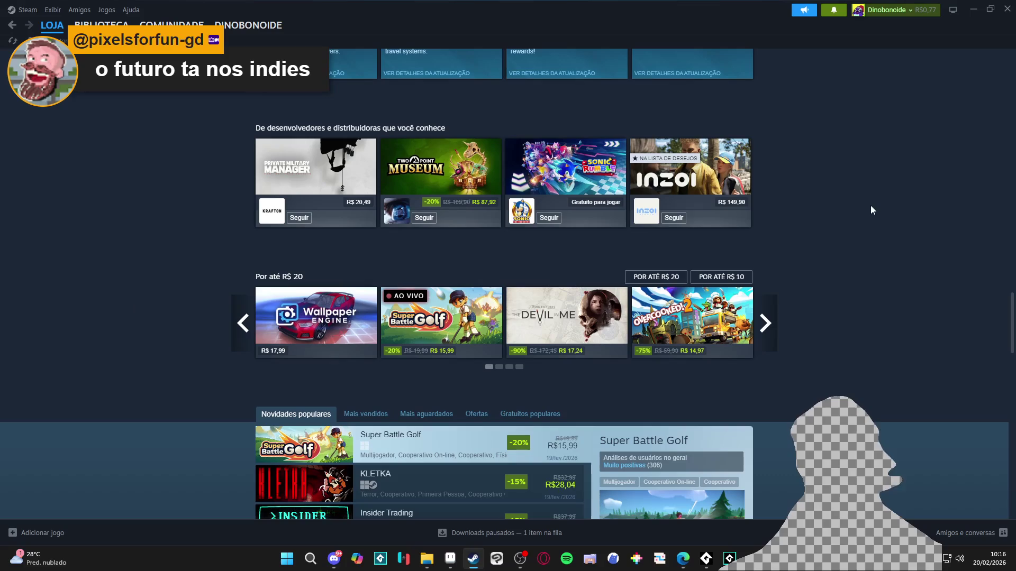
mouse_move(670, 176)
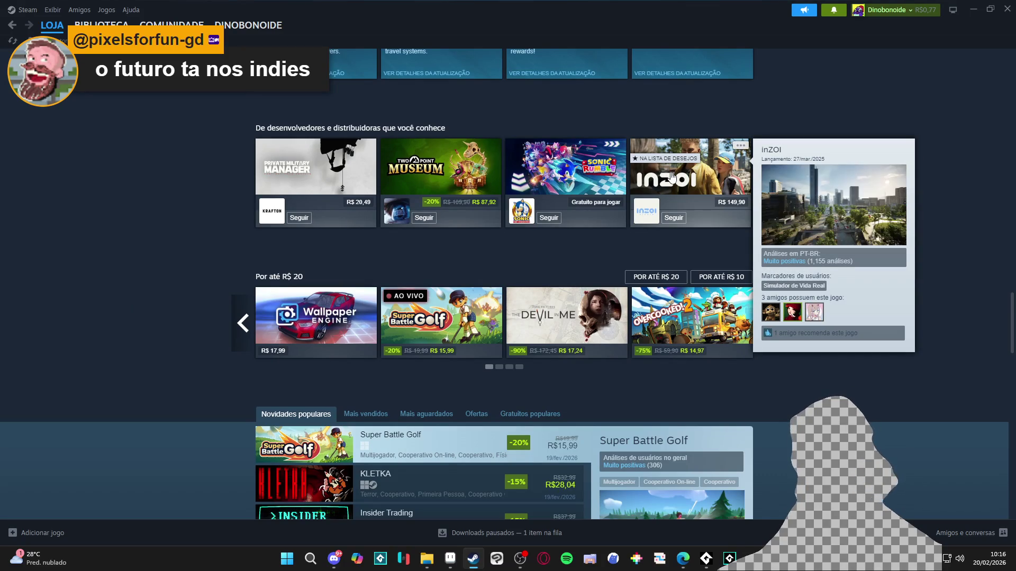
scroll(669, 181, "down", 1)
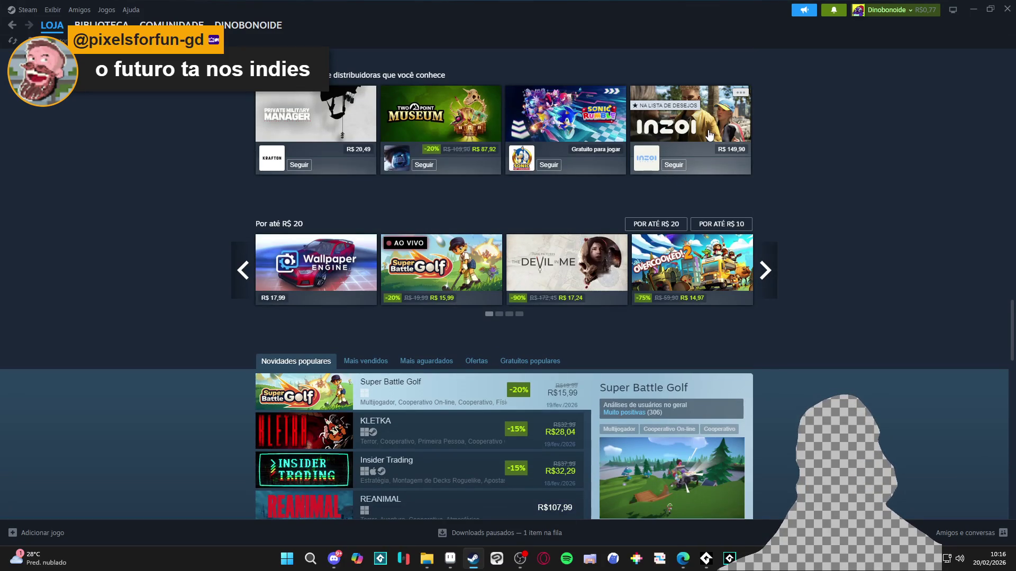
scroll(719, 132, "up", 1)
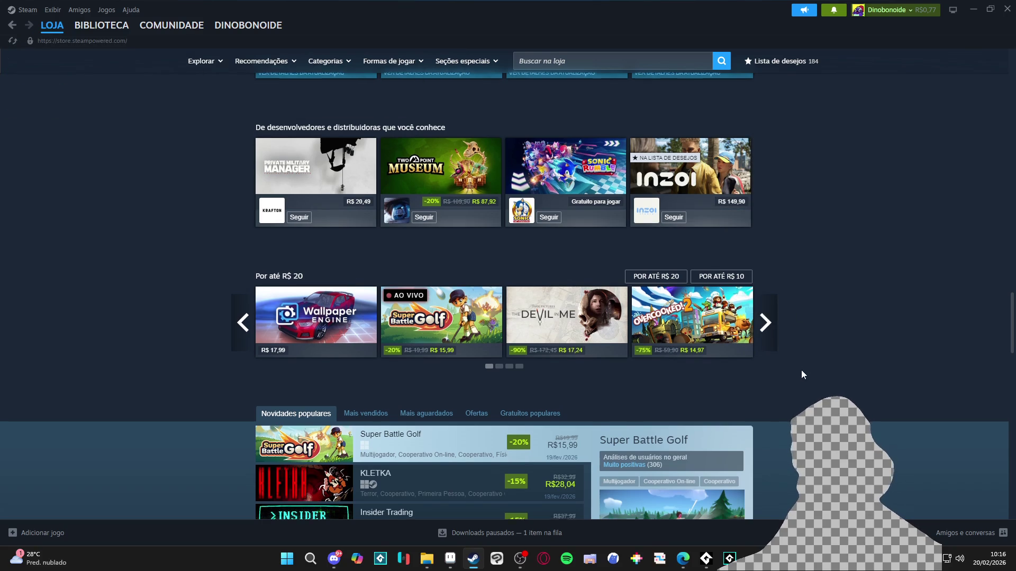
scroll(801, 369, "down", 3)
scroll(801, 367, "up", 4)
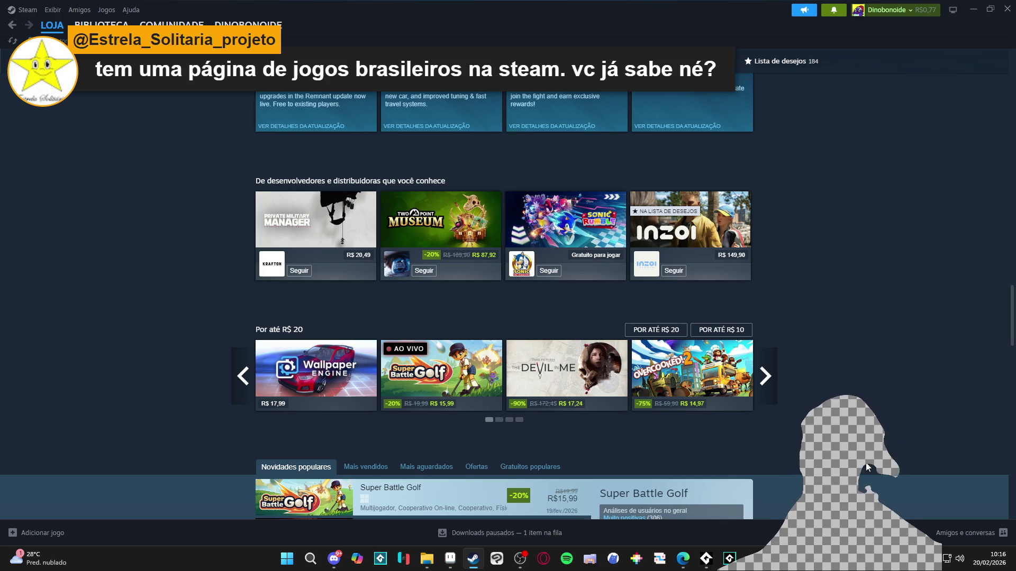
scroll(508, 286, "down", 10)
scroll(919, 426, "down", 8)
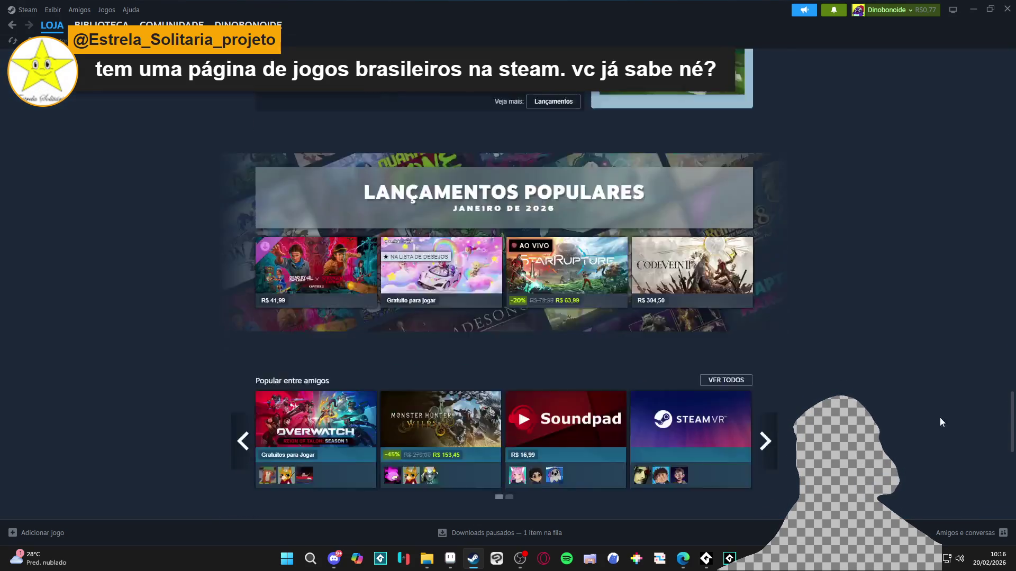
scroll(1002, 150, "down", 10)
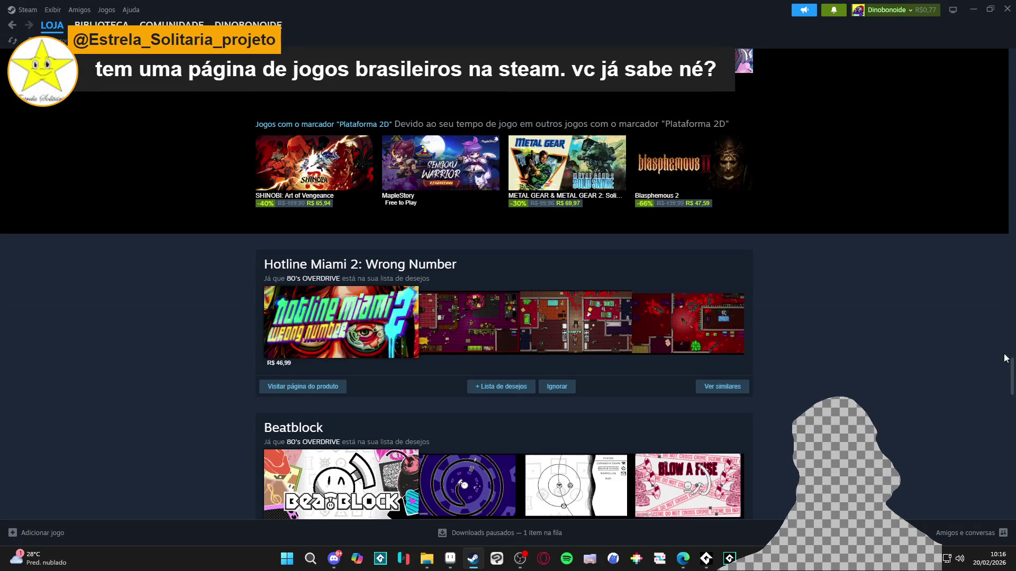
key("Home")
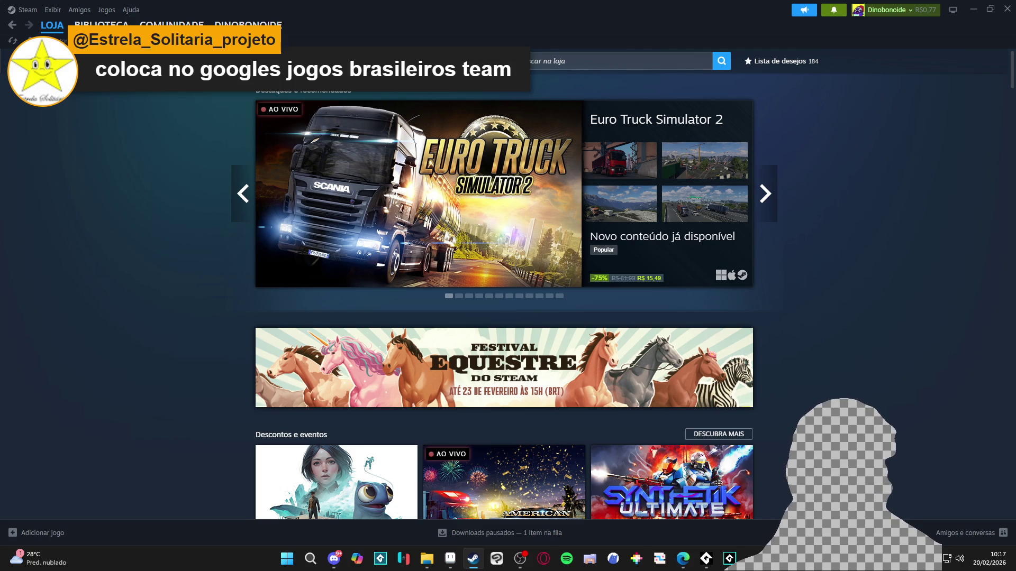
key("alt+Tab")
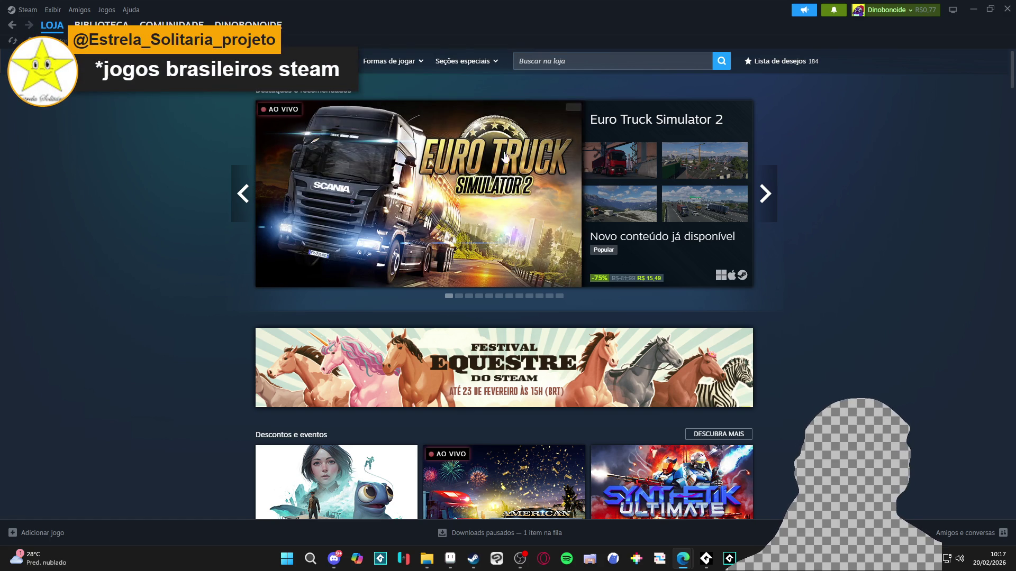
left_click(637, 63)
Search the store for 'jogos brasileiro', then switch to the Jogos Brasileiros curator page in the browser
type("jogo")
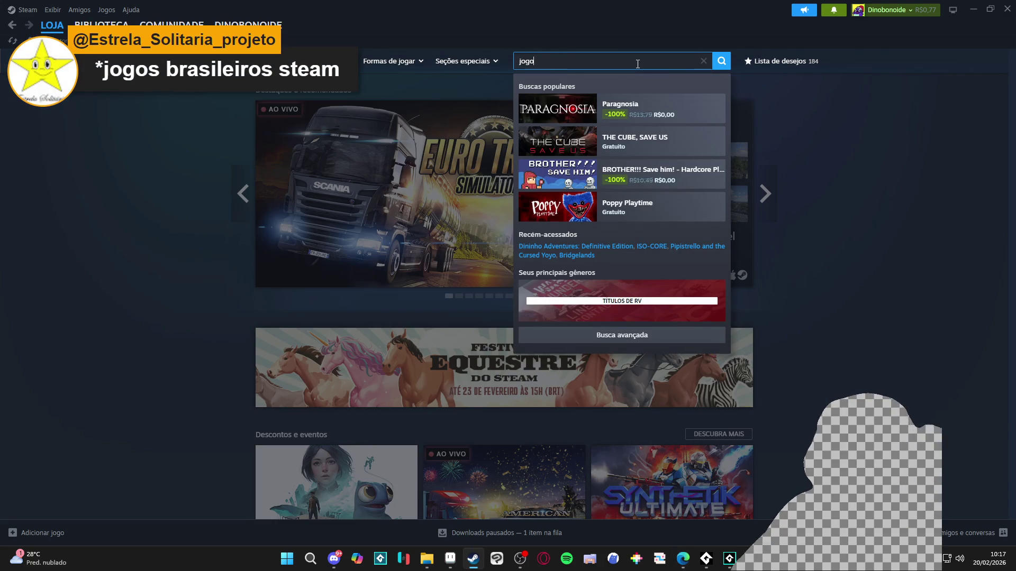
type("s brasileiros")
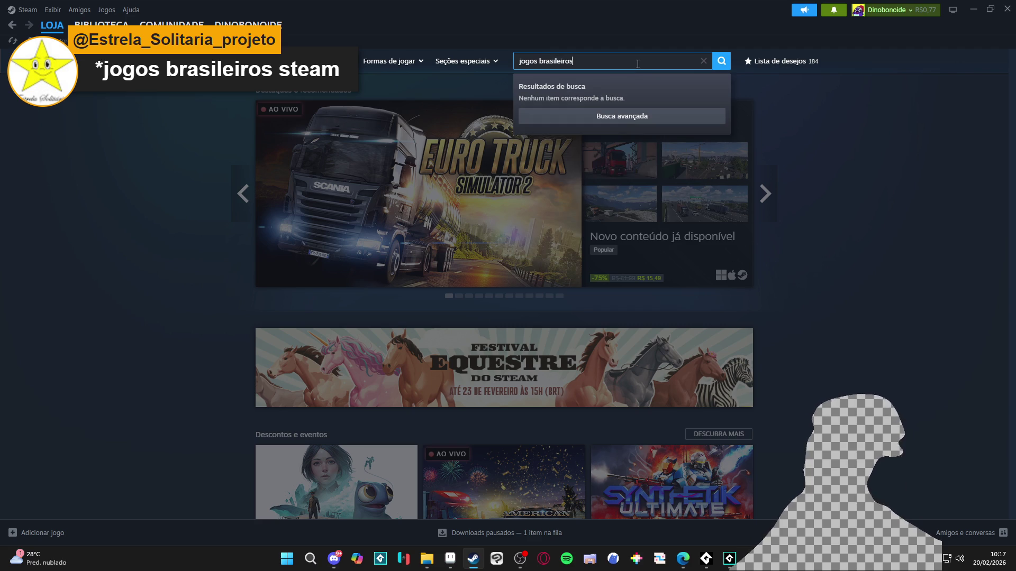
left_click(651, 118)
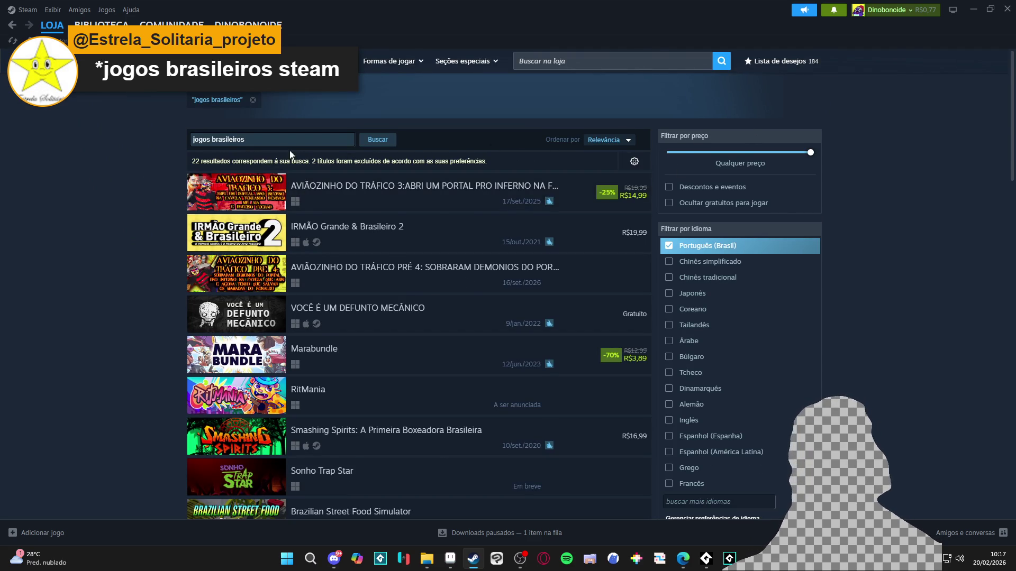
scroll(135, 180, "down", 3)
scroll(137, 173, "up", 2)
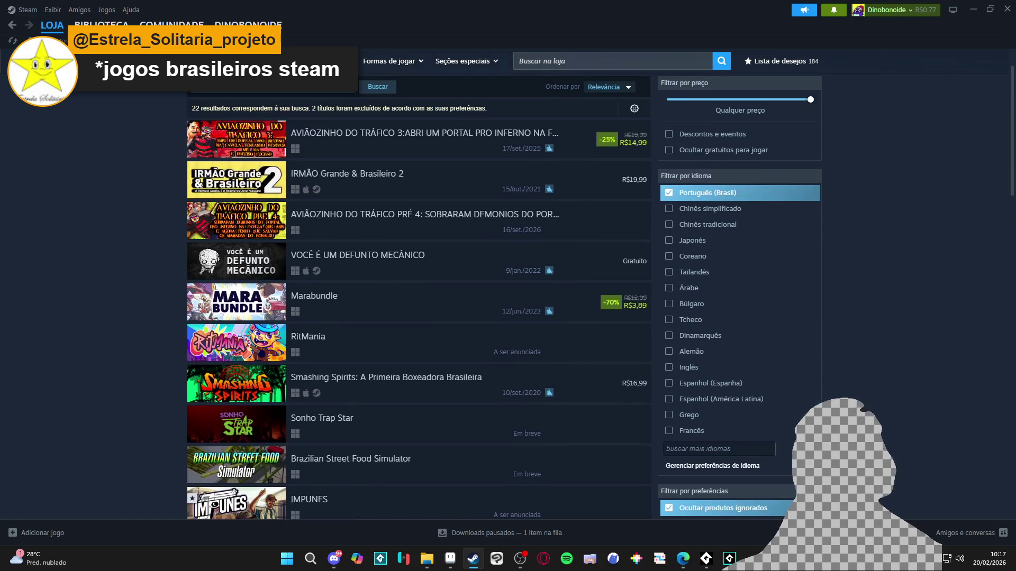
key("alt+Tab")
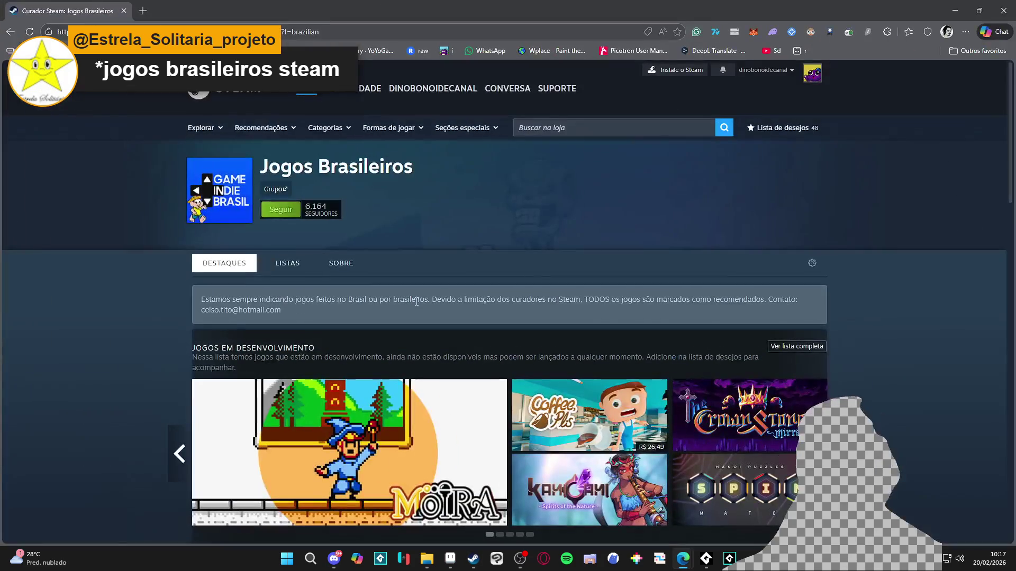
Open The Crown Stones: Mirrah store page from the curator list
scroll(170, 287, "down", 3)
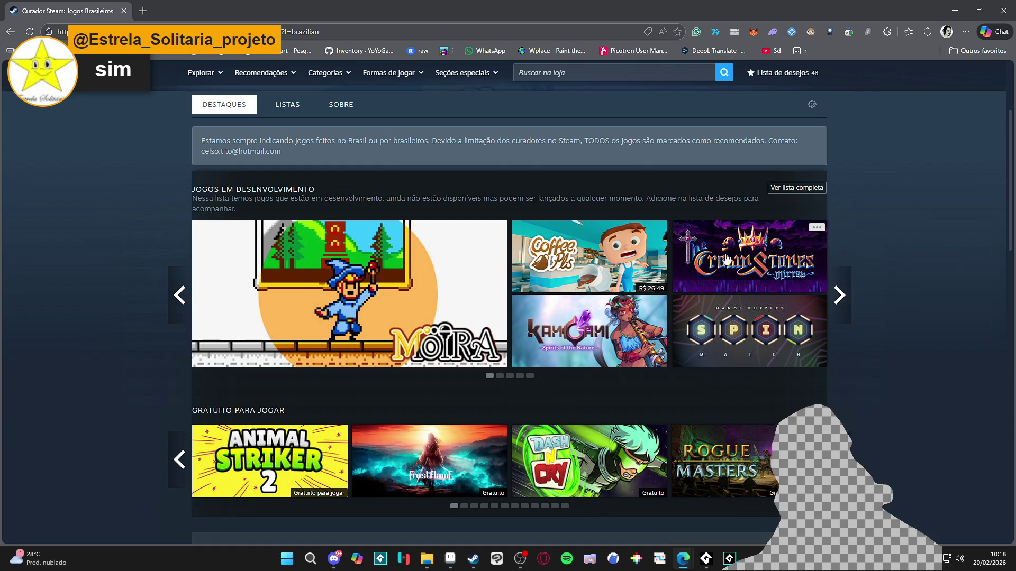
left_click(751, 256)
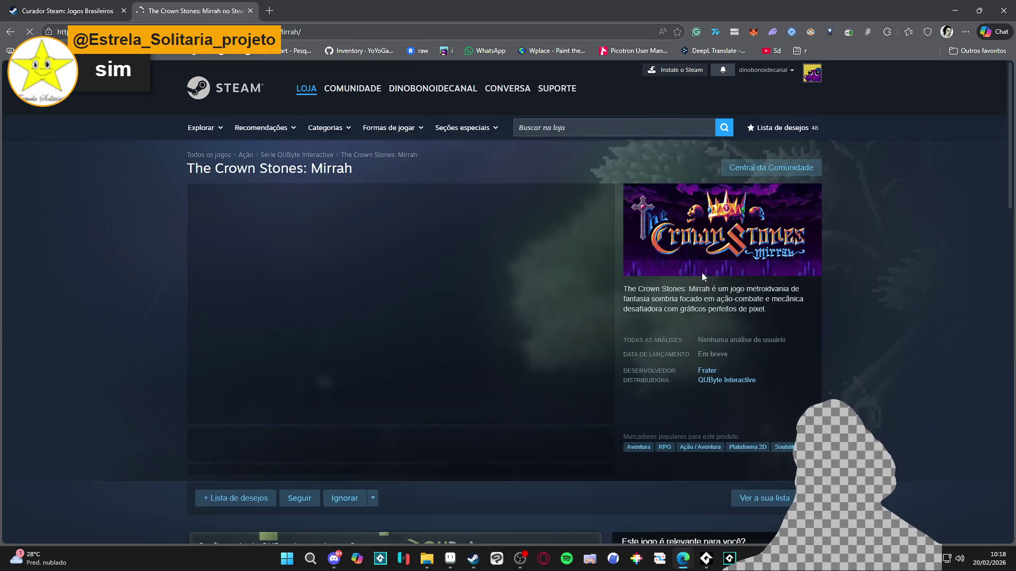
scroll(413, 252, "down", 4)
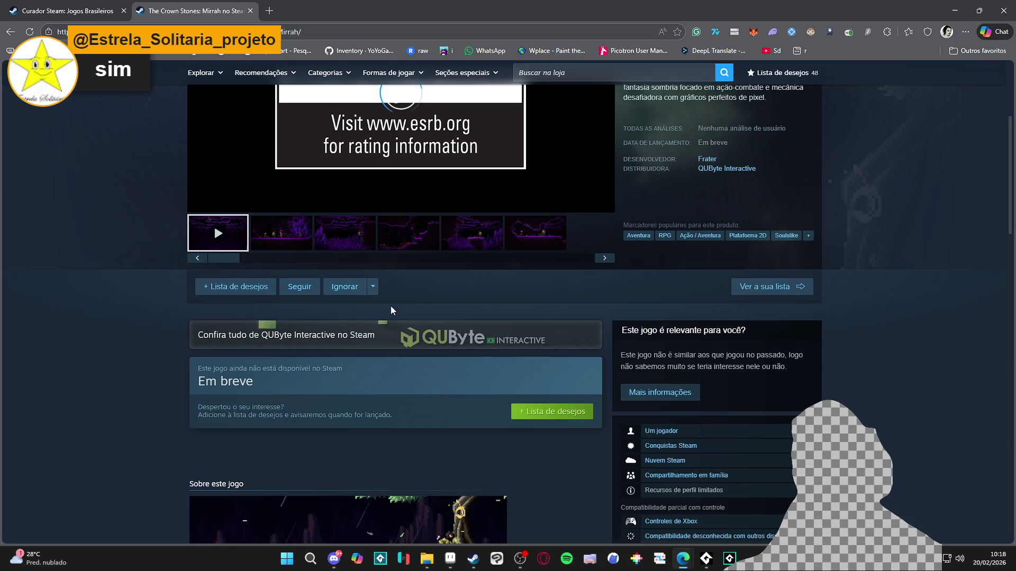
scroll(254, 338, "up", 2)
Look through the Crown Stones screenshots up to the fifth, then return to the curator tab
left_click(265, 338)
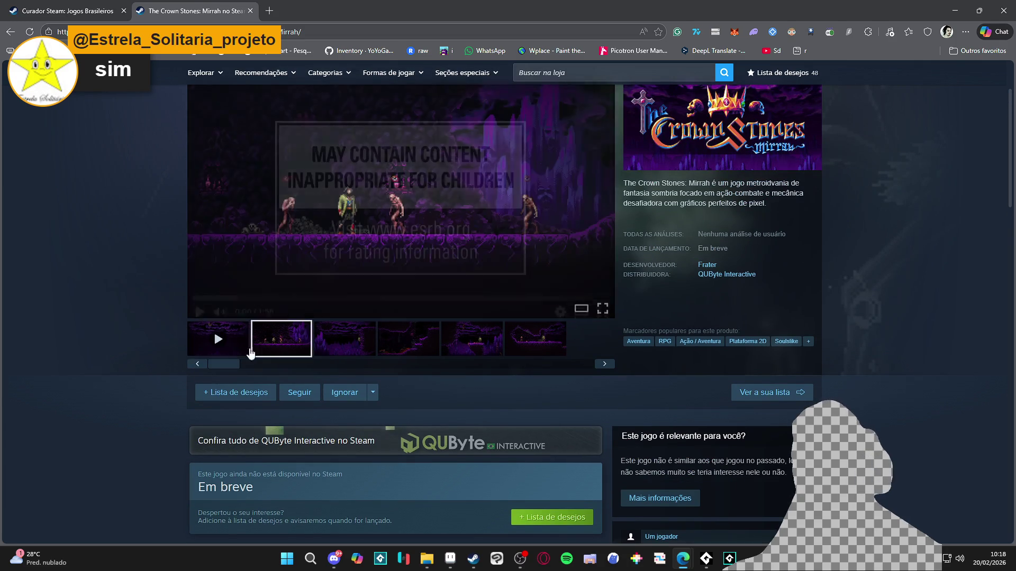
scroll(159, 339, "up", 2)
left_click(341, 464)
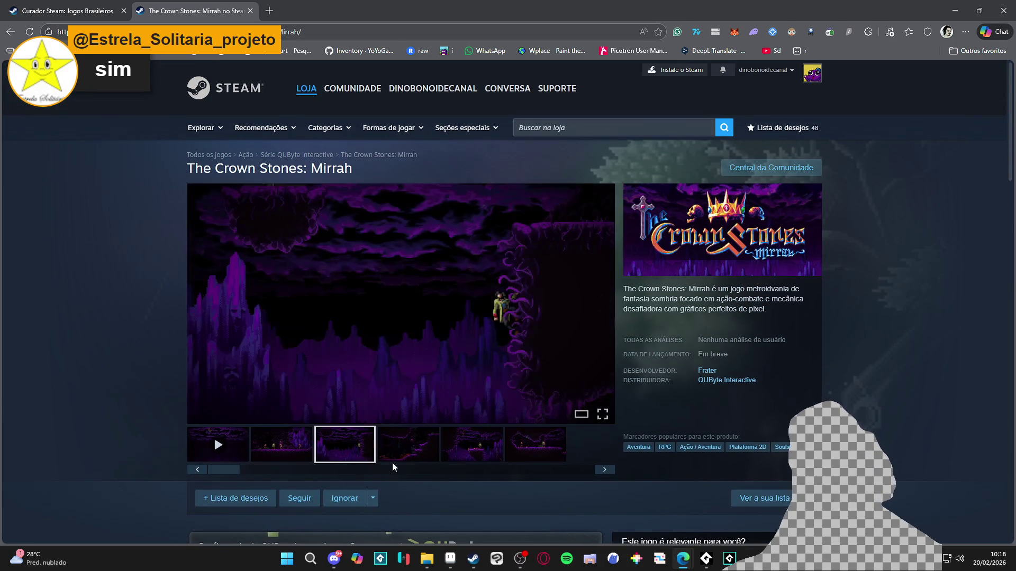
left_click(394, 464)
left_click(458, 456)
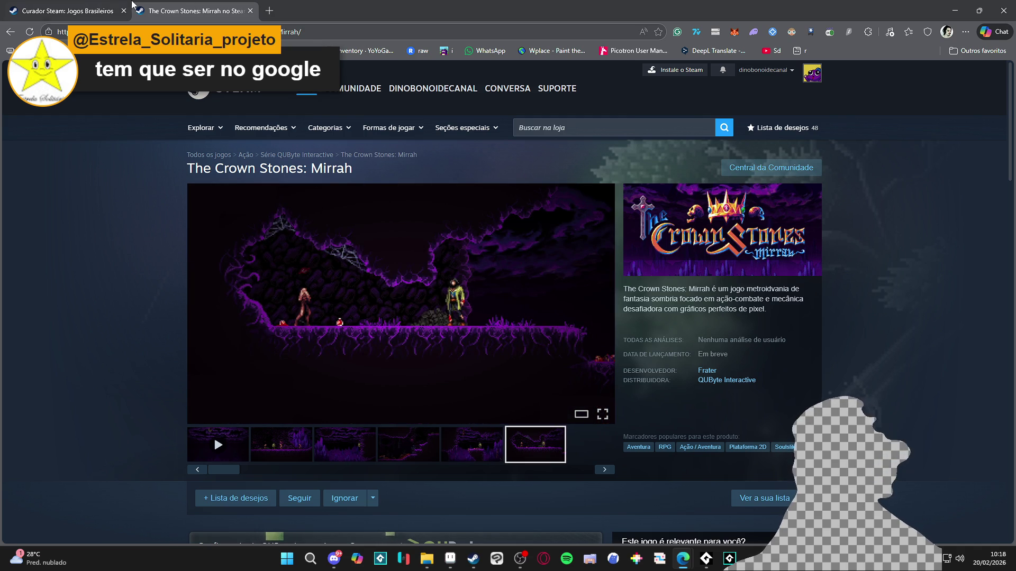
left_click(109, 13)
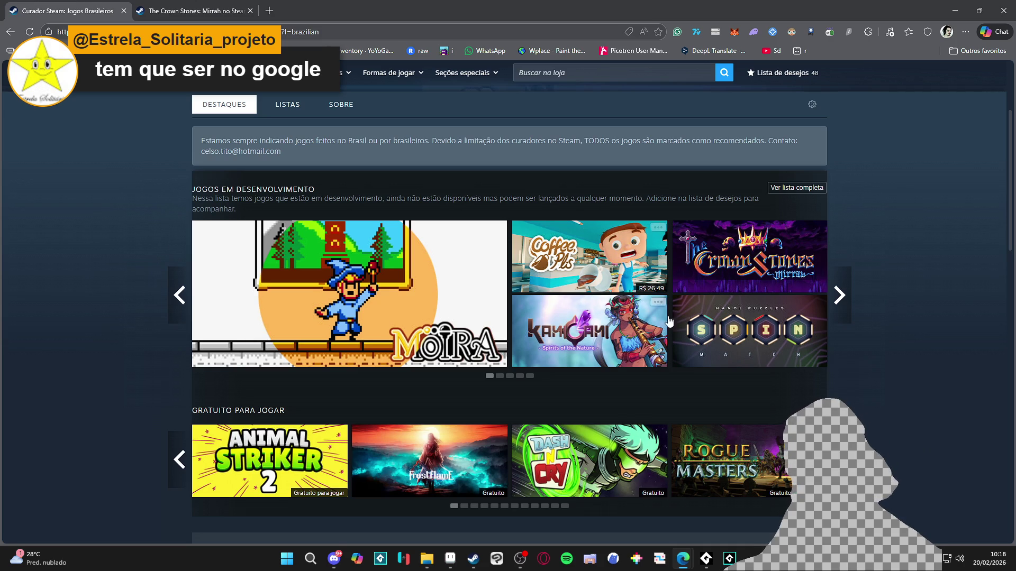
Page the curator's in-development games carousel forward twice
mouse_move(375, 291)
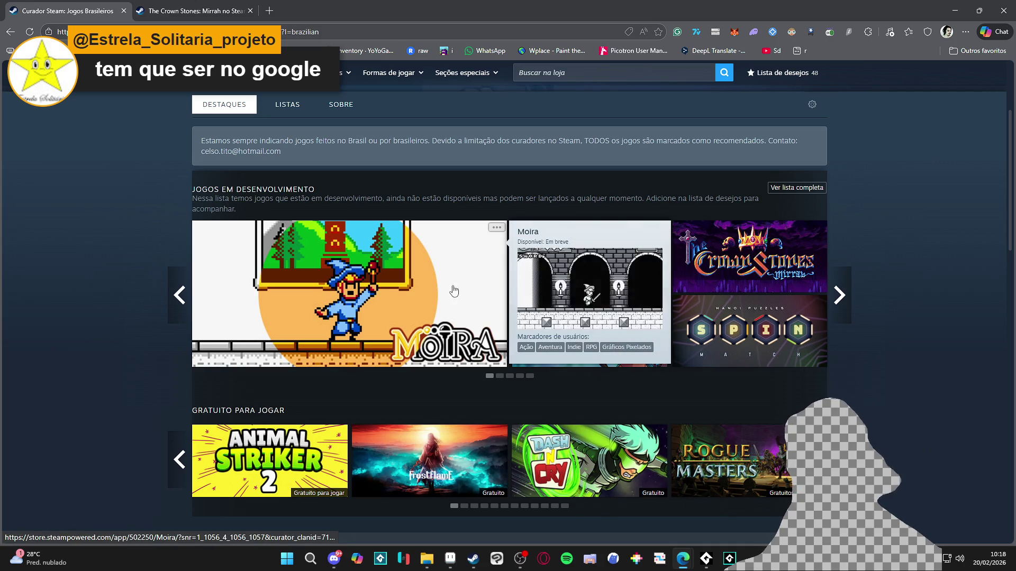
left_click(839, 293)
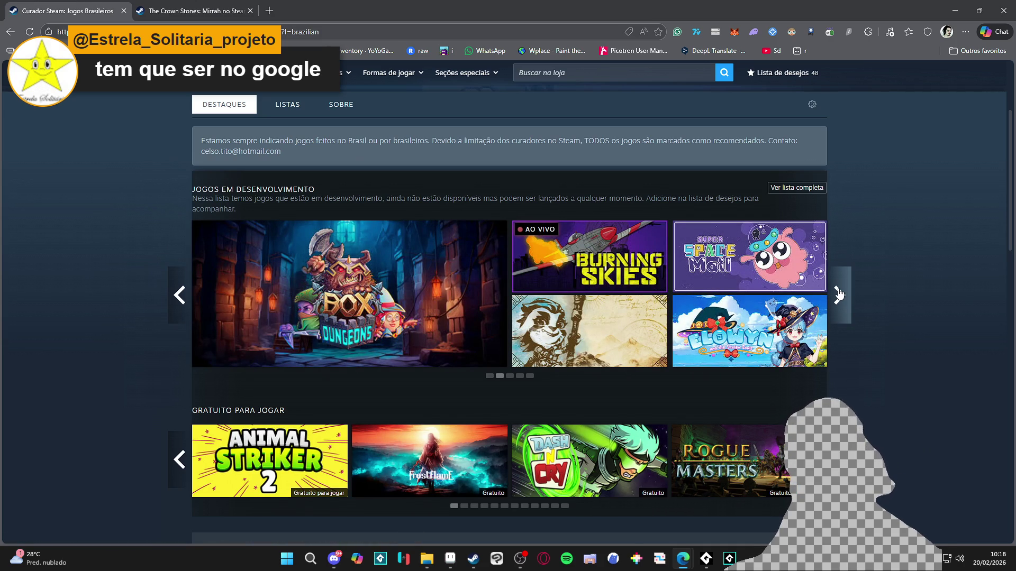
mouse_move(819, 322)
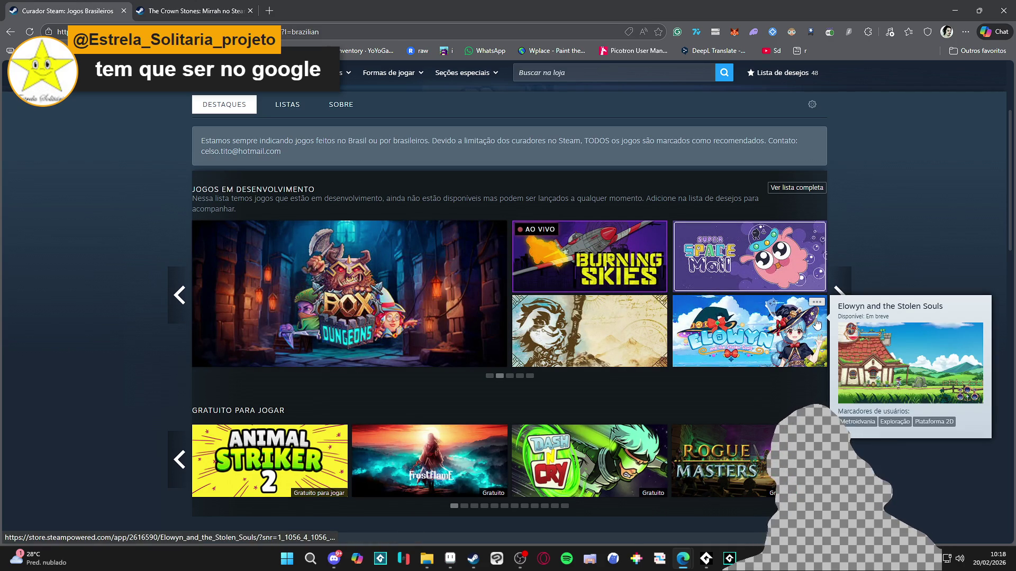
mouse_move(408, 288)
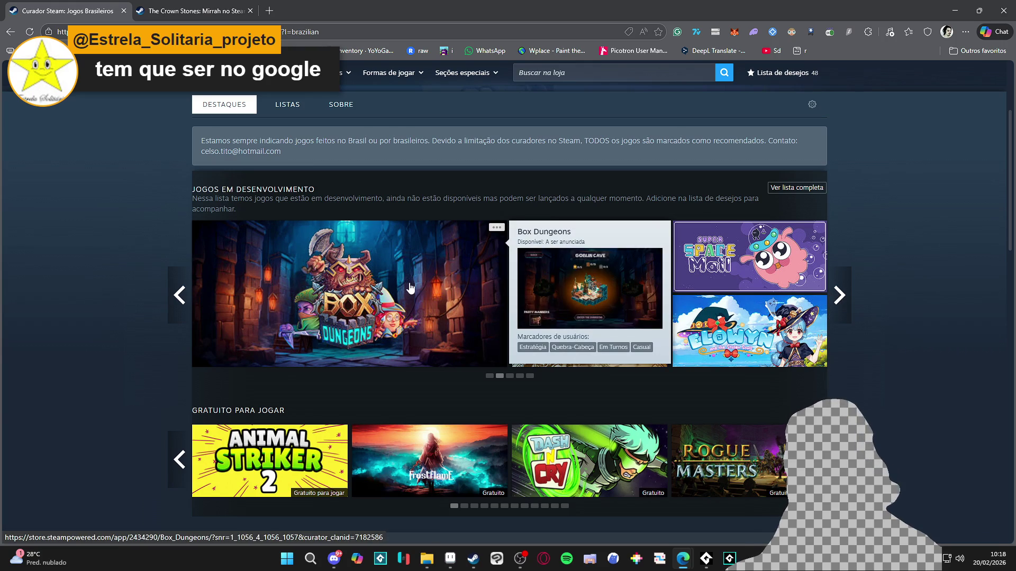
left_click(839, 296)
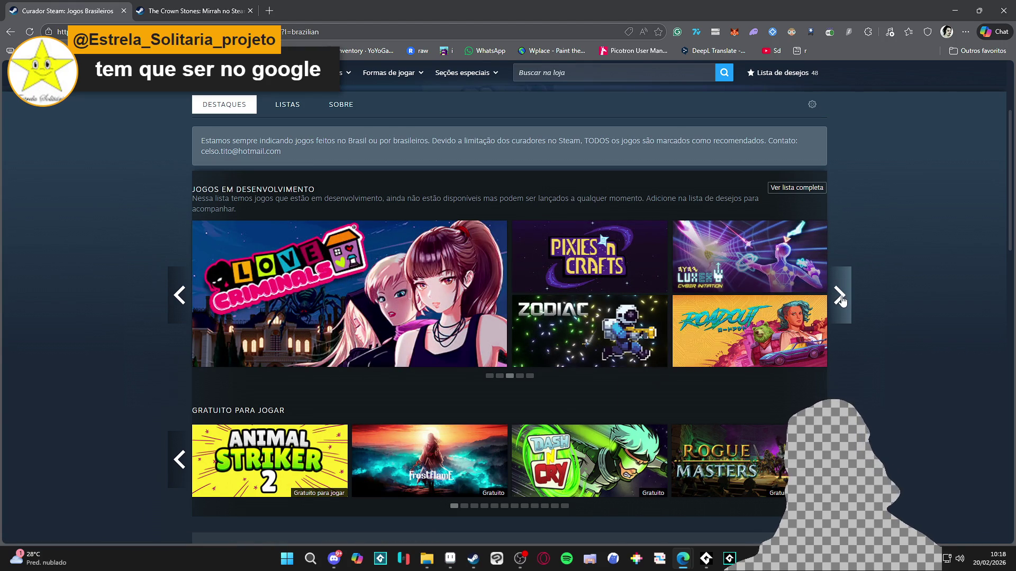
Open RoadOut's store page in a new tab, then its DANGEN Entertainment publisher page
mouse_move(770, 354)
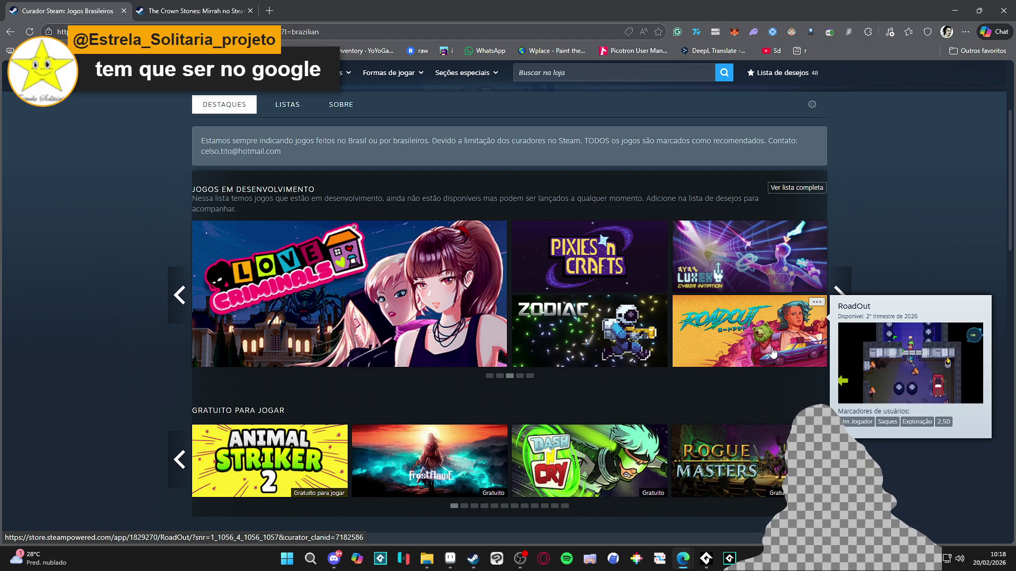
left_click(781, 339)
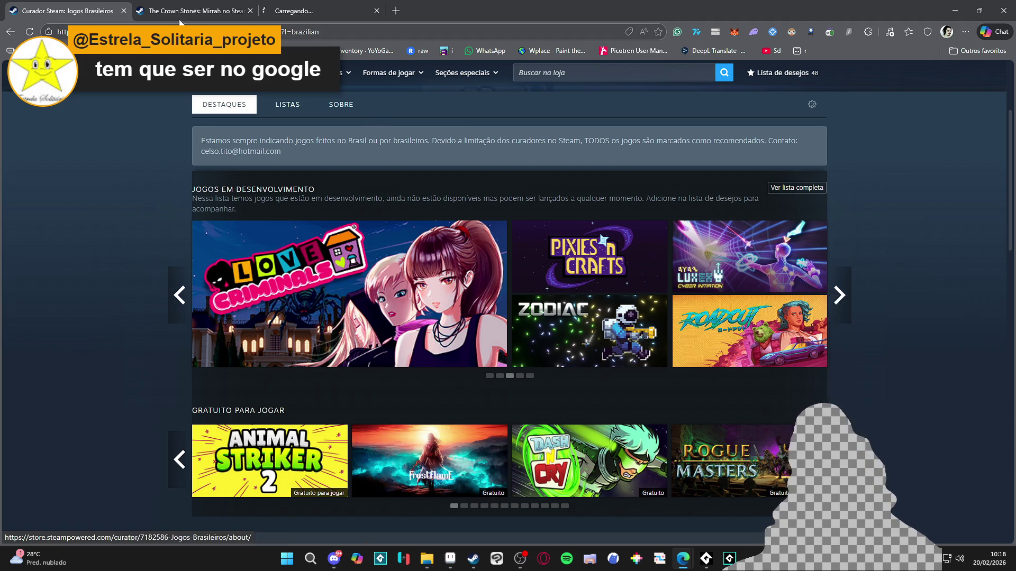
scroll(680, 331, "down", 2)
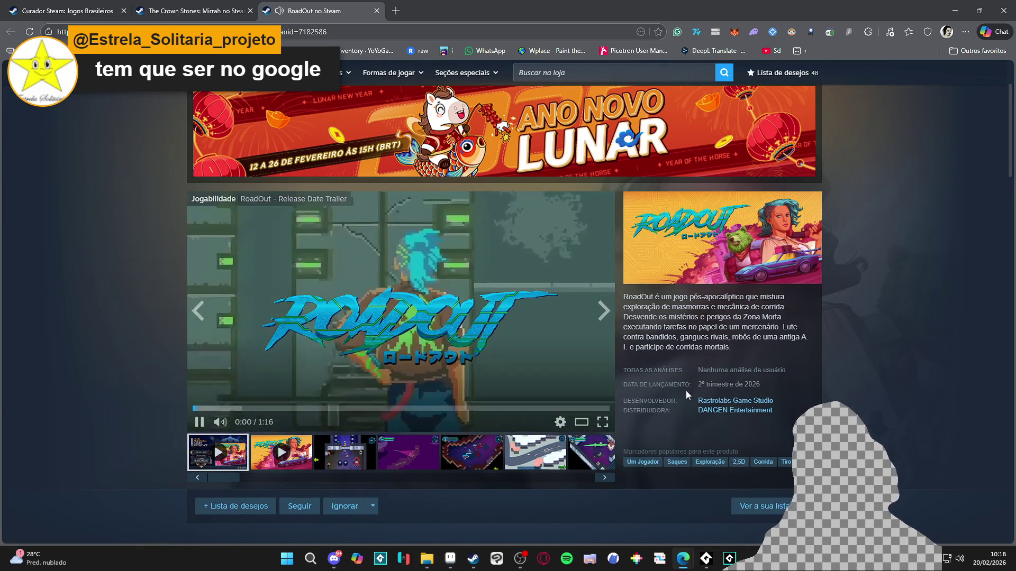
left_click(743, 401)
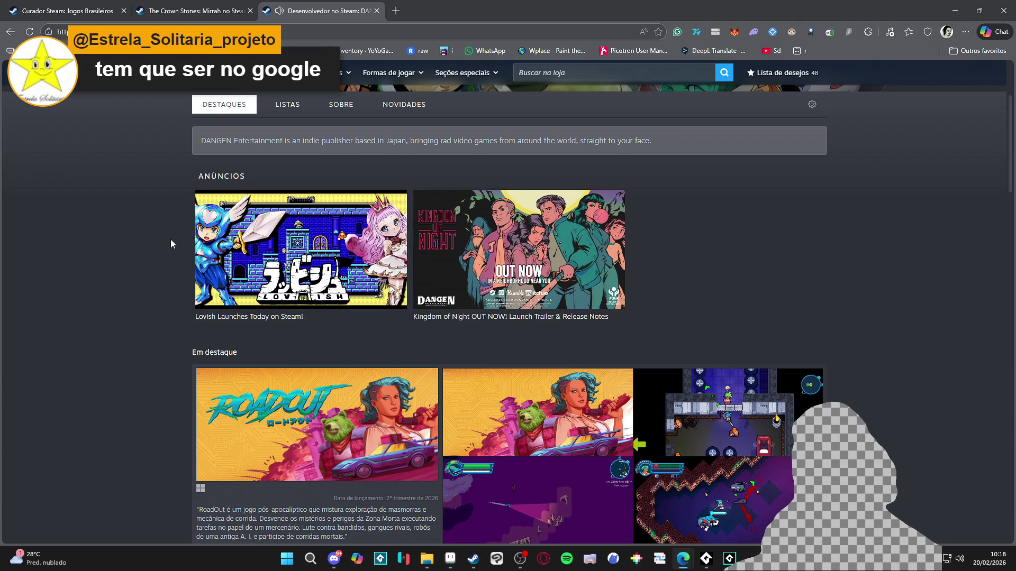
Scroll through DANGEN Entertainment's featured games, then close its tab
scroll(201, 211, "down", 9)
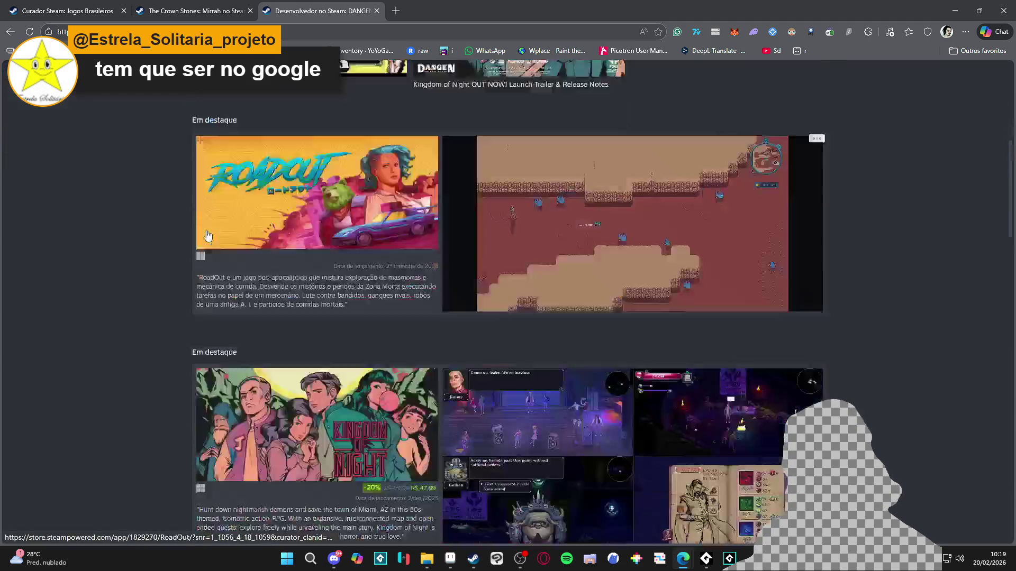
scroll(160, 296, "down", 2)
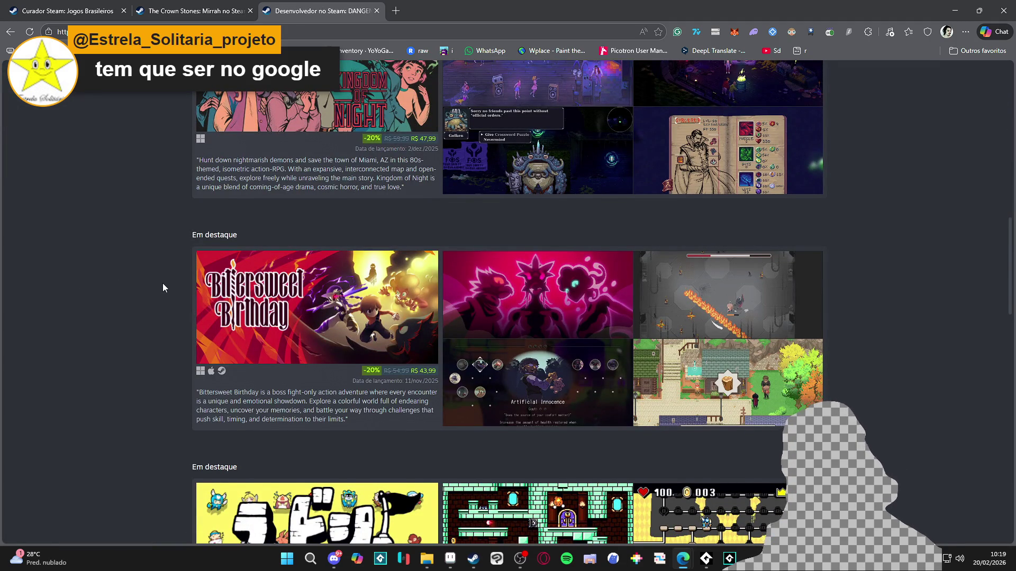
scroll(163, 284, "down", 3)
scroll(161, 277, "up", 7)
scroll(159, 274, "up", 9)
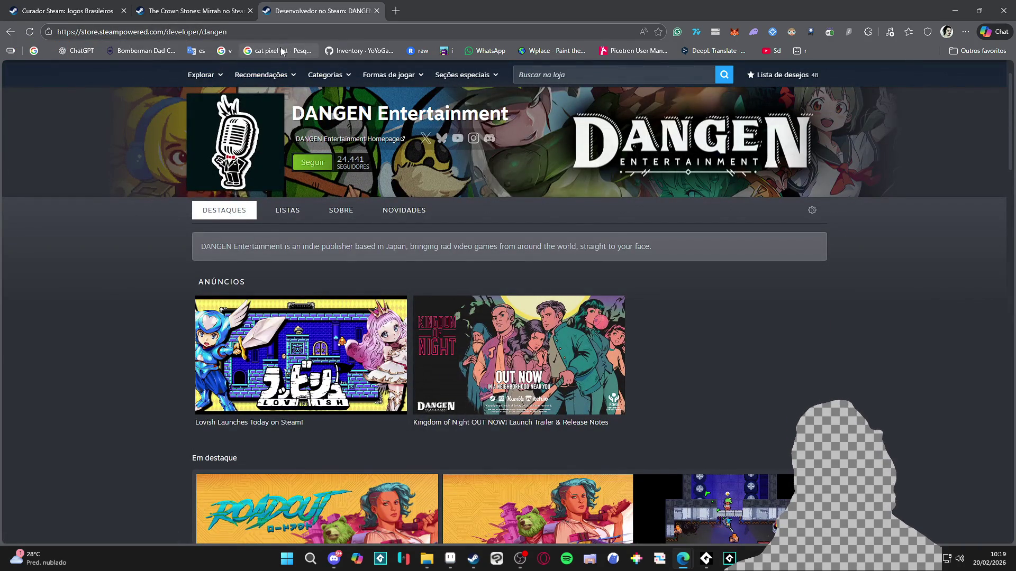
left_click(377, 11)
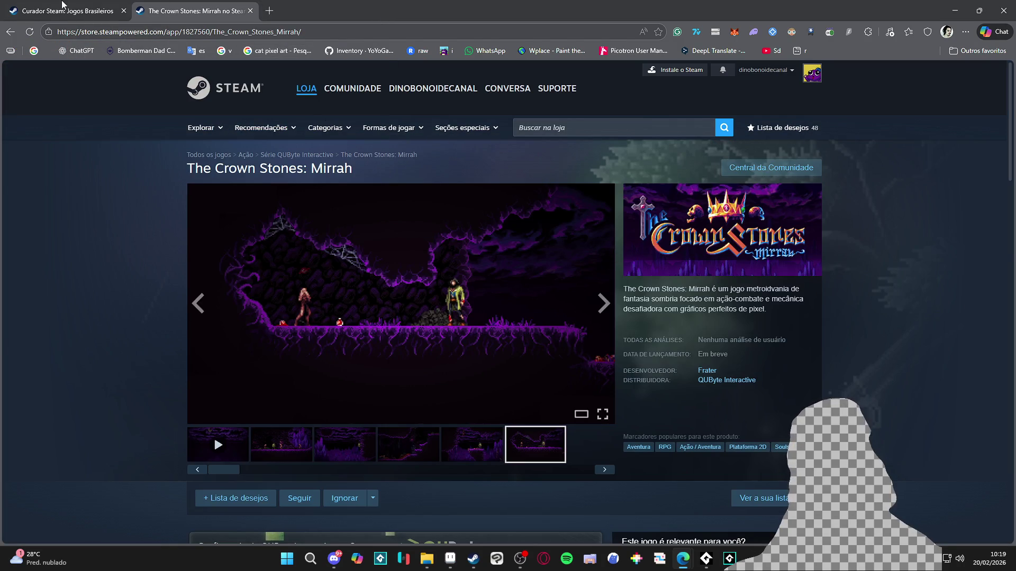
Return to the Jogos Brasileiros curator tab and scroll down to its Recém-analisados list
left_click(73, 5)
mouse_move(804, 334)
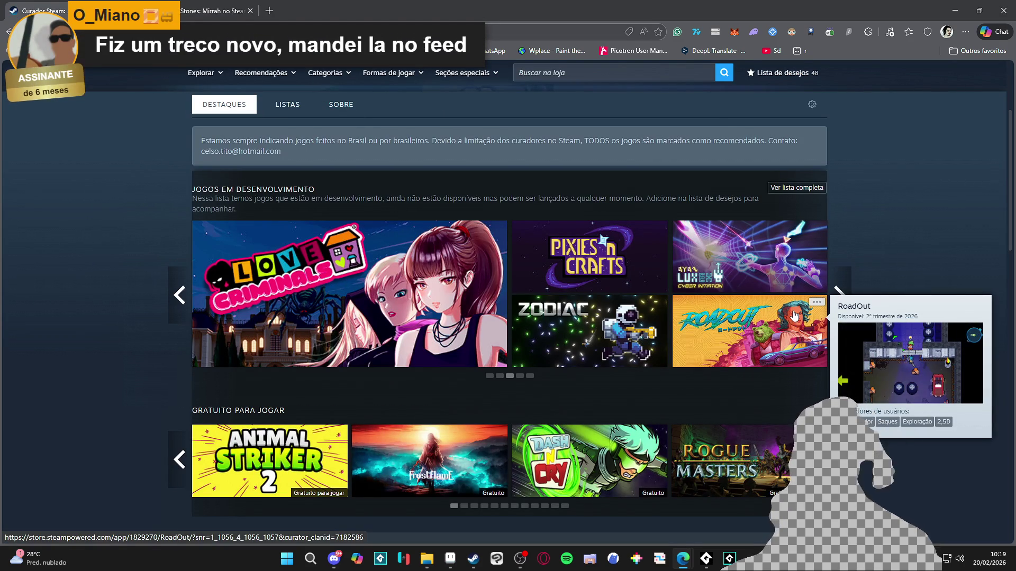
scroll(150, 306, "down", 2)
scroll(148, 299, "down", 2)
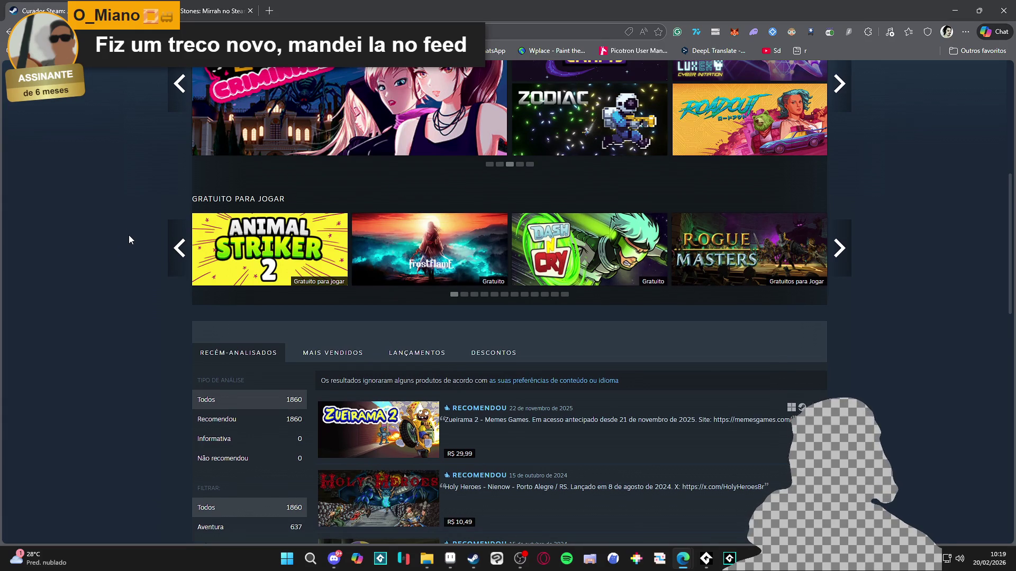
scroll(129, 235, "down", 2)
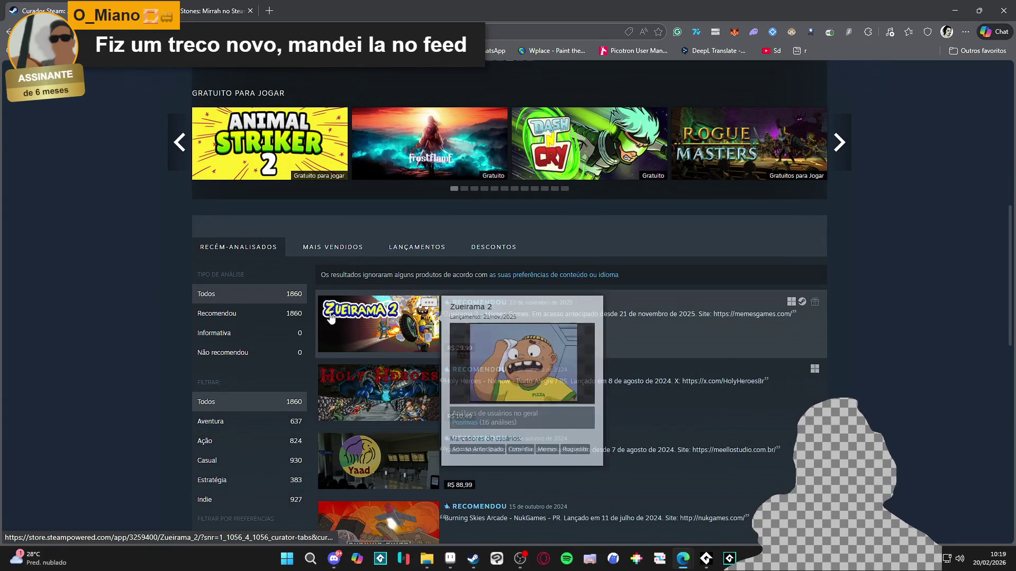
Open Zueirama 2's store page in a new tab and view its second and third screenshots
middle_click(403, 319)
left_click(350, 10)
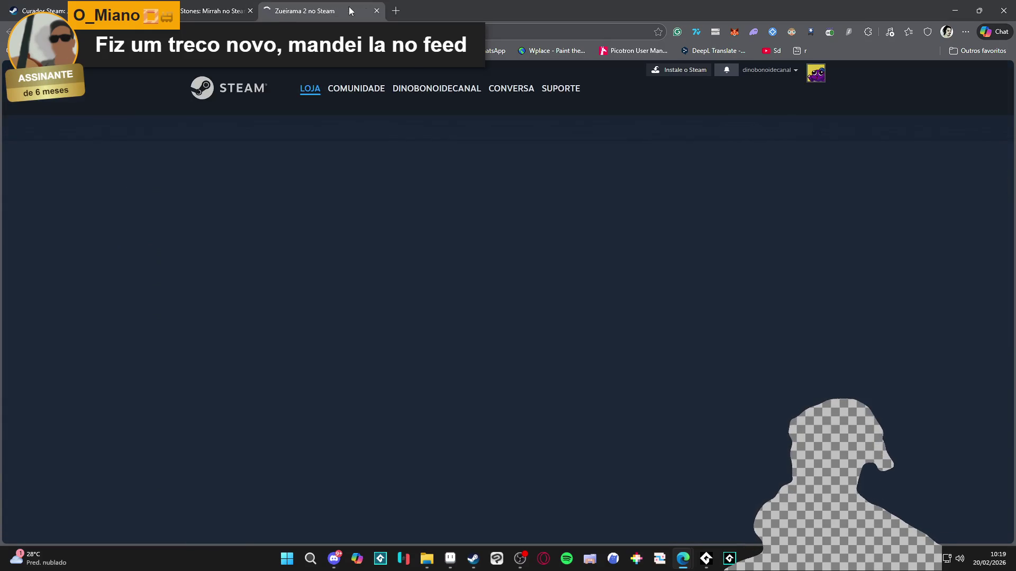
left_click(290, 447)
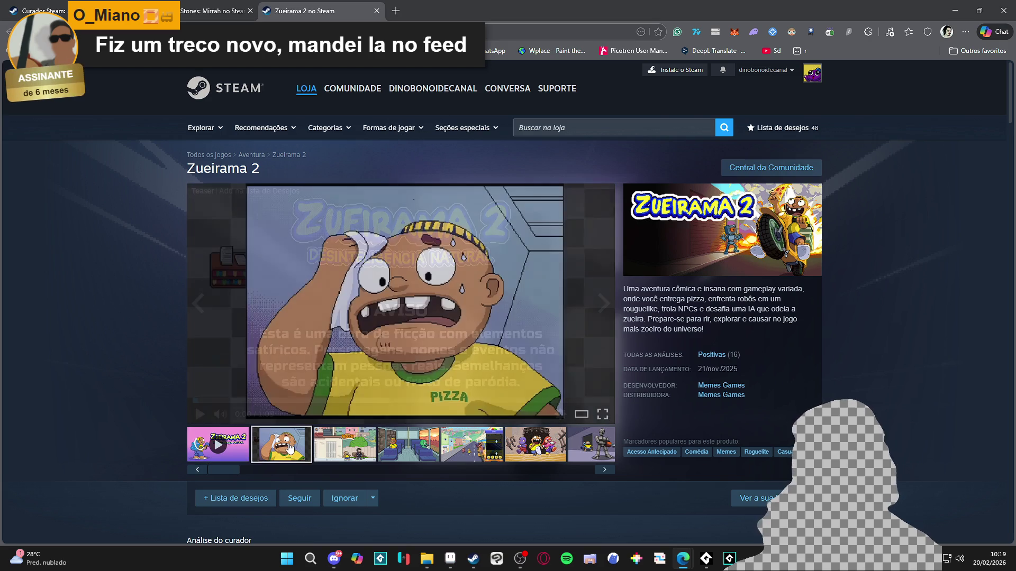
left_click(358, 448)
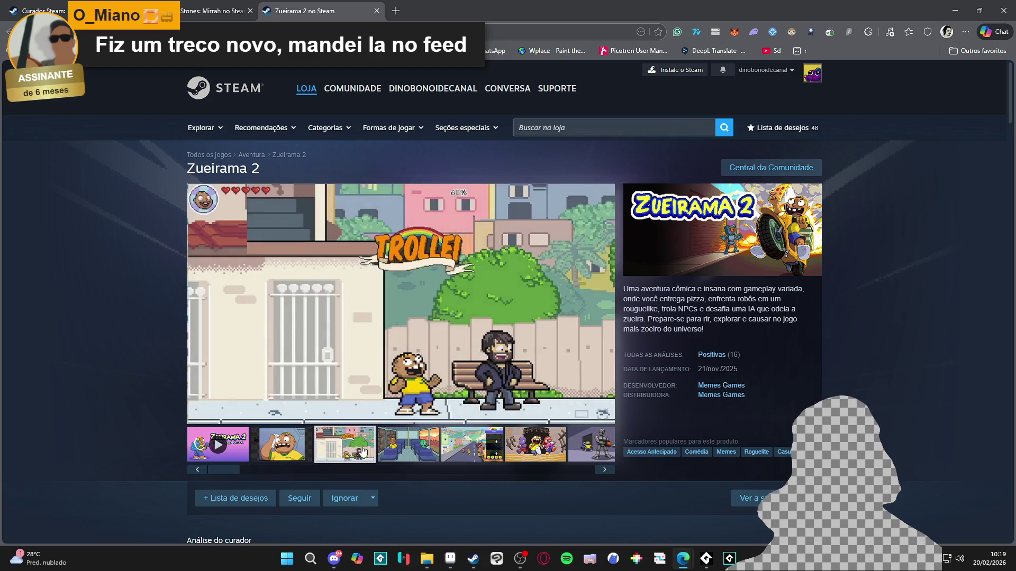
View the bus-interior, street and running-characters screenshots, then return to the curator tab
left_click(397, 457)
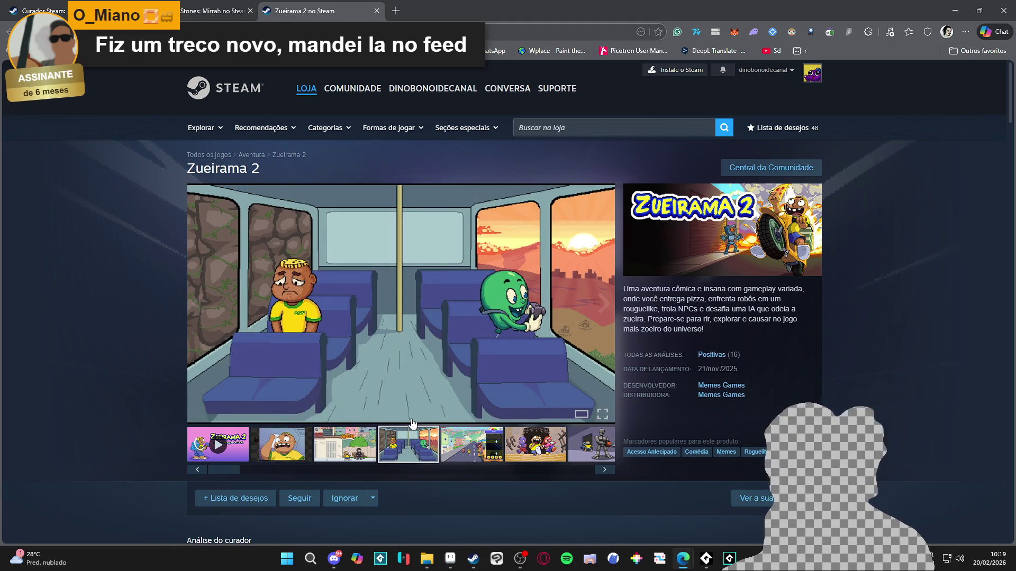
left_click(455, 446)
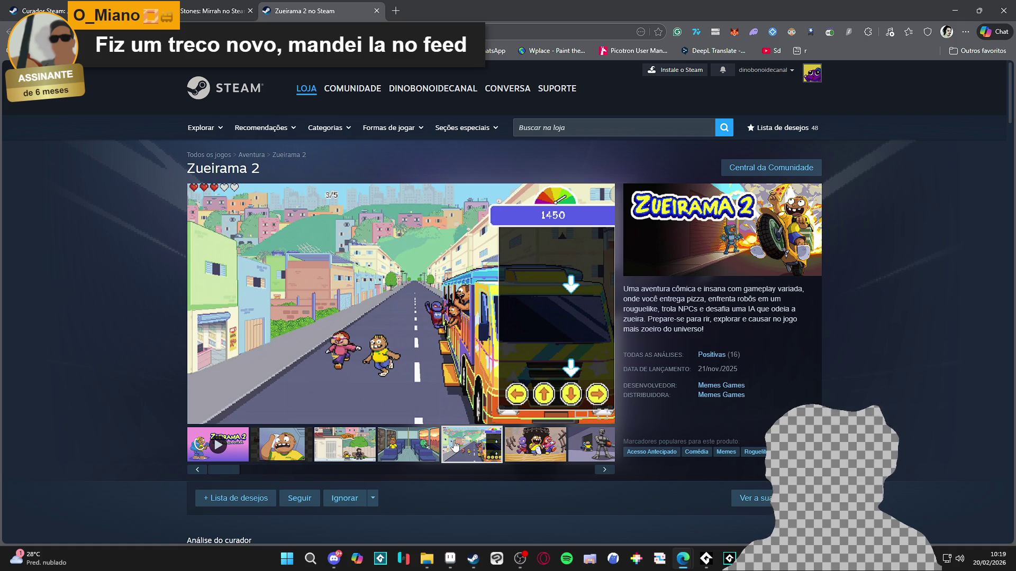
left_click(521, 455)
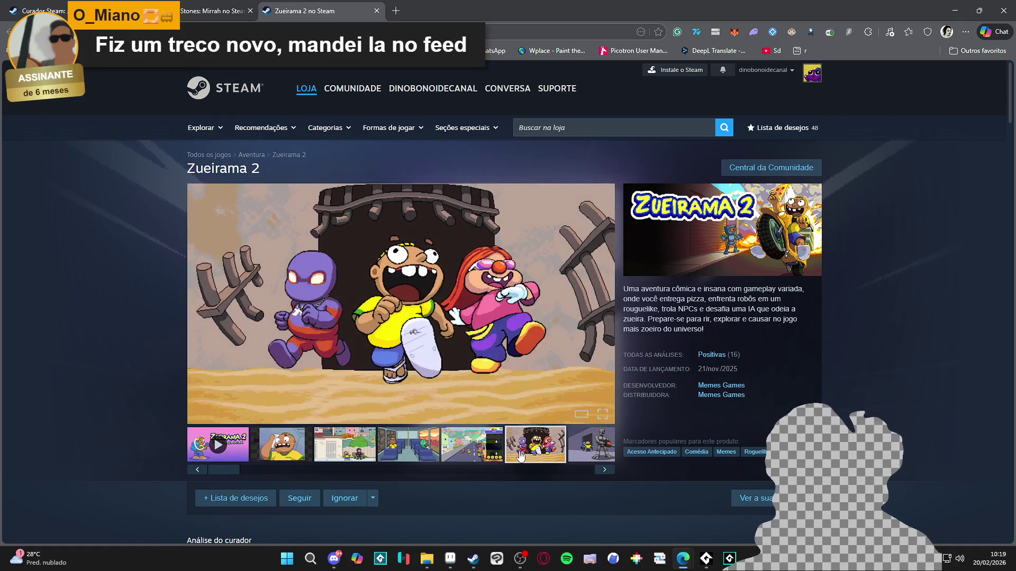
scroll(121, 324, "down", 15)
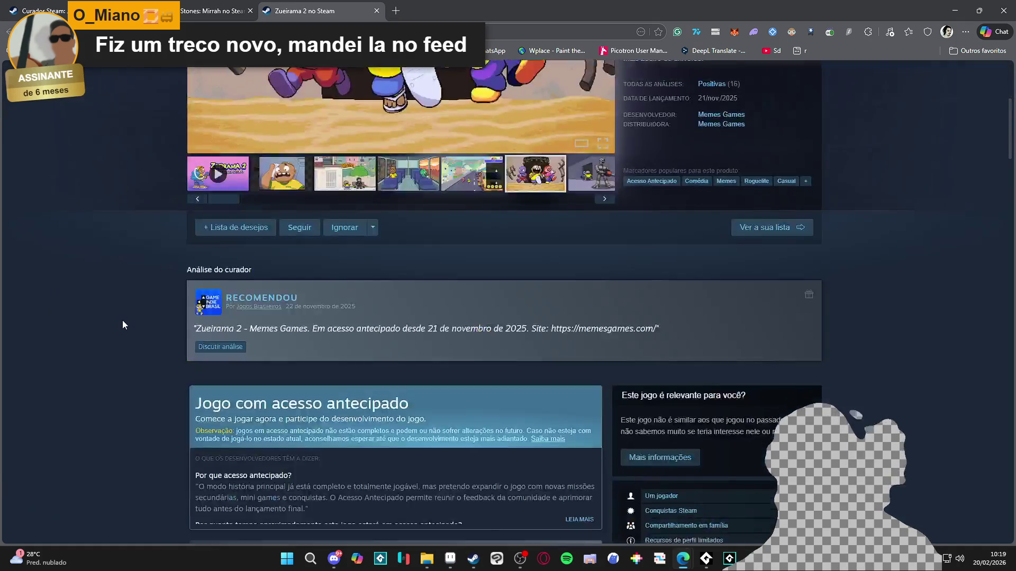
scroll(129, 327, "up", 10)
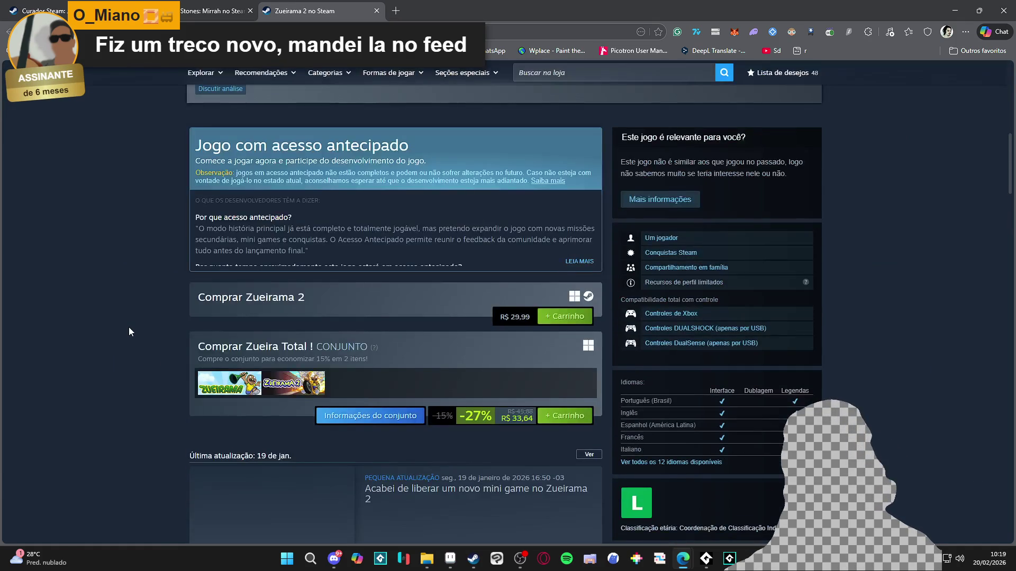
key("ctrl+shift+Tab")
key("ctrl+shift+Tab")
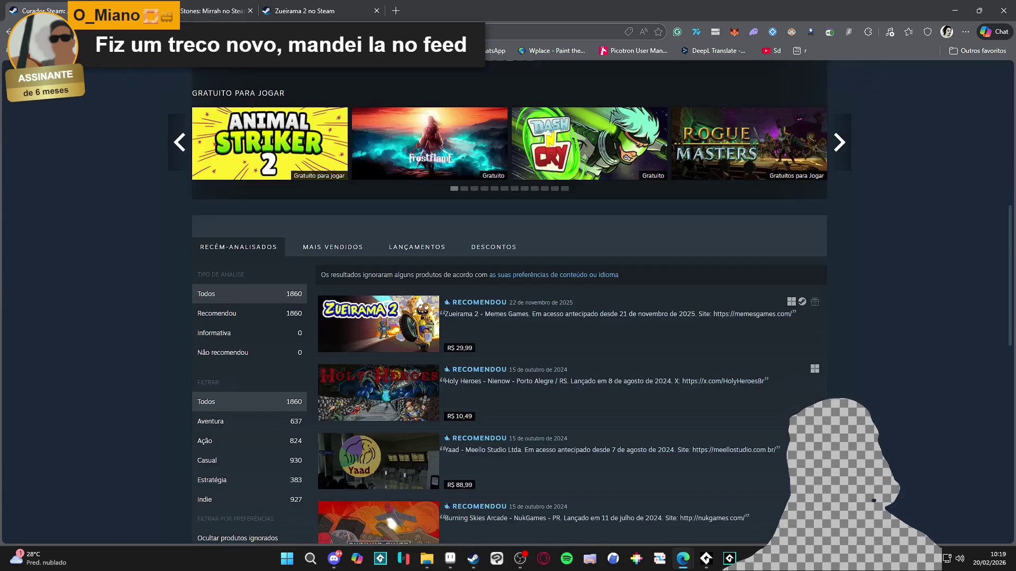
Scroll down the curator's recommendations to the Ravva and the Netherworld Train entry
scroll(92, 317, "down", 4)
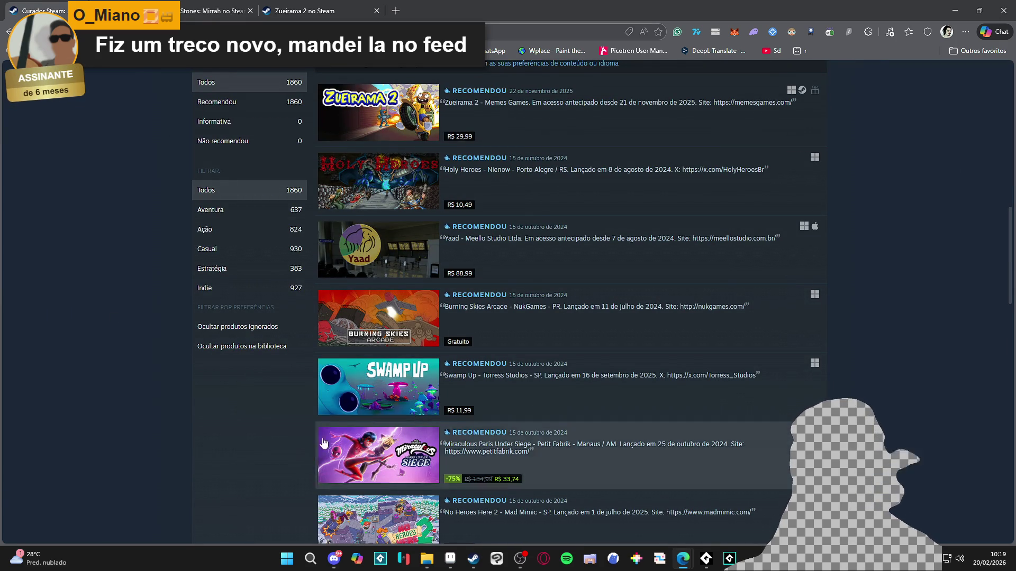
mouse_move(377, 367)
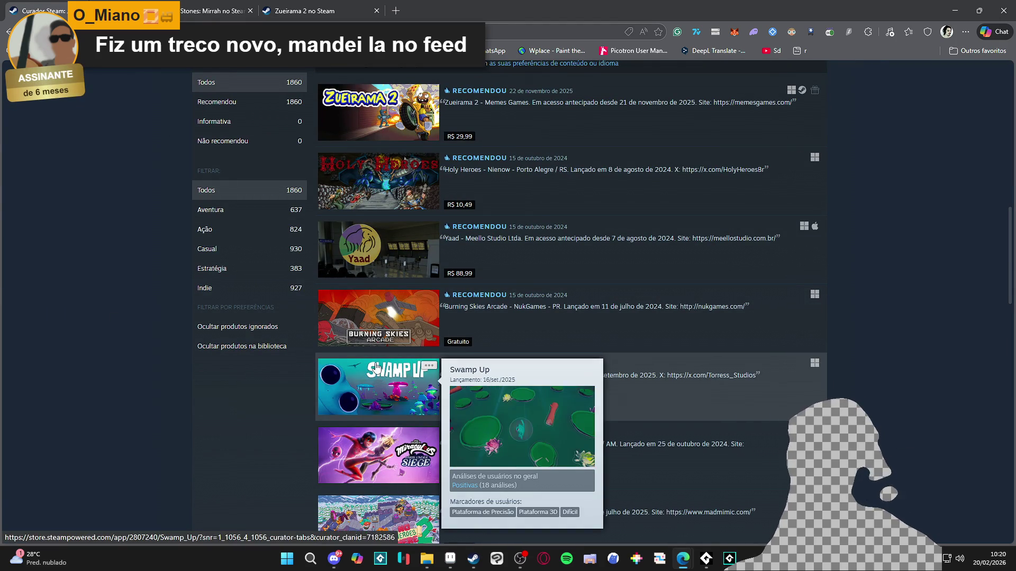
scroll(378, 310, "down", 3)
mouse_move(379, 306)
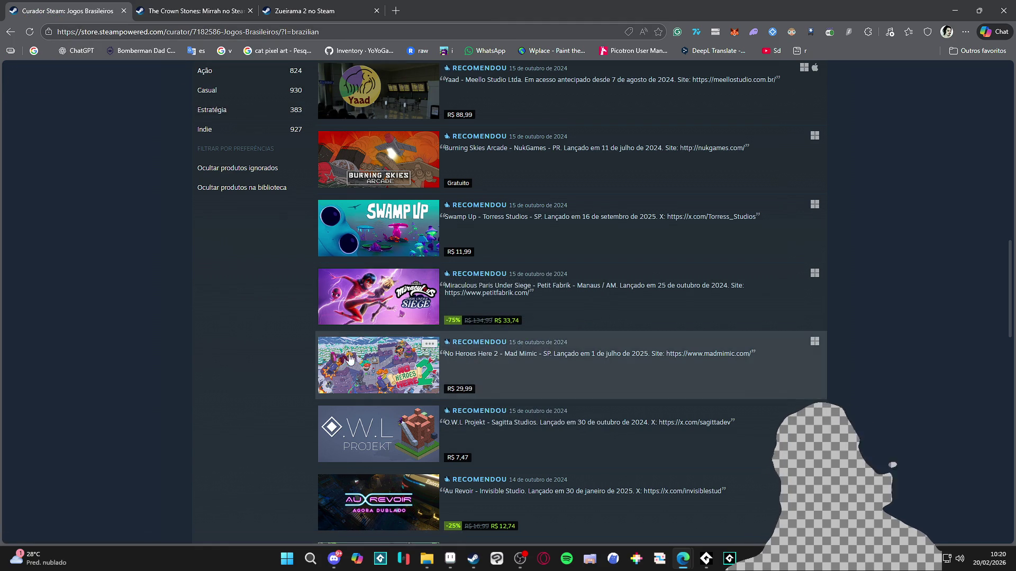
scroll(210, 320, "down", 8)
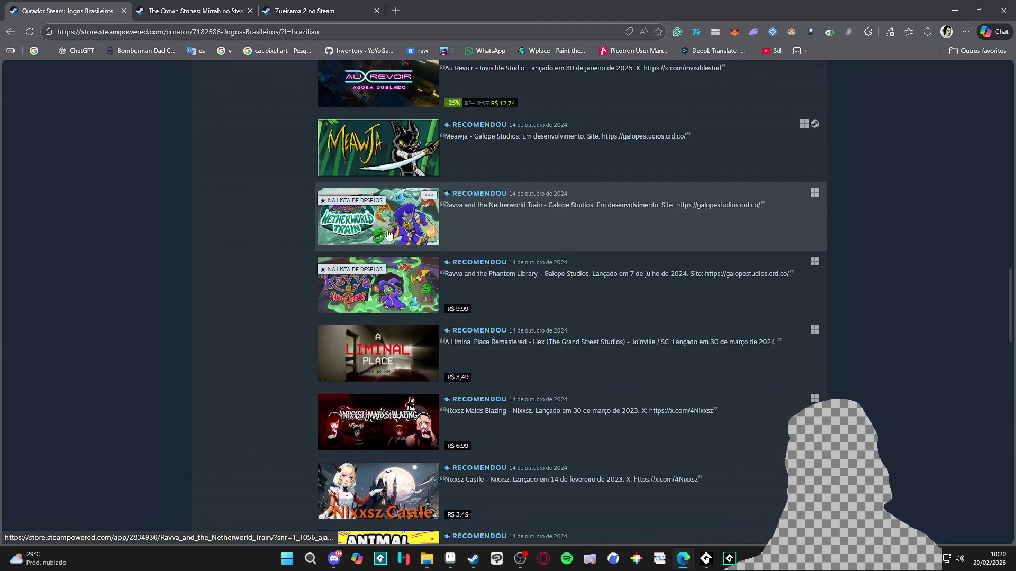
mouse_move(370, 231)
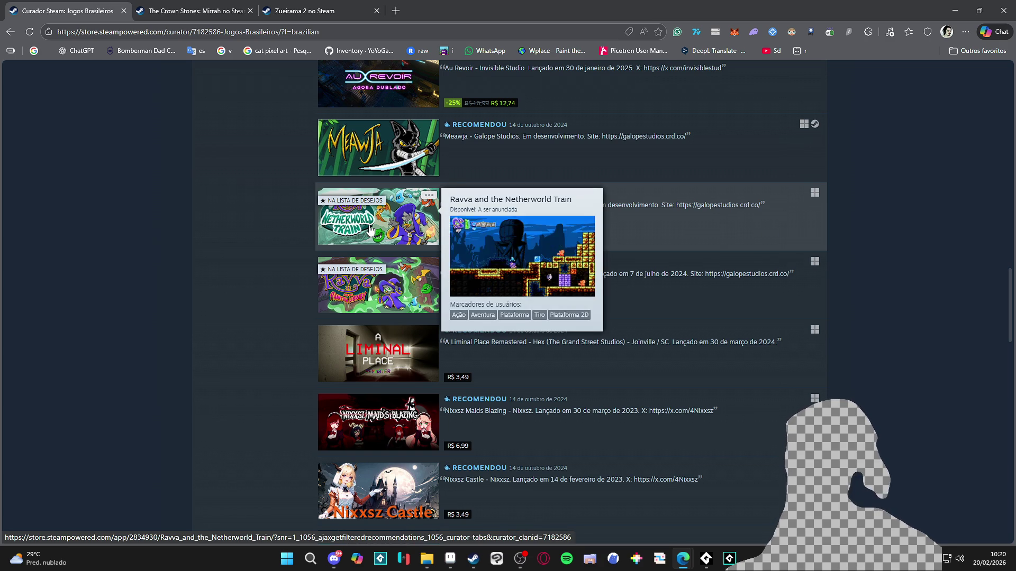
Open Ravva and the Netherworld Train in a new tab and view its third screenshot
middle_click(370, 231)
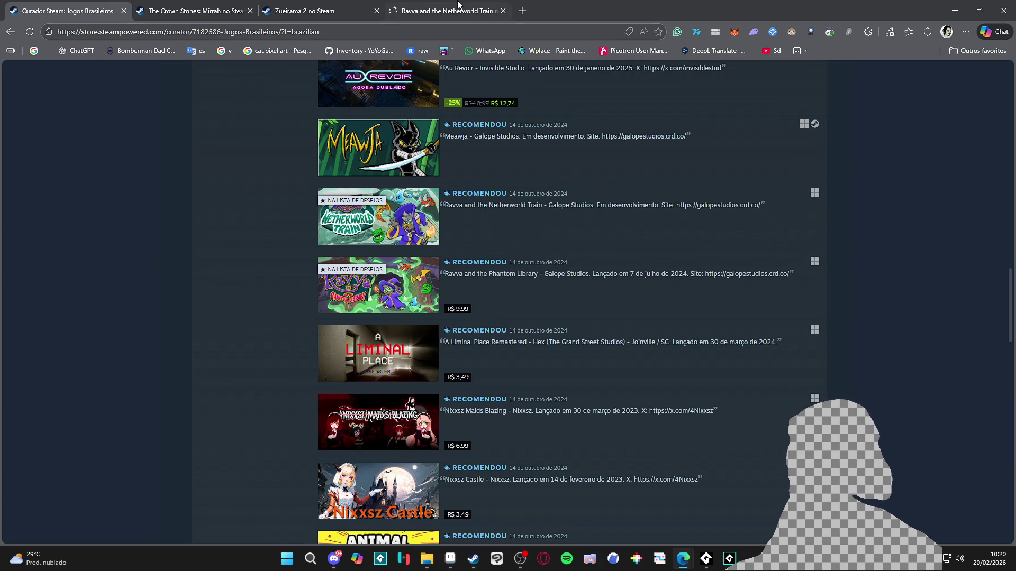
left_click(458, 7)
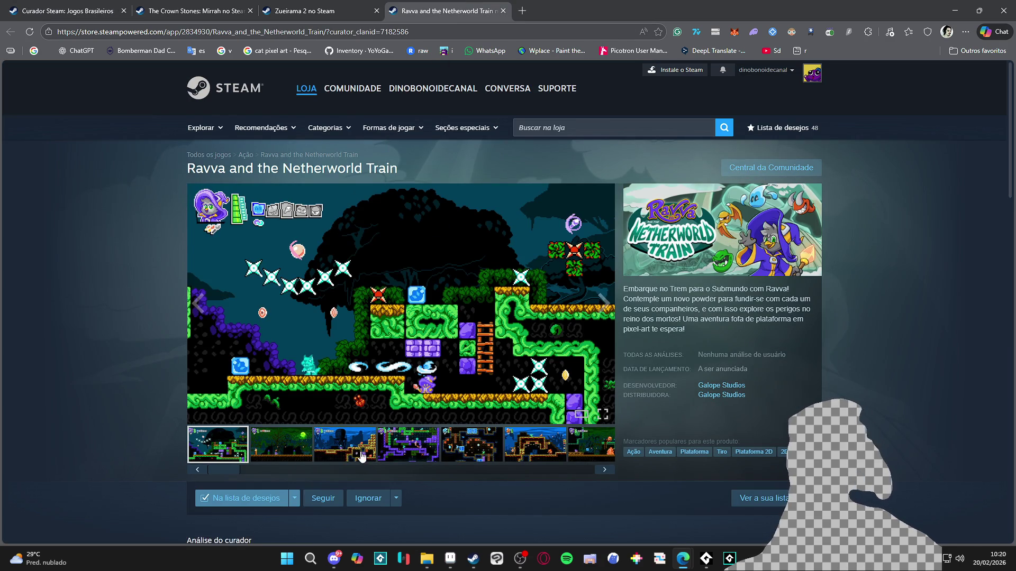
left_click(362, 456)
scroll(399, 450, "down", 4)
scroll(386, 418, "up", 4)
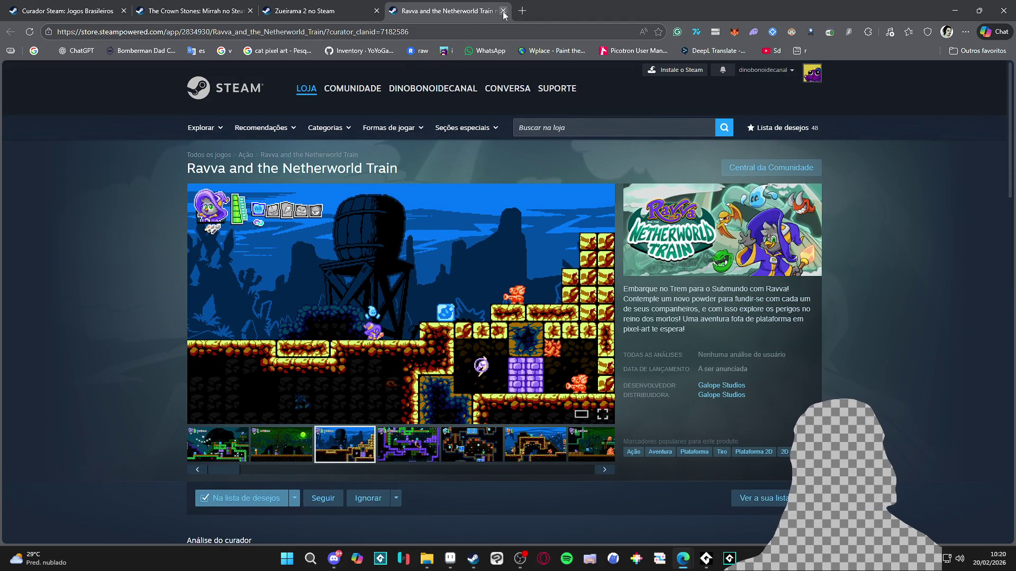
Close the Ravva, Zueirama 2 and The Crown Stones: Mirrah tabs
left_click(503, 11)
left_click(376, 11)
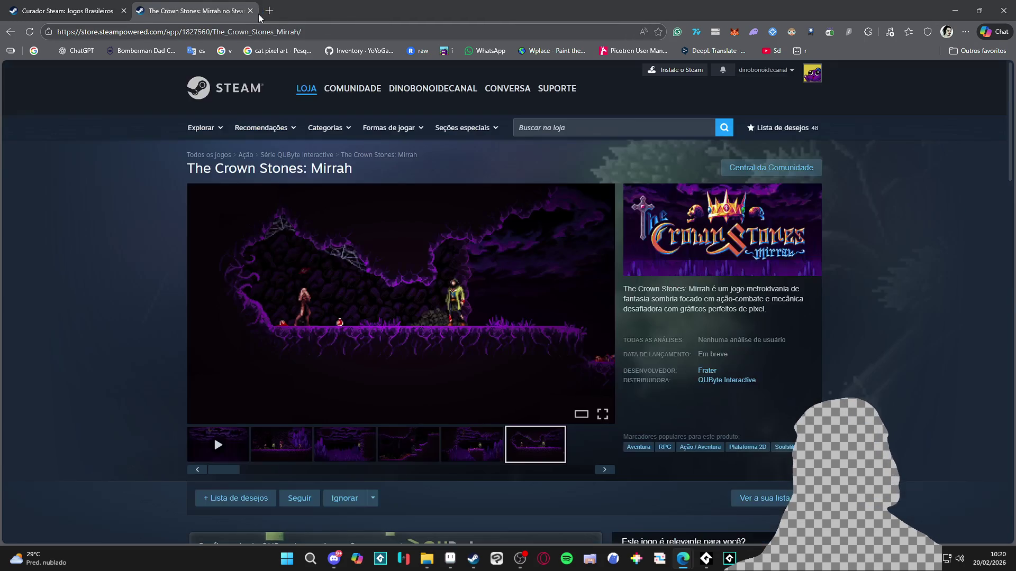
left_click(249, 12)
Scroll down the Jogos Brasileiros curator list and open Sky Dust in a new tab, switching to it
scroll(144, 272, "down", 2)
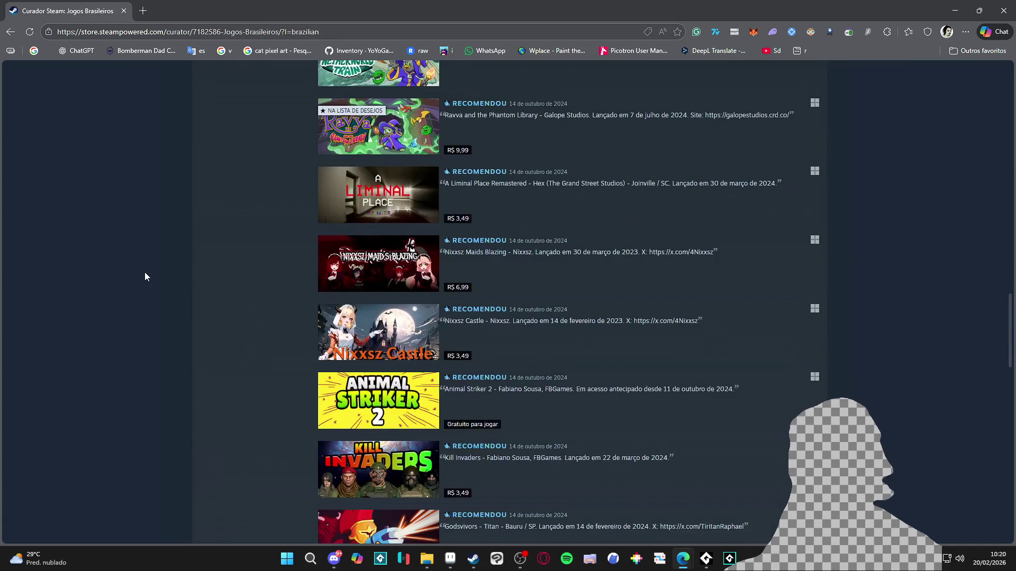
scroll(145, 273, "down", 6)
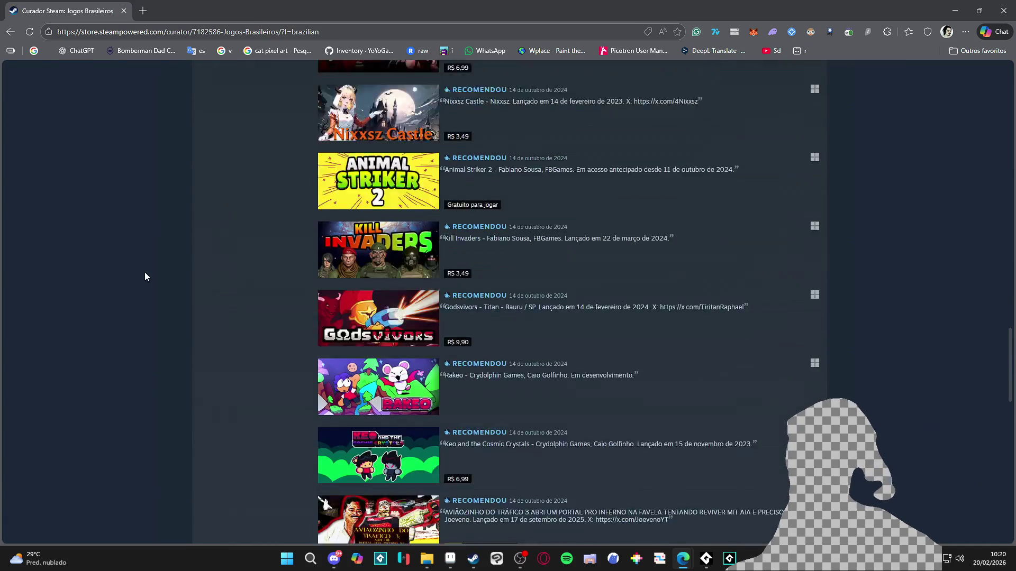
scroll(145, 269, "up", 1)
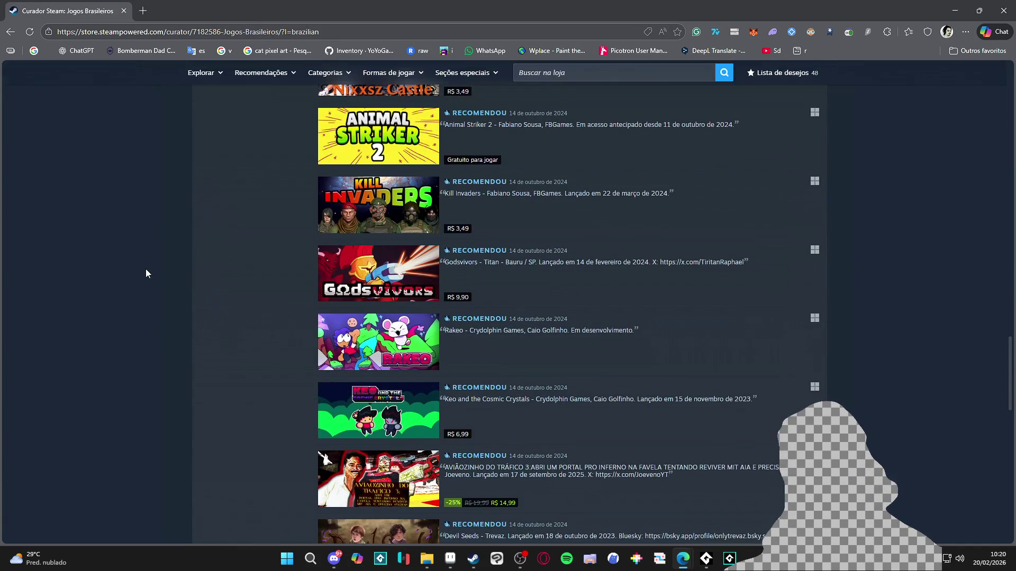
scroll(148, 268, "down", 7)
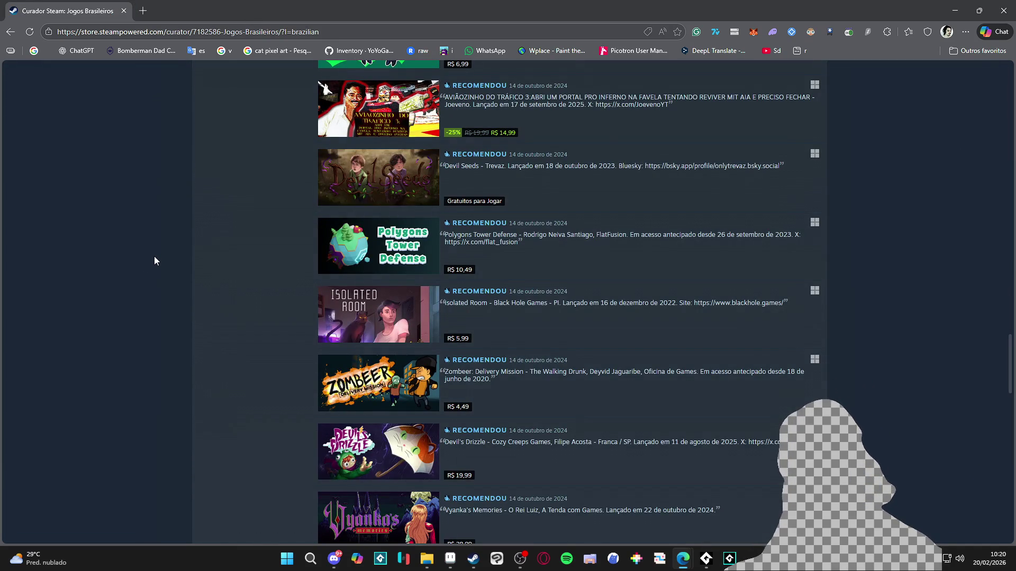
scroll(154, 257, "down", 3)
scroll(154, 257, "down", 11)
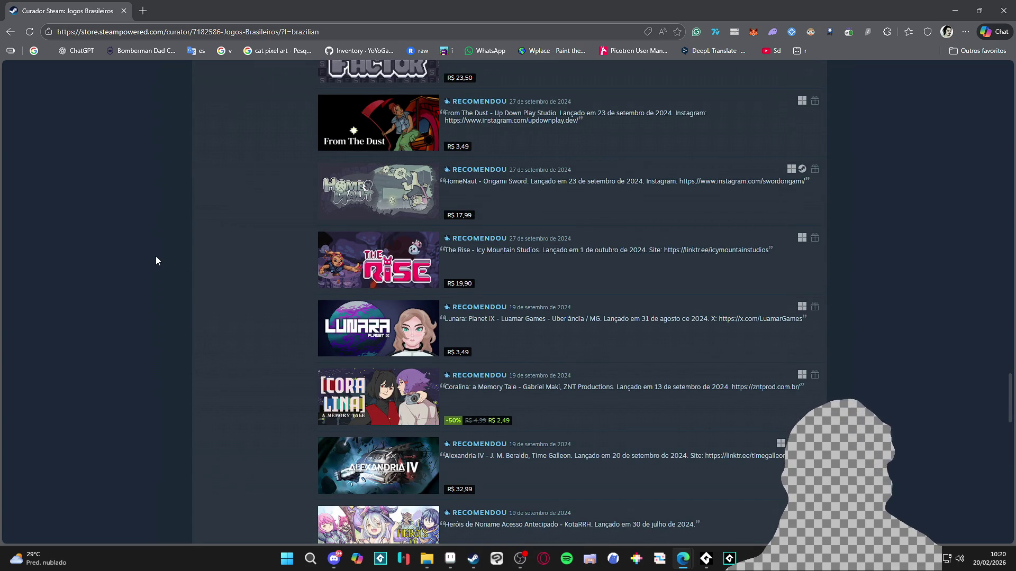
scroll(156, 257, "down", 3)
scroll(155, 256, "down", 3)
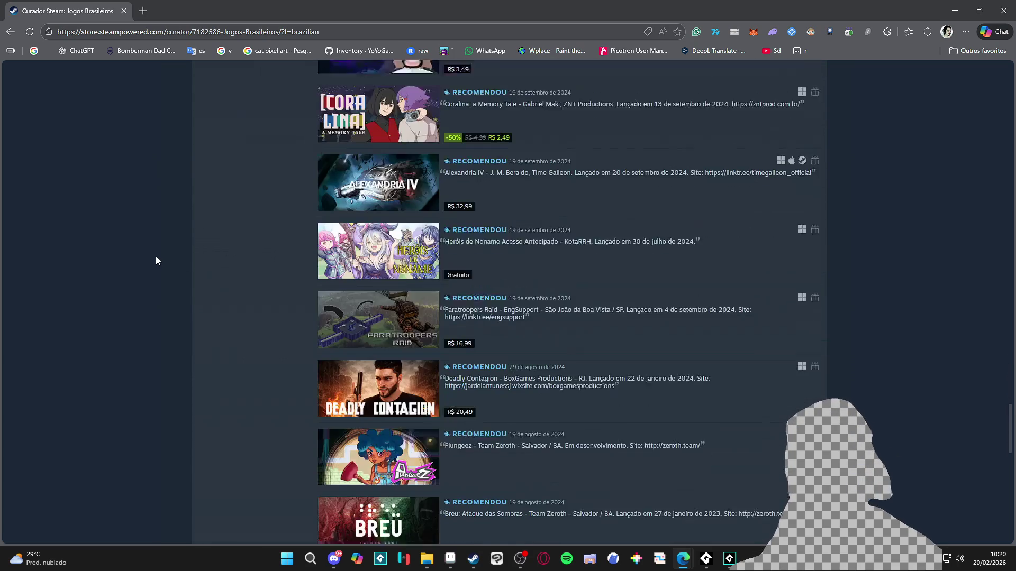
scroll(158, 253, "down", 3)
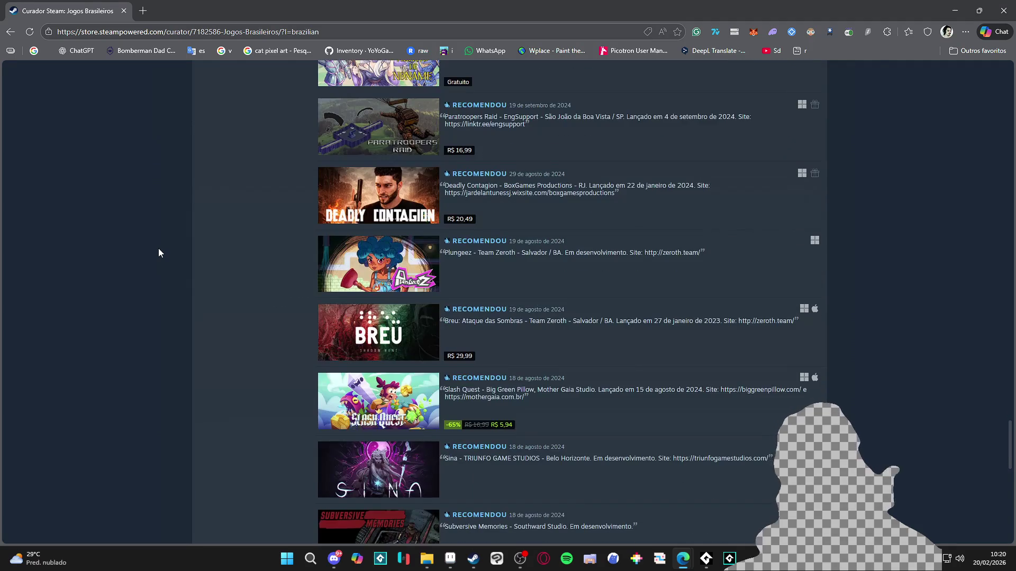
scroll(159, 252, "down", 3)
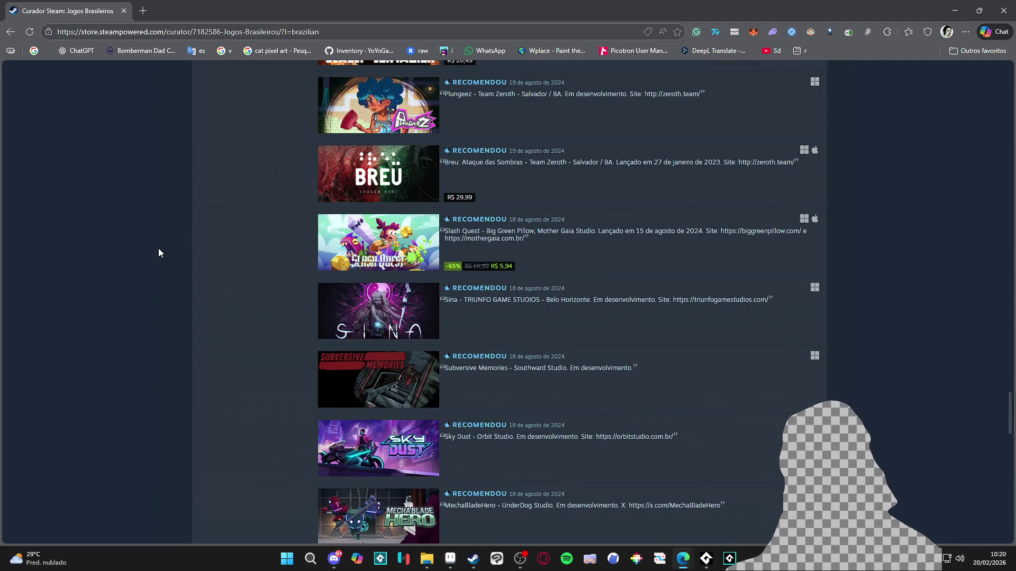
scroll(159, 252, "down", 4)
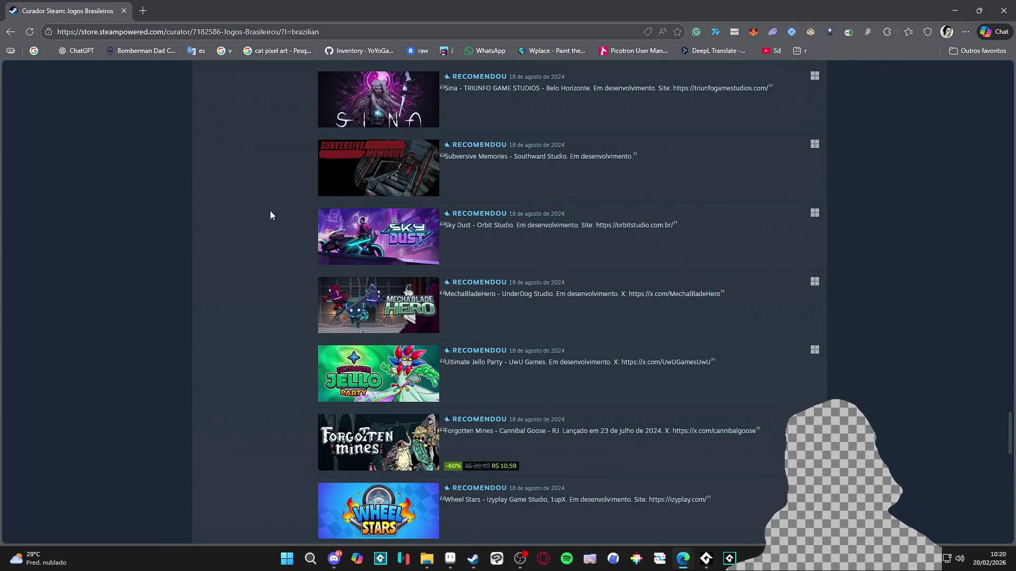
middle_click(378, 237)
left_click(241, 12)
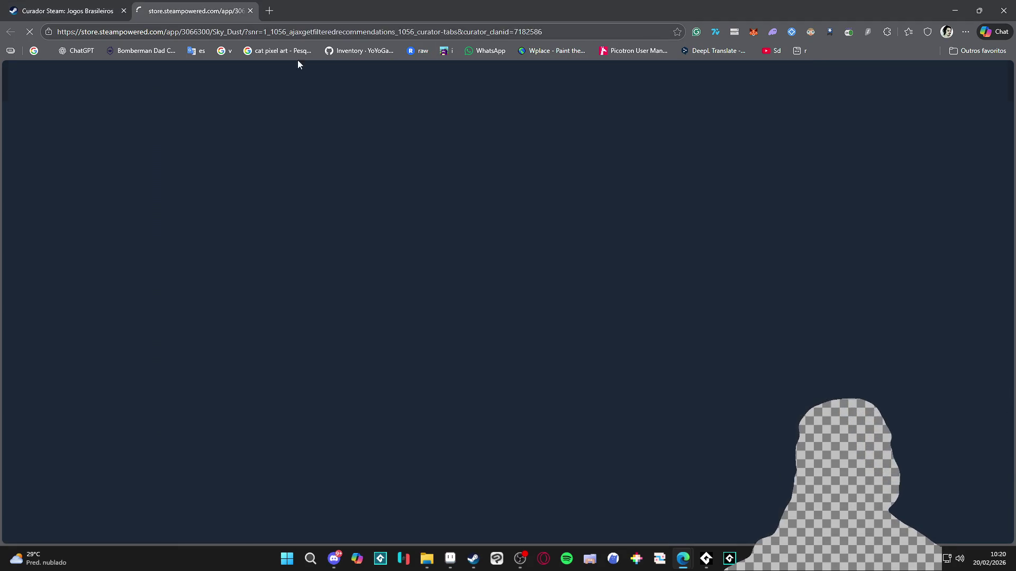
Browse the Sky Dust screenshots: the third, motorcycle, train, Doctor Zaya and dark seventh shots
left_click(352, 446)
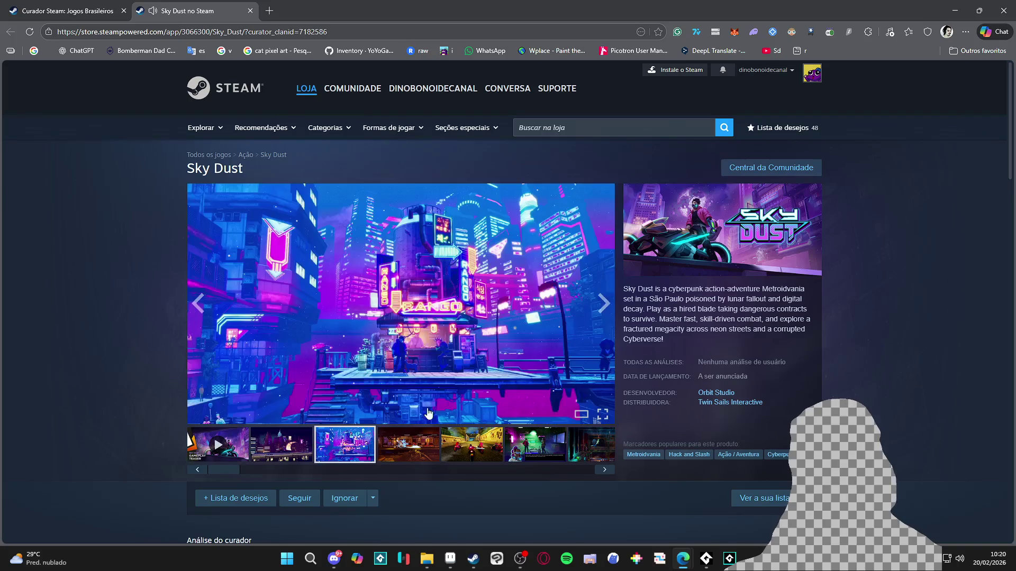
scroll(452, 348, "down", 2)
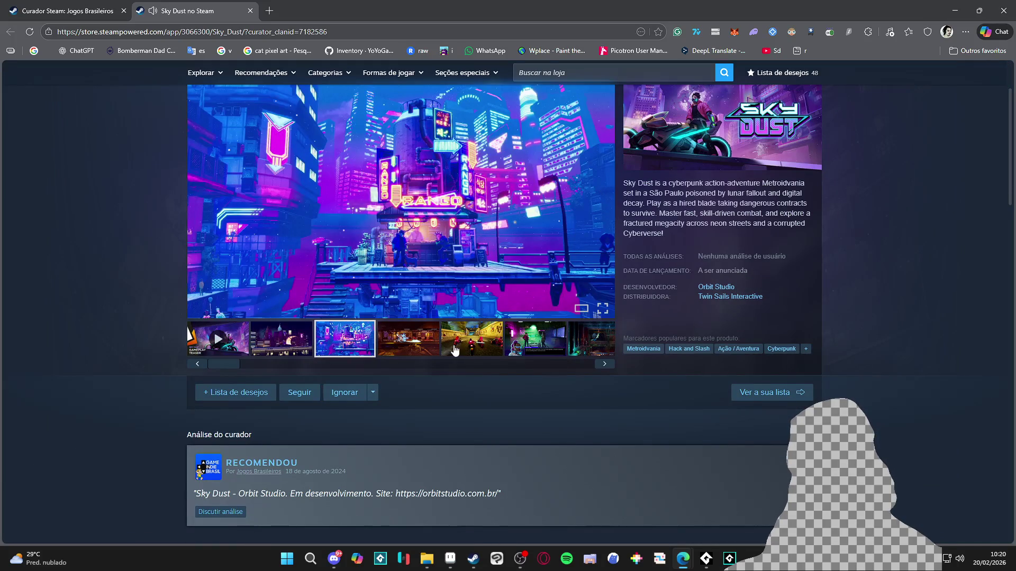
left_click(454, 350)
scroll(454, 351, "up", 1)
left_click(428, 385)
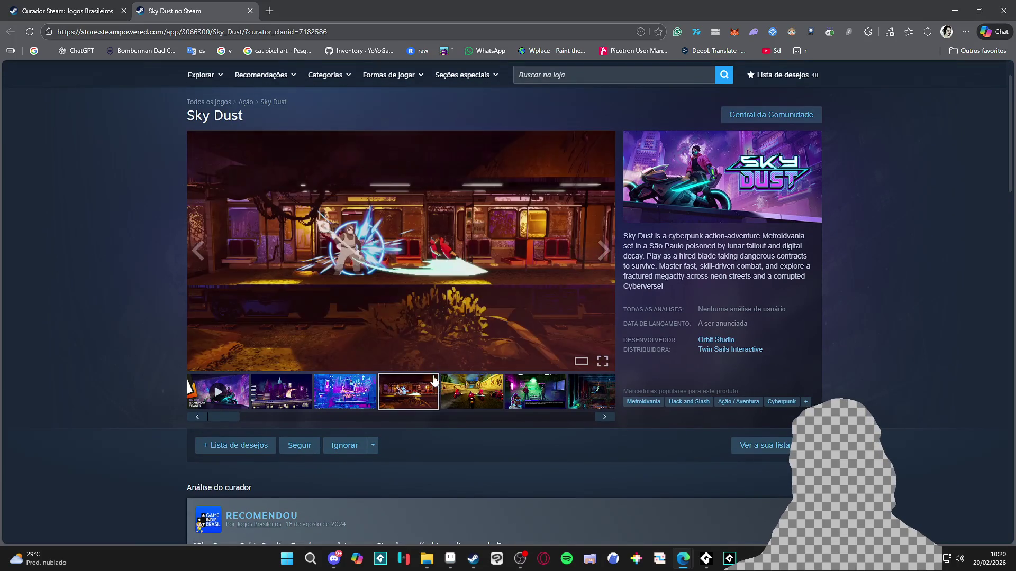
left_click(471, 393)
left_click(535, 394)
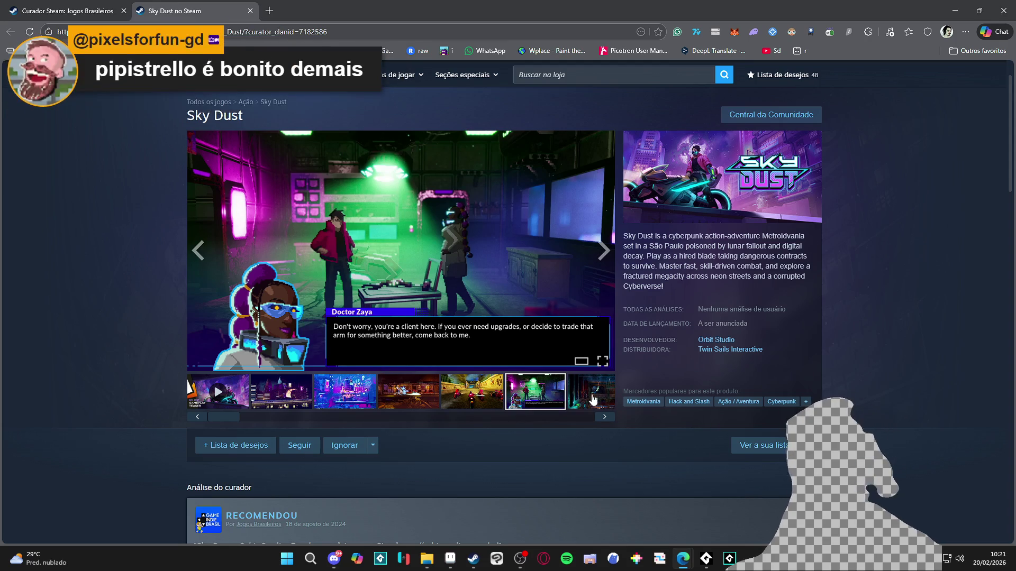
left_click(593, 403)
left_click(471, 402)
left_click_drag(487, 418, 216, 420)
Play the Sky Dust trailer through to its end card, then close the Sky Dust tab
left_click(218, 391)
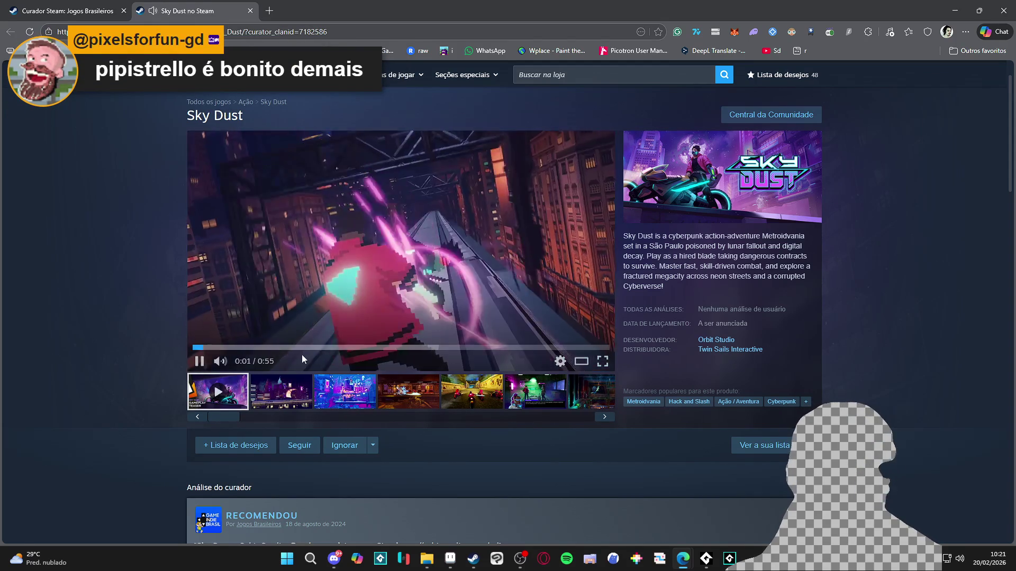
mouse_move(220, 362)
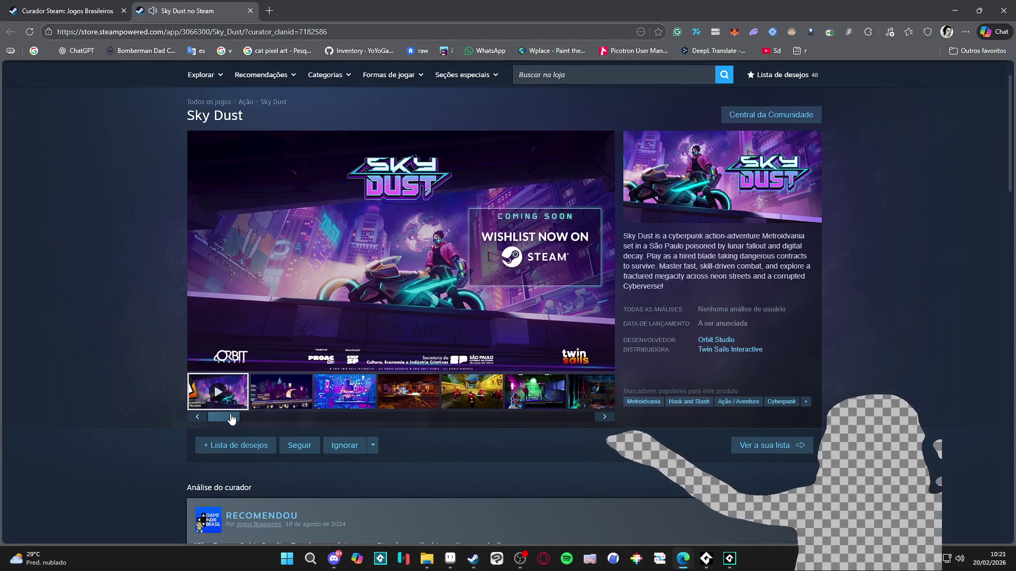
left_click(251, 11)
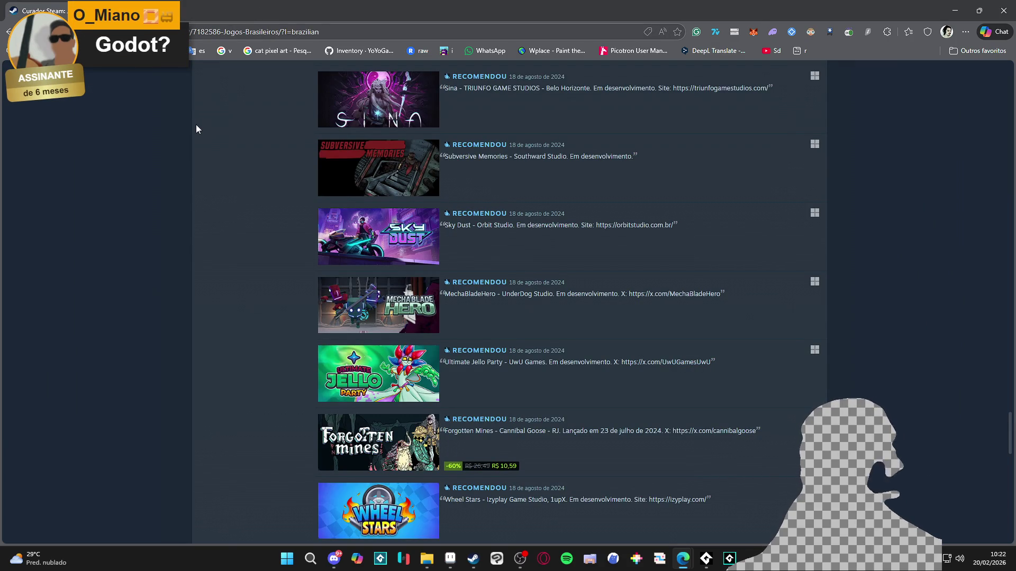
scroll(199, 132, "up", 1)
scroll(202, 140, "down", 3)
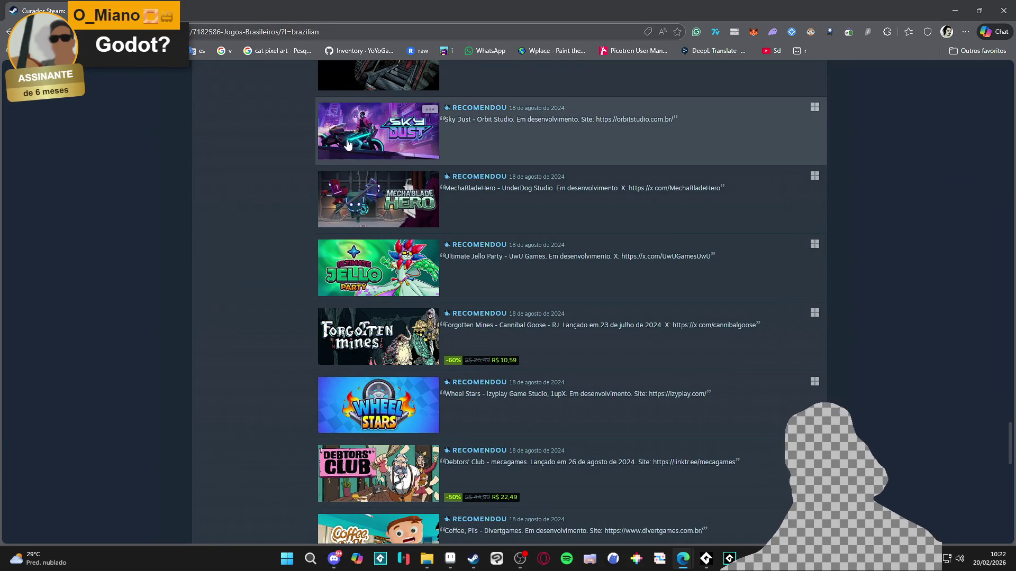
mouse_move(363, 210)
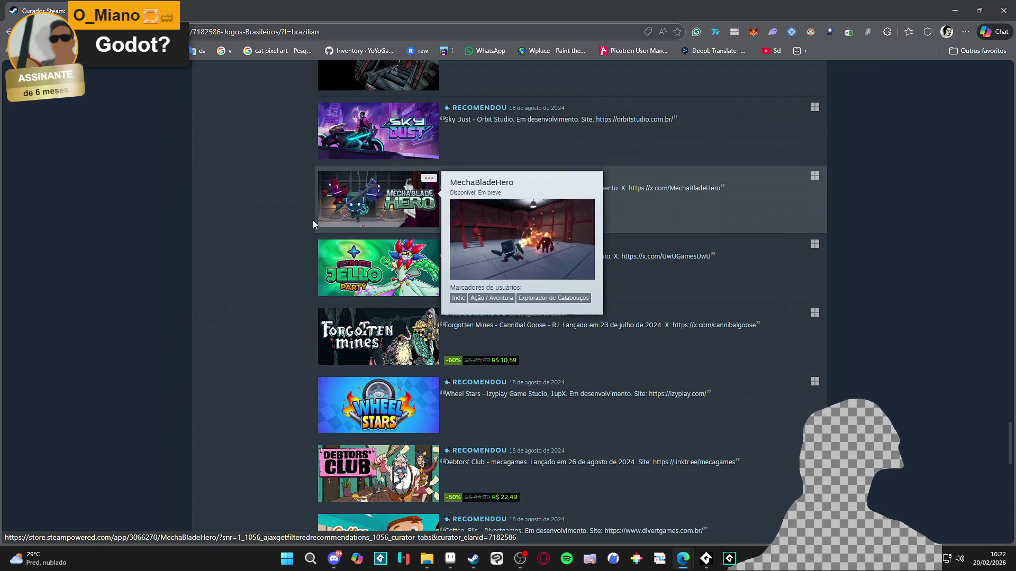
mouse_move(357, 267)
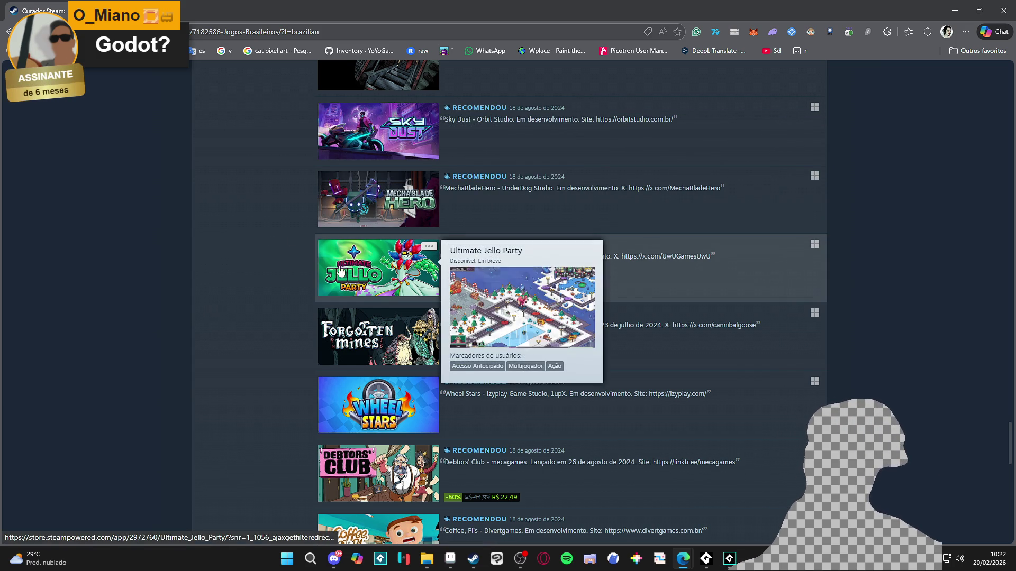
scroll(249, 348, "down", 1)
scroll(249, 344, "down", 3)
mouse_move(384, 306)
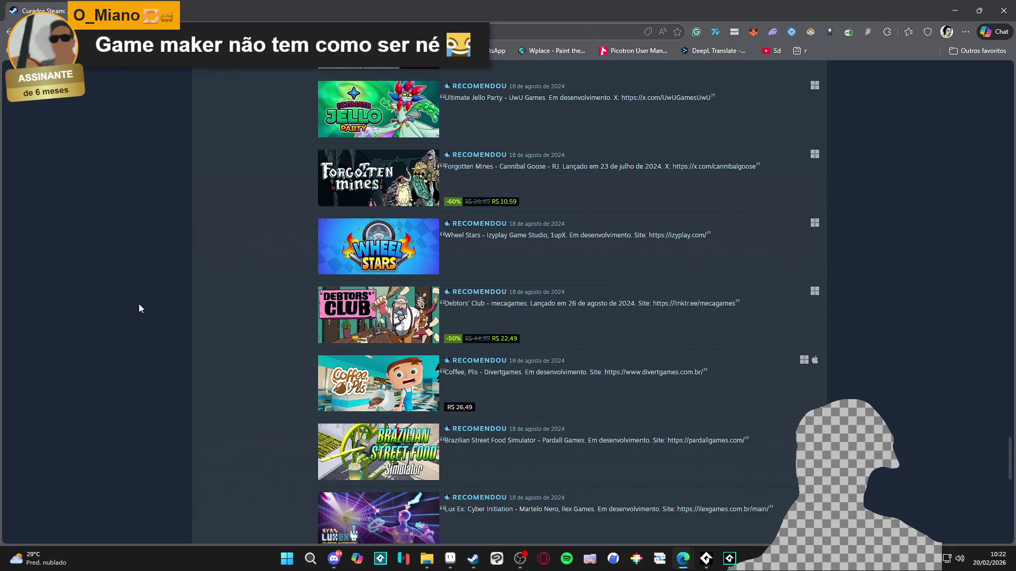
scroll(143, 307, "down", 1)
scroll(147, 309, "down", 6)
scroll(166, 304, "down", 3)
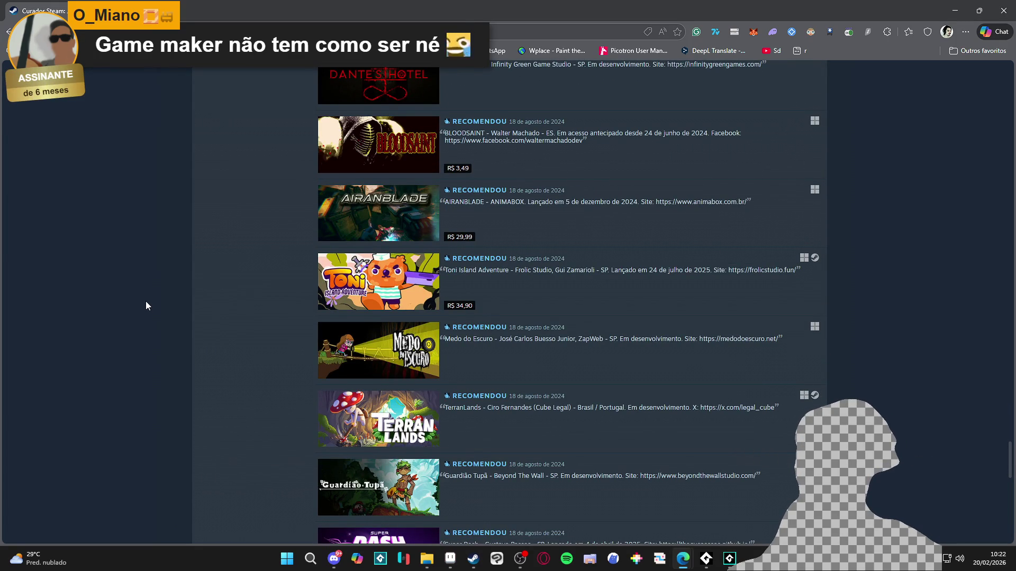
scroll(154, 307, "down", 10)
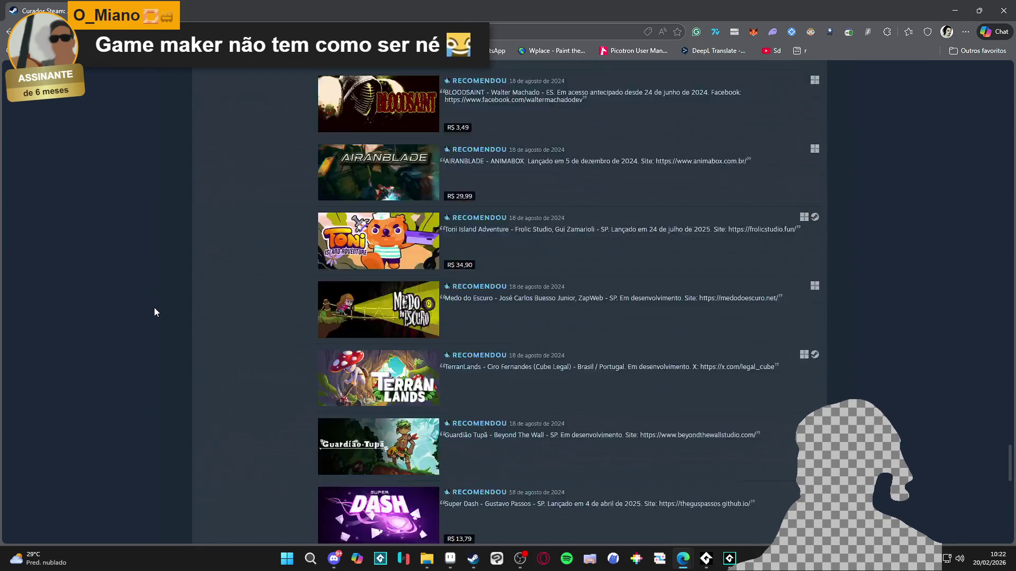
scroll(165, 299, "down", 15)
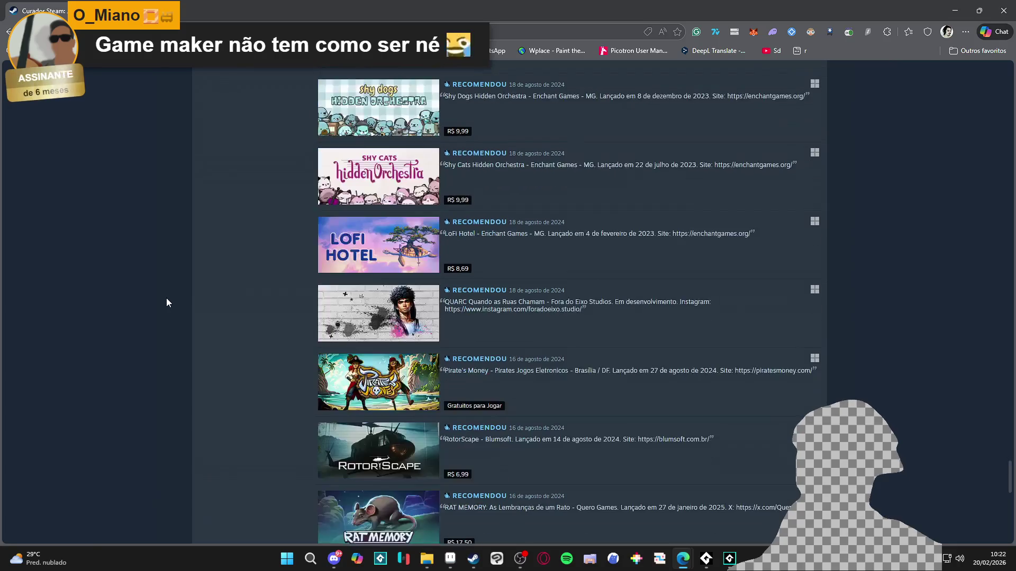
scroll(174, 298, "down", 10)
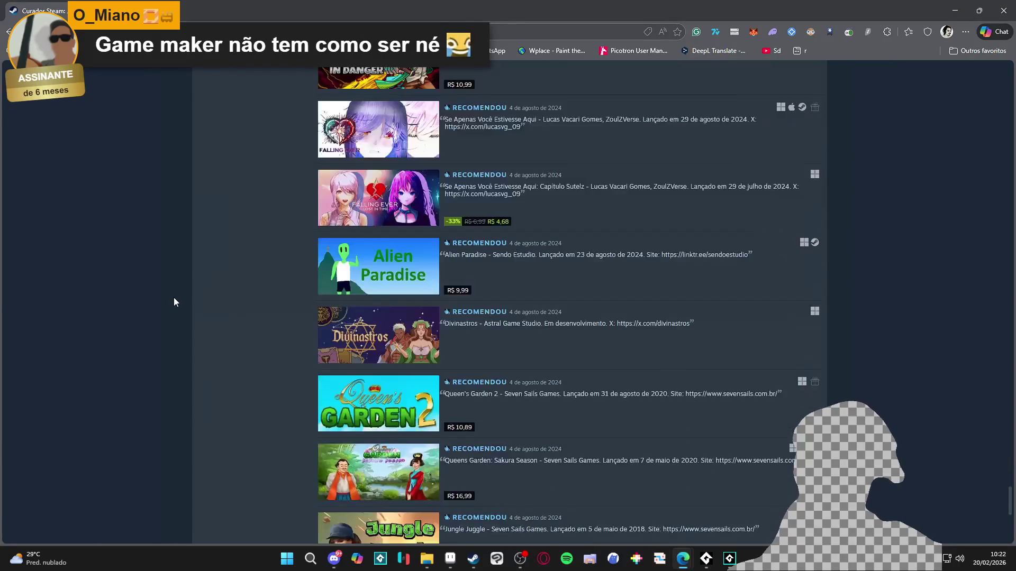
scroll(177, 299, "down", 15)
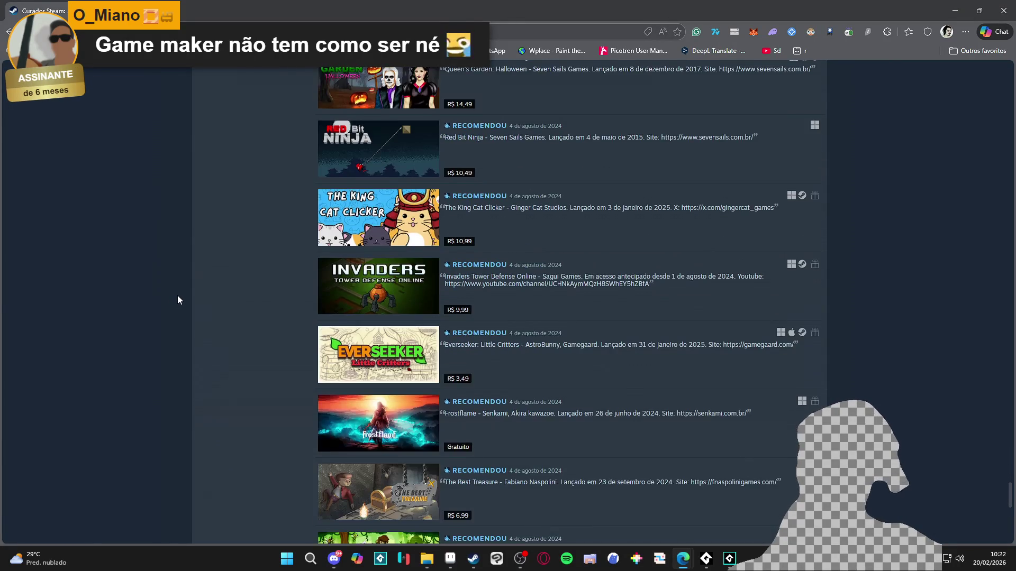
scroll(179, 299, "down", 5)
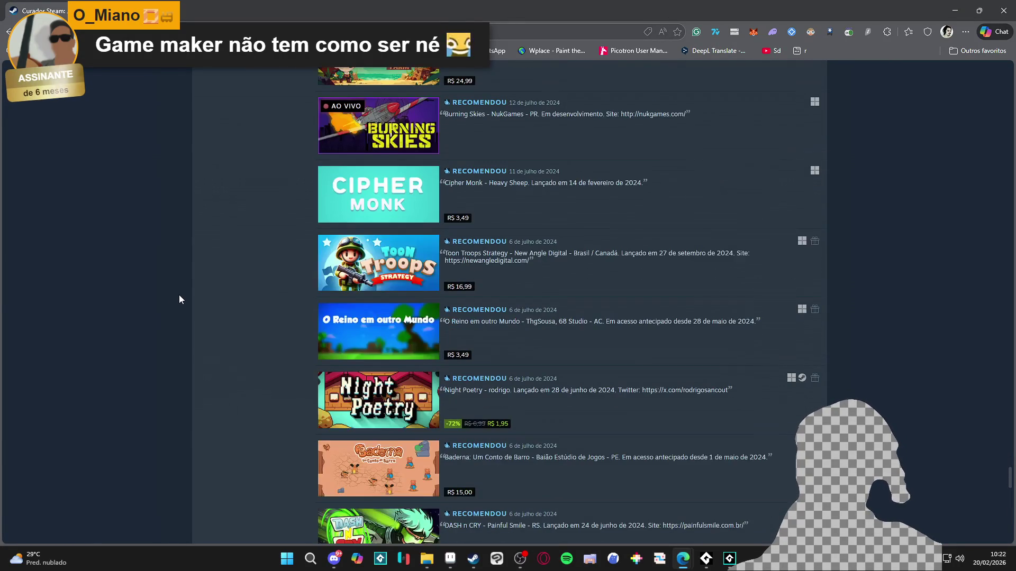
scroll(180, 299, "down", 4)
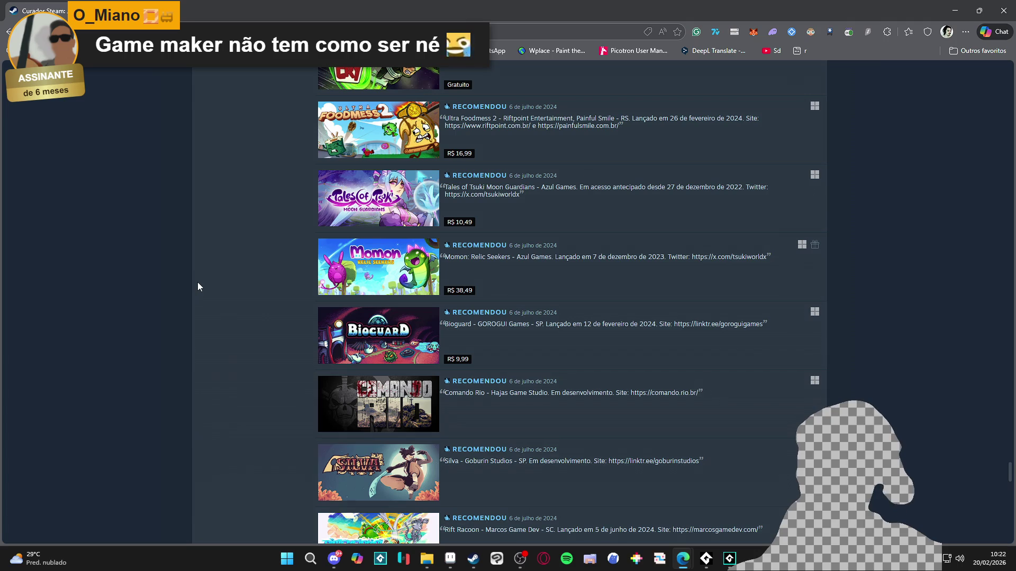
scroll(200, 288, "down", 7)
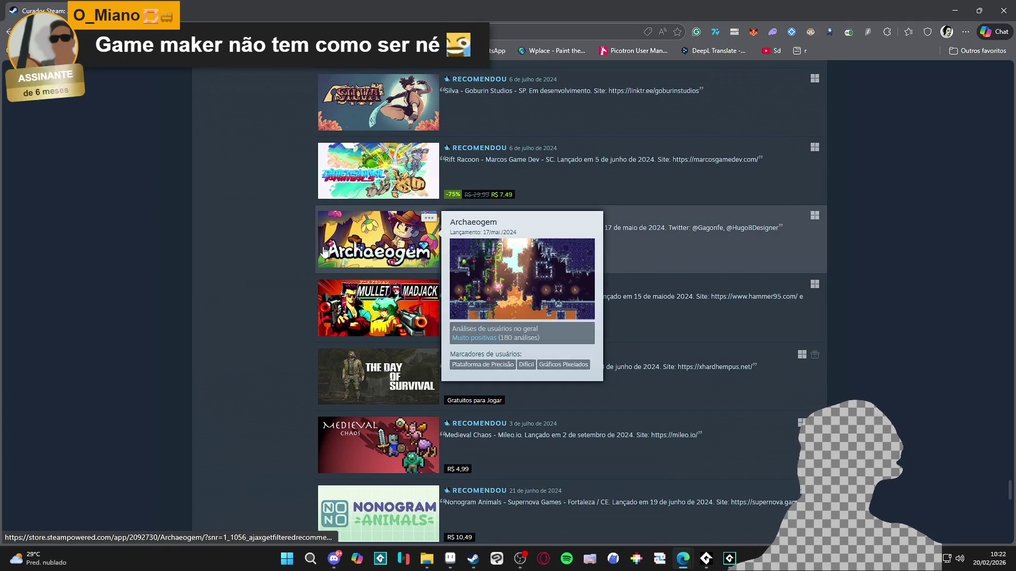
scroll(233, 273, "down", 5)
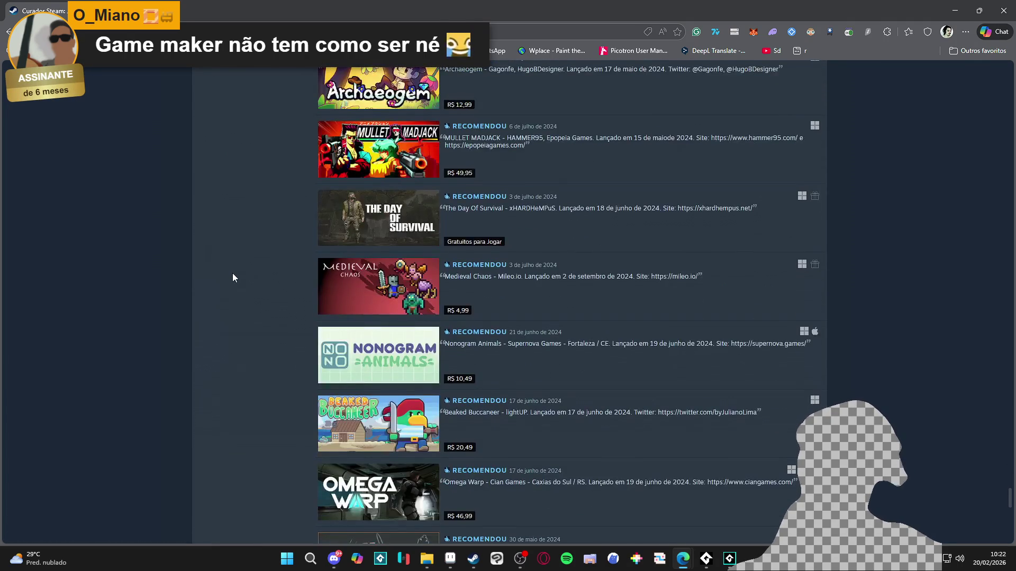
scroll(236, 278, "down", 9)
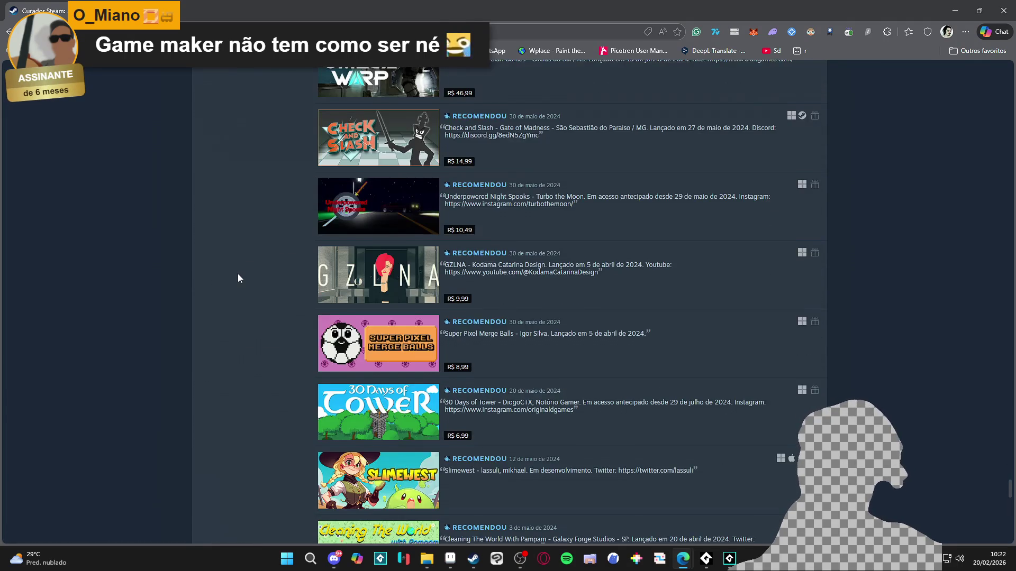
scroll(238, 278, "down", 8)
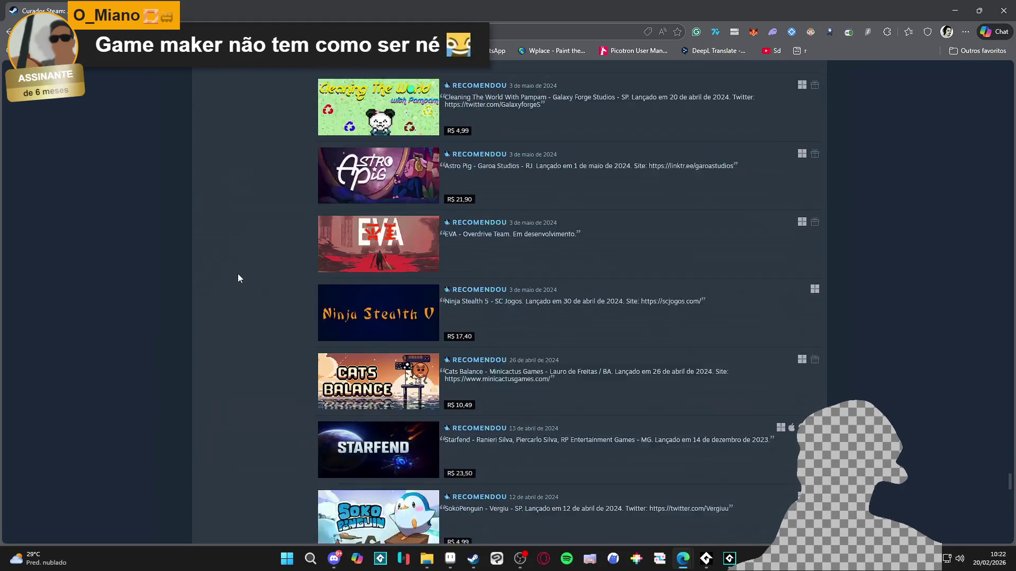
scroll(238, 278, "down", 17)
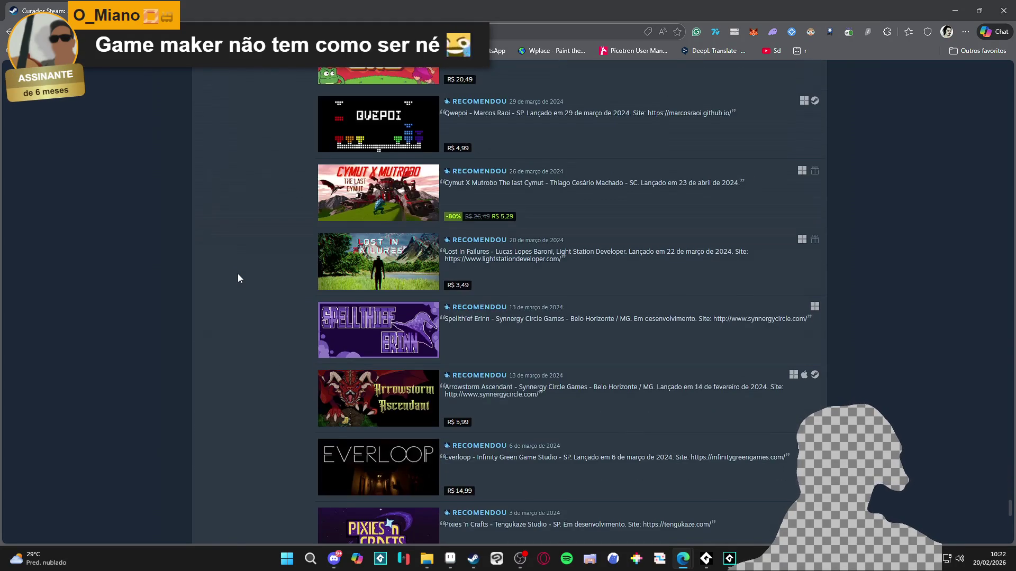
scroll(237, 274, "down", 17)
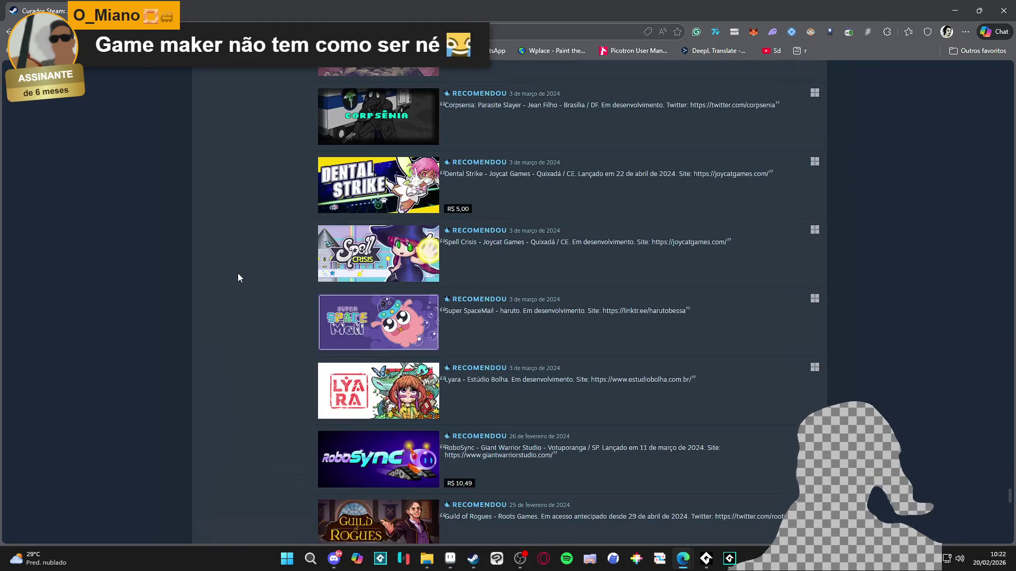
scroll(241, 273, "down", 6)
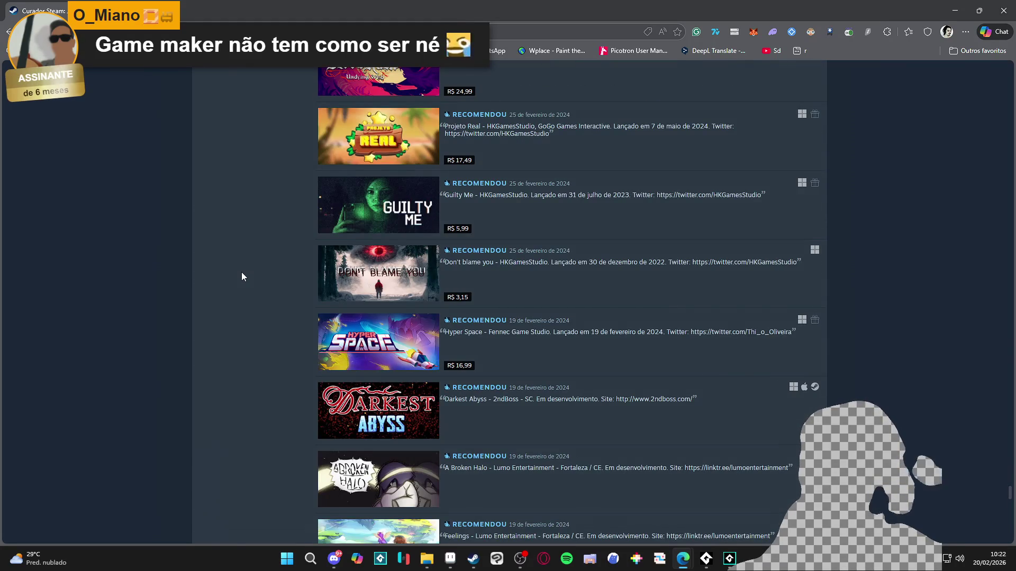
scroll(247, 272, "down", 9)
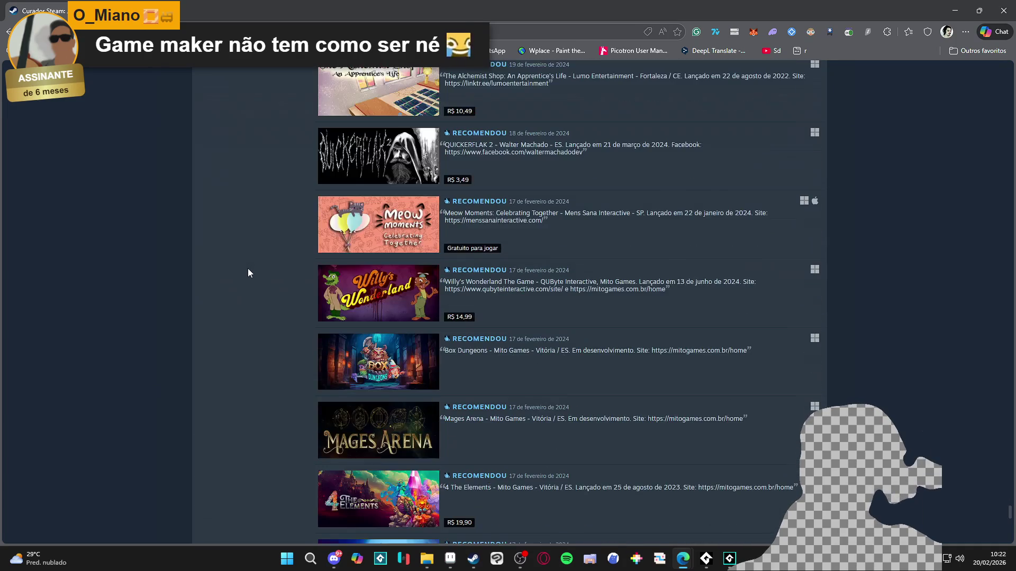
scroll(248, 272, "down", 4)
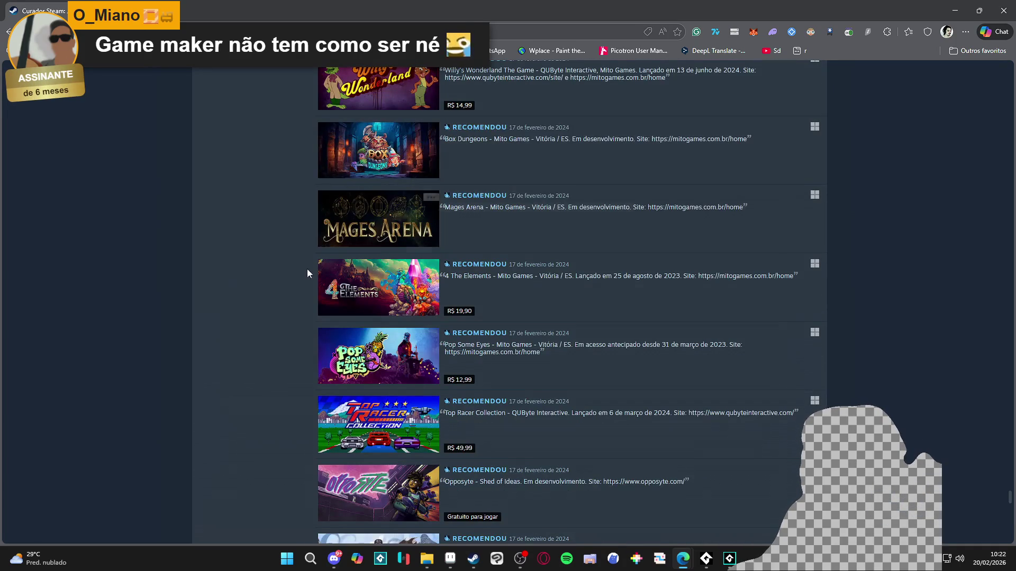
scroll(316, 262, "down", 4)
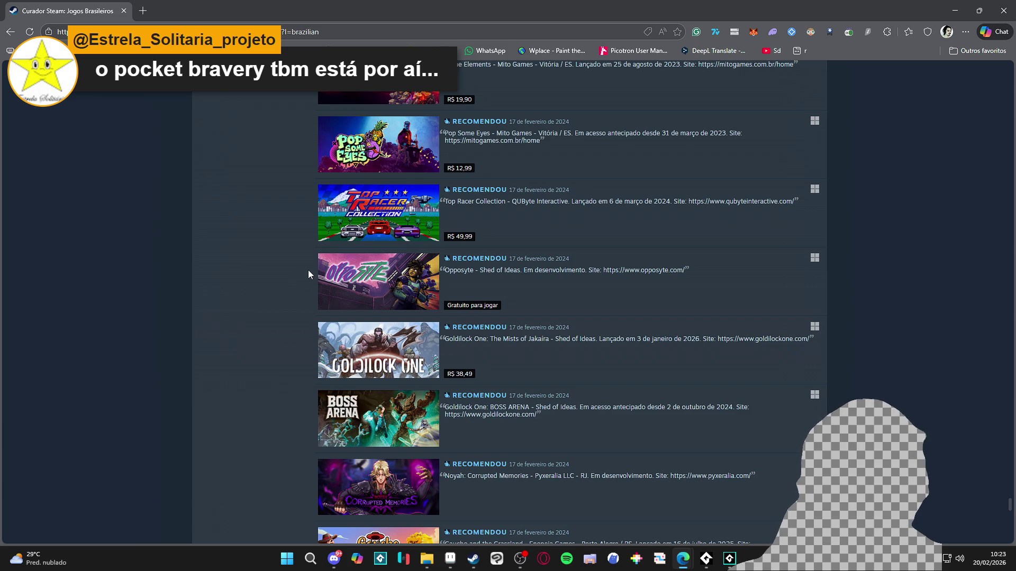
Scroll the curator list down to the November 2023 picks: Cyborg3003, Bem Feito and Doodle Harmony
scroll(308, 272, "down", 4)
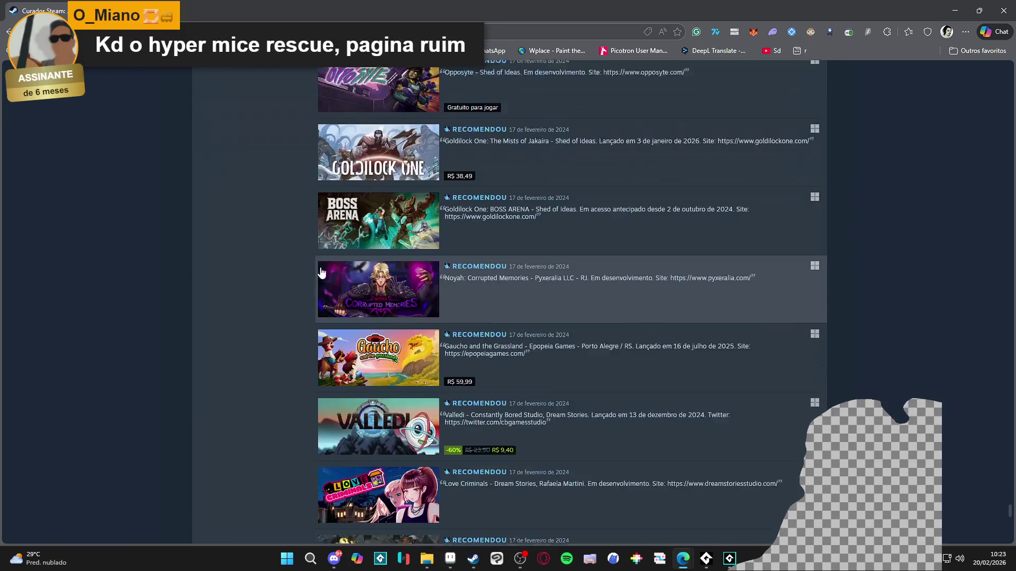
scroll(306, 286, "down", 4)
scroll(296, 293, "down", 4)
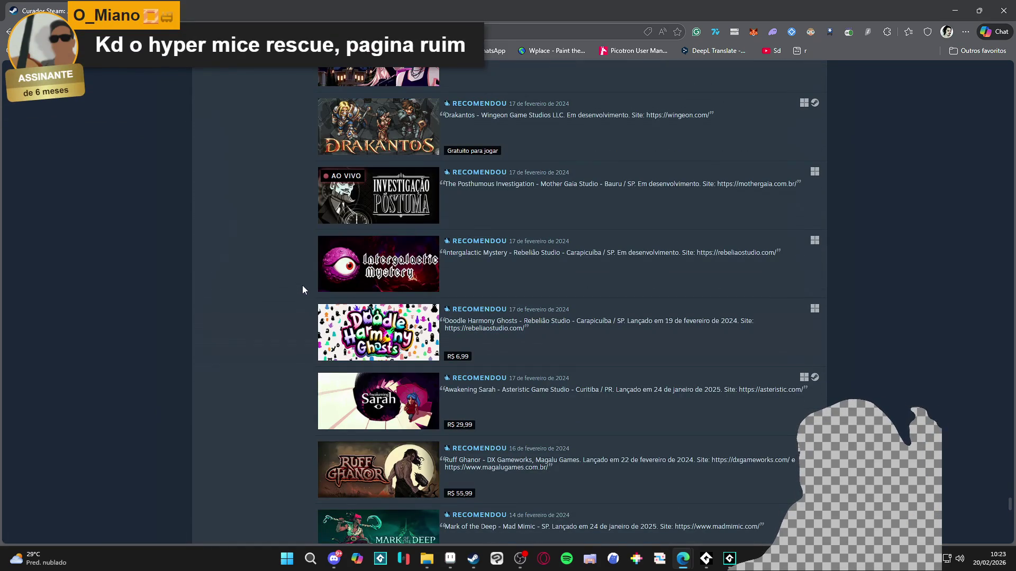
scroll(303, 283, "down", 4)
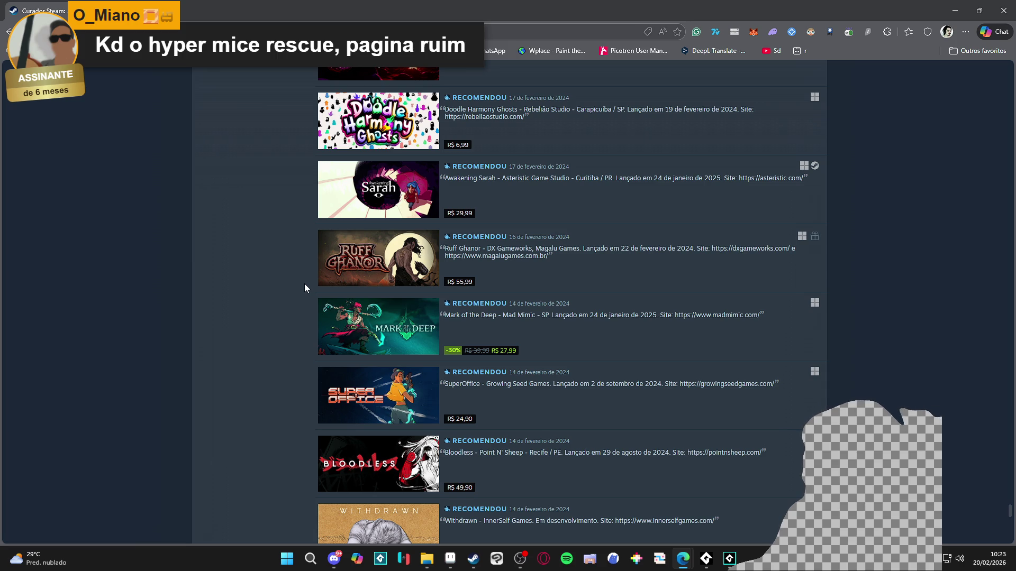
scroll(303, 284, "down", 10)
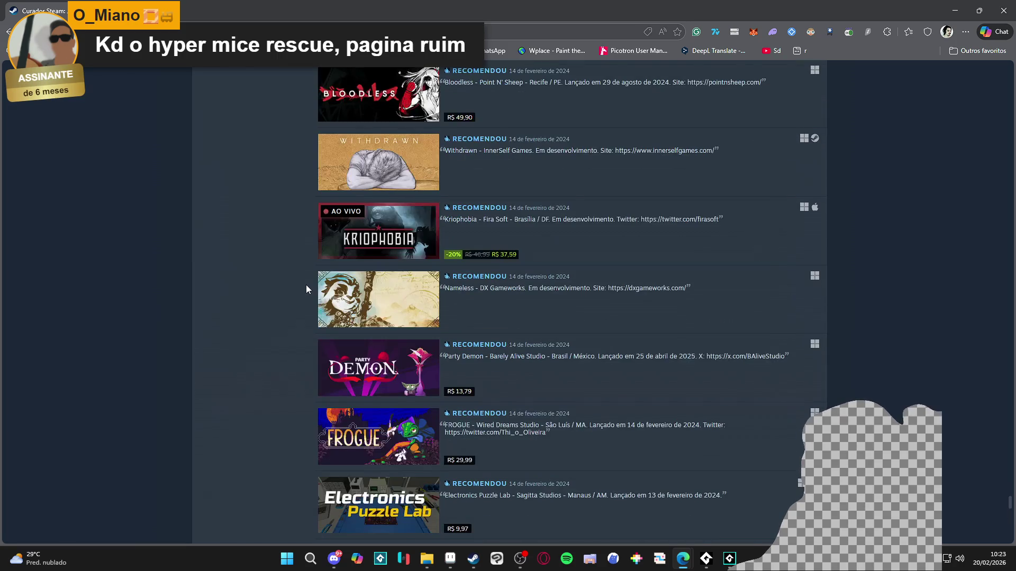
scroll(309, 295, "down", 15)
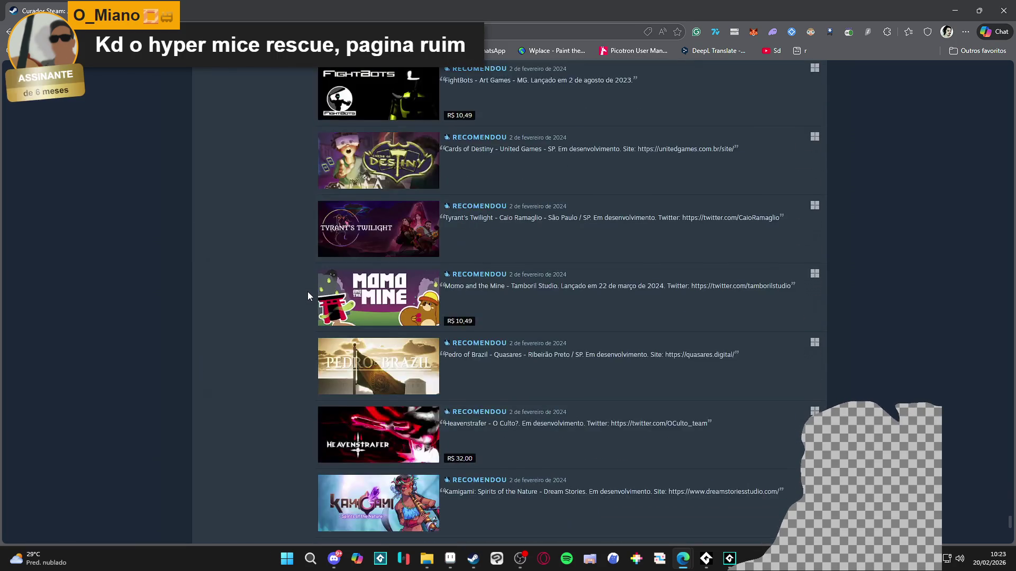
scroll(153, 336, "down", 4)
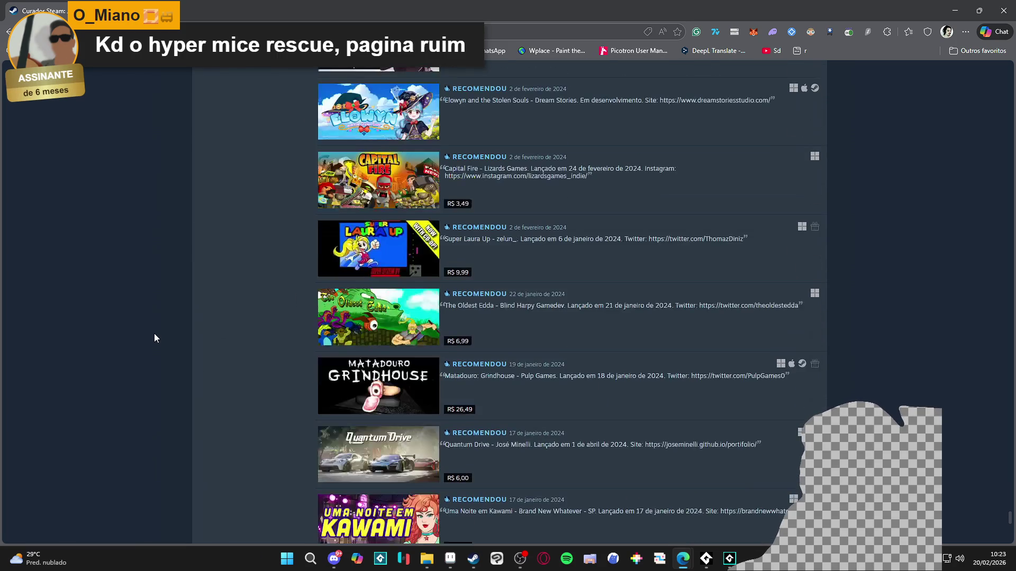
mouse_move(380, 244)
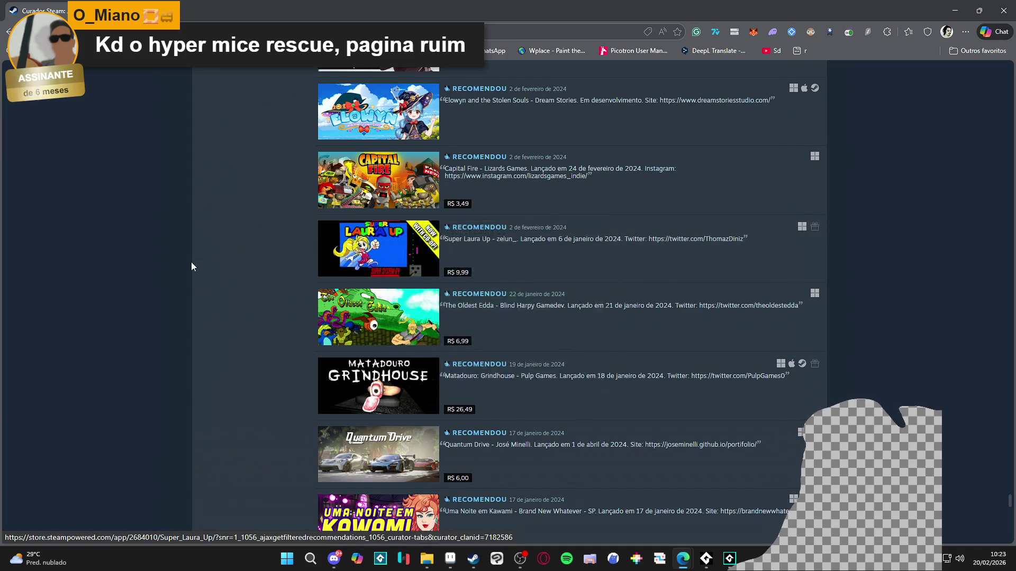
scroll(195, 266, "down", 4)
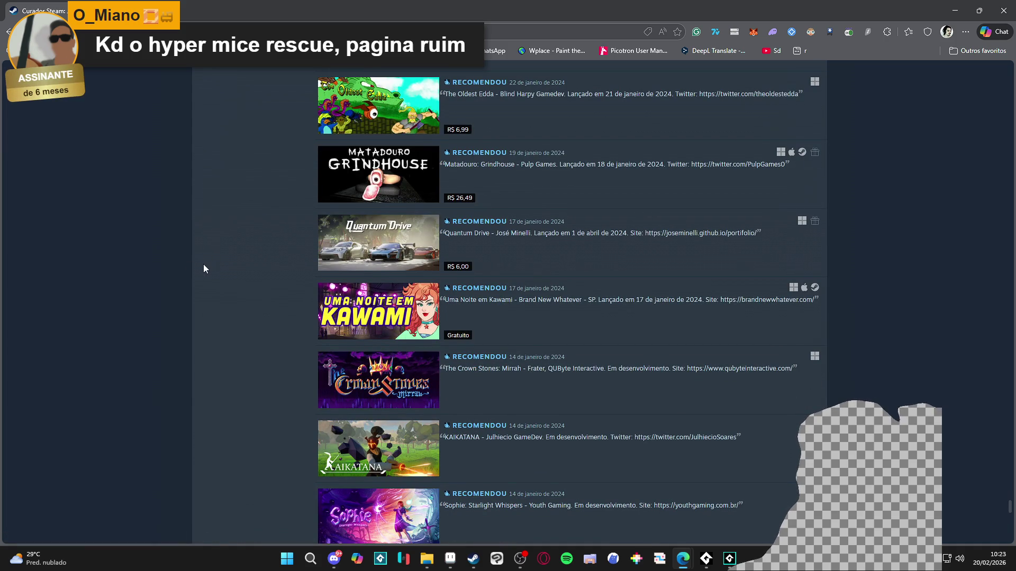
scroll(213, 266, "down", 5)
scroll(235, 275, "down", 5)
scroll(246, 284, "down", 5)
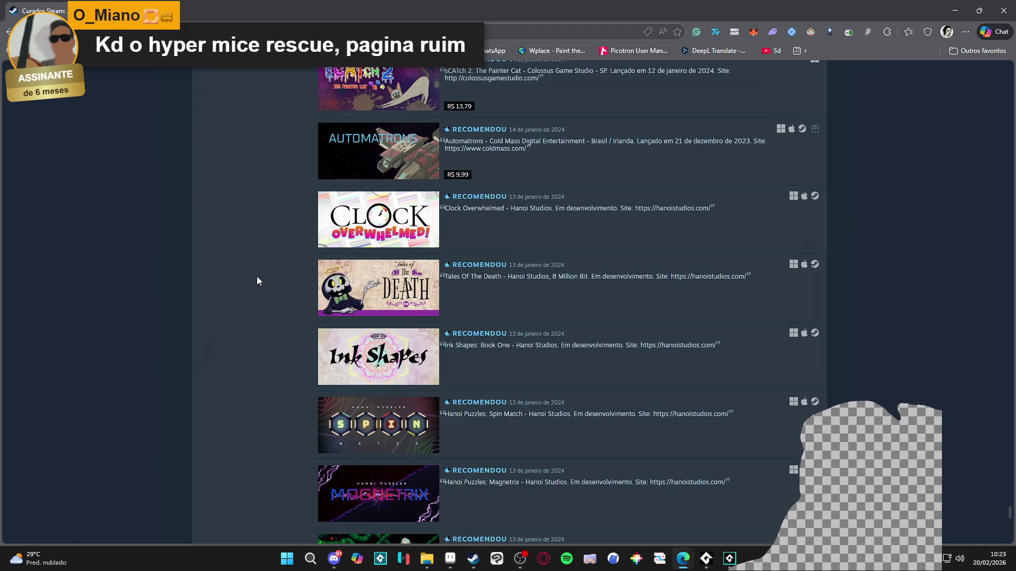
mouse_move(364, 225)
scroll(220, 287, "down", 5)
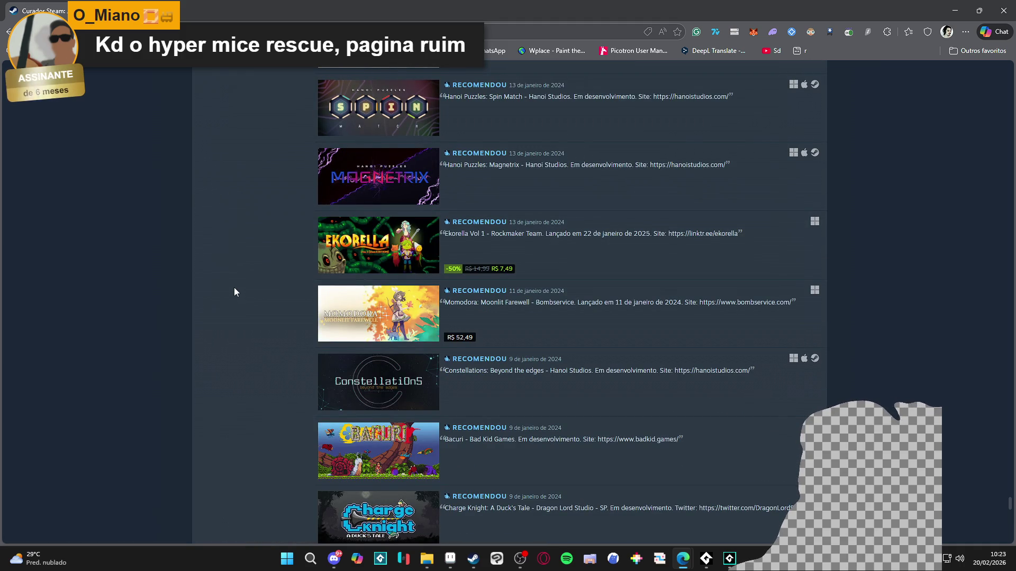
scroll(235, 287, "down", 5)
scroll(241, 288, "down", 1)
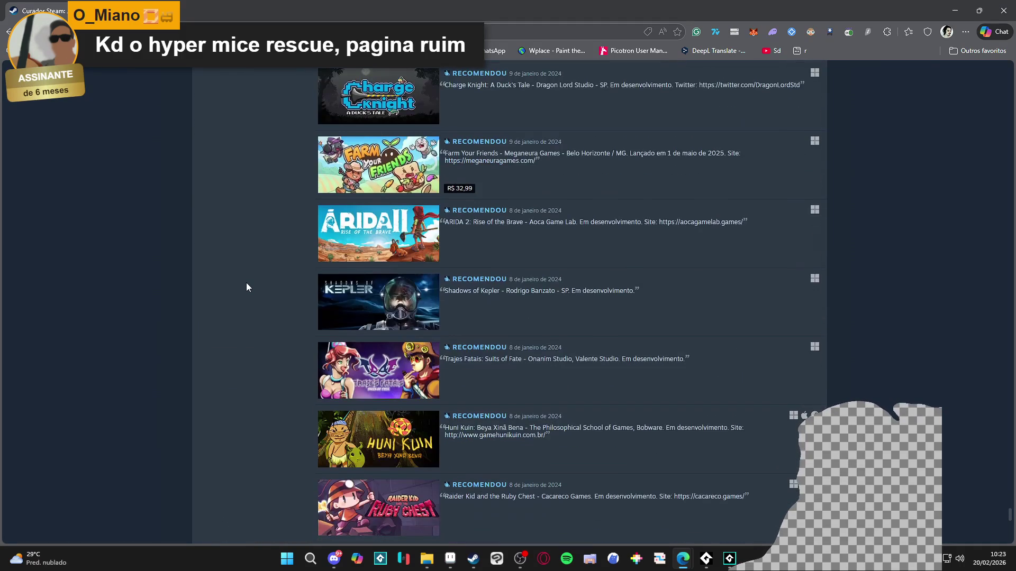
scroll(253, 288, "down", 4)
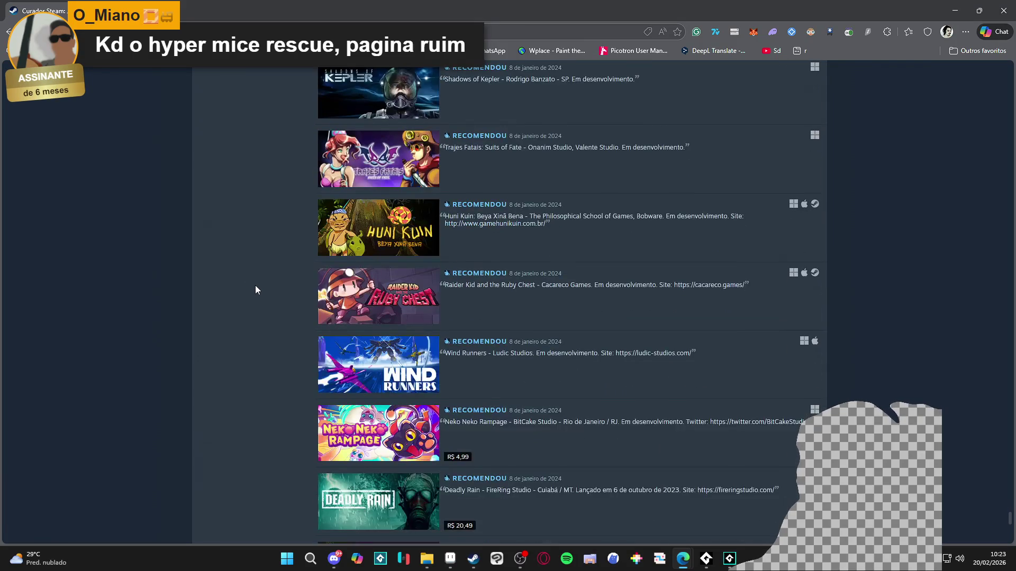
scroll(256, 289, "down", 1)
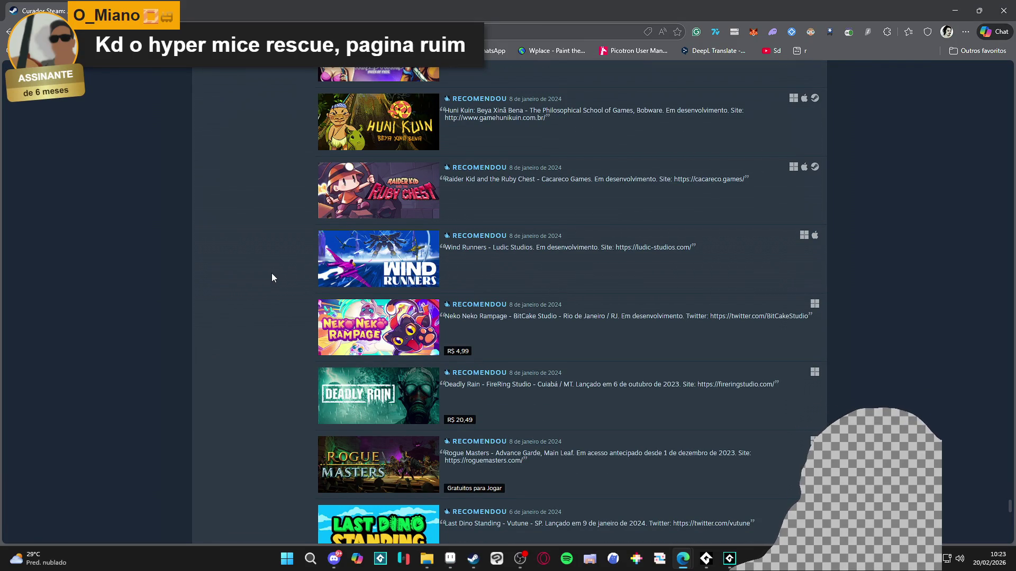
scroll(271, 274, "down", 5)
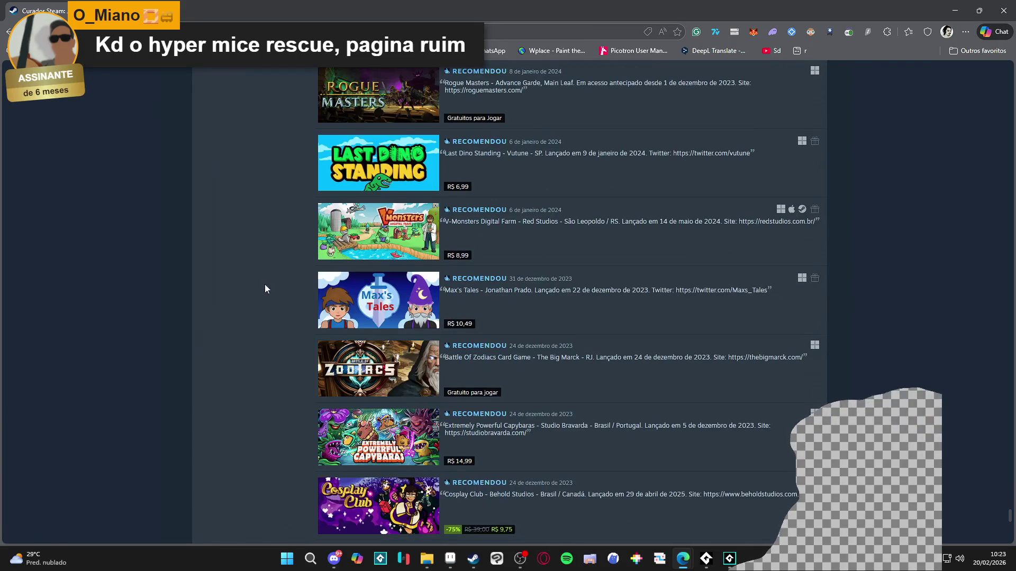
scroll(278, 239, "down", 5)
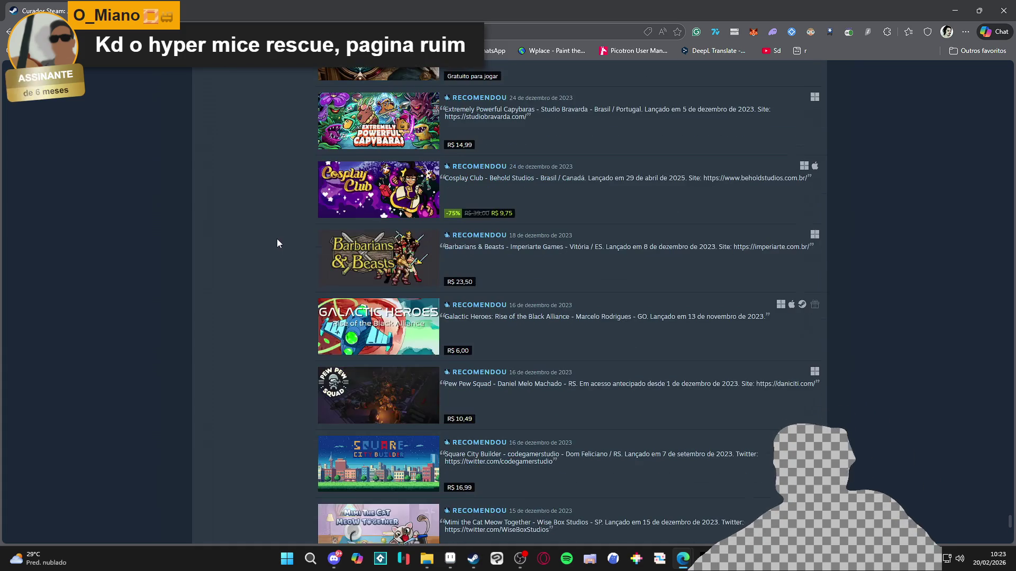
scroll(276, 241, "down", 3)
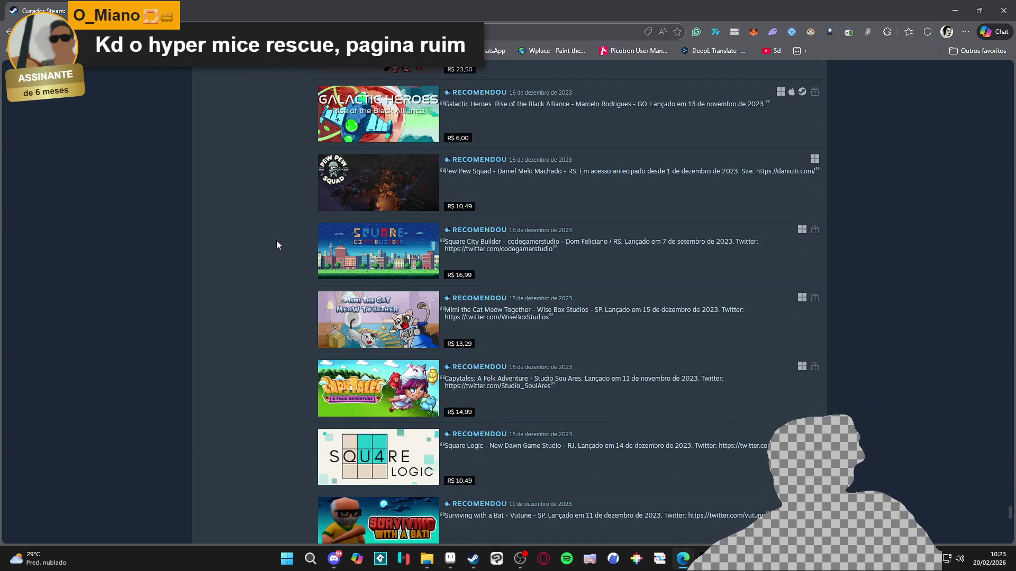
scroll(276, 240, "down", 3)
scroll(279, 242, "down", 3)
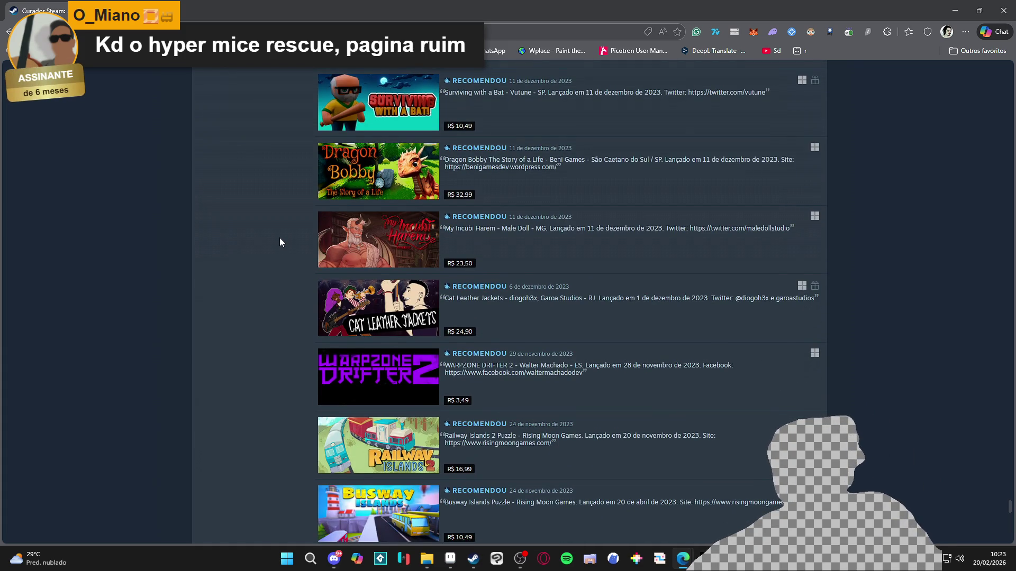
scroll(279, 242, "down", 2)
scroll(279, 241, "down", 3)
scroll(280, 241, "down", 5)
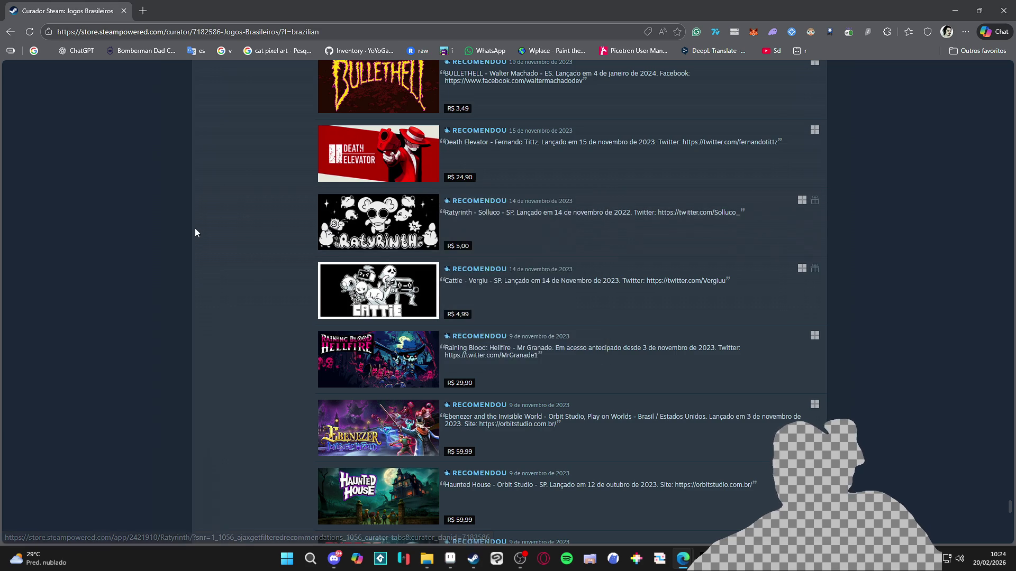
scroll(194, 227, "down", 1)
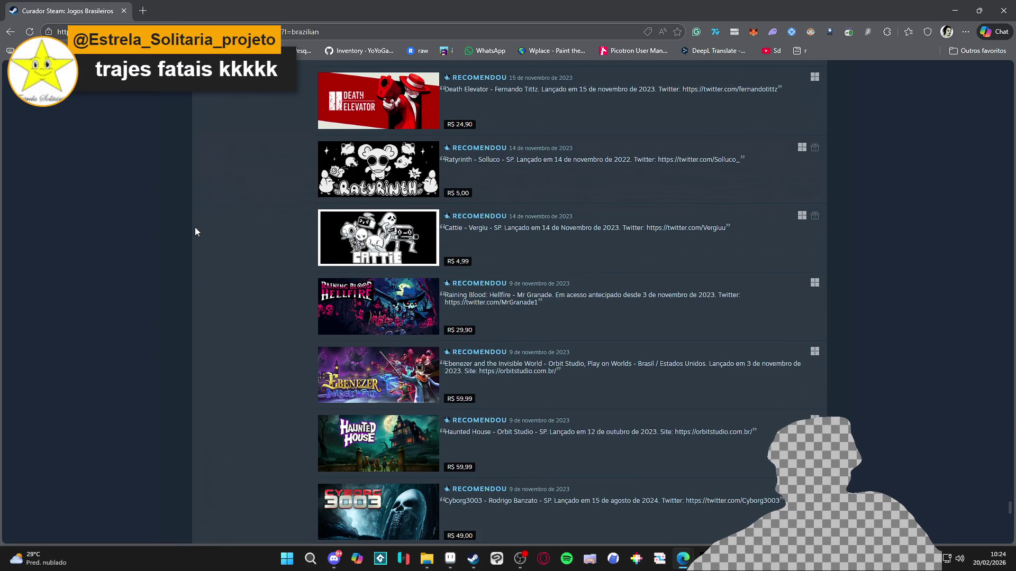
scroll(194, 231, "up", 5)
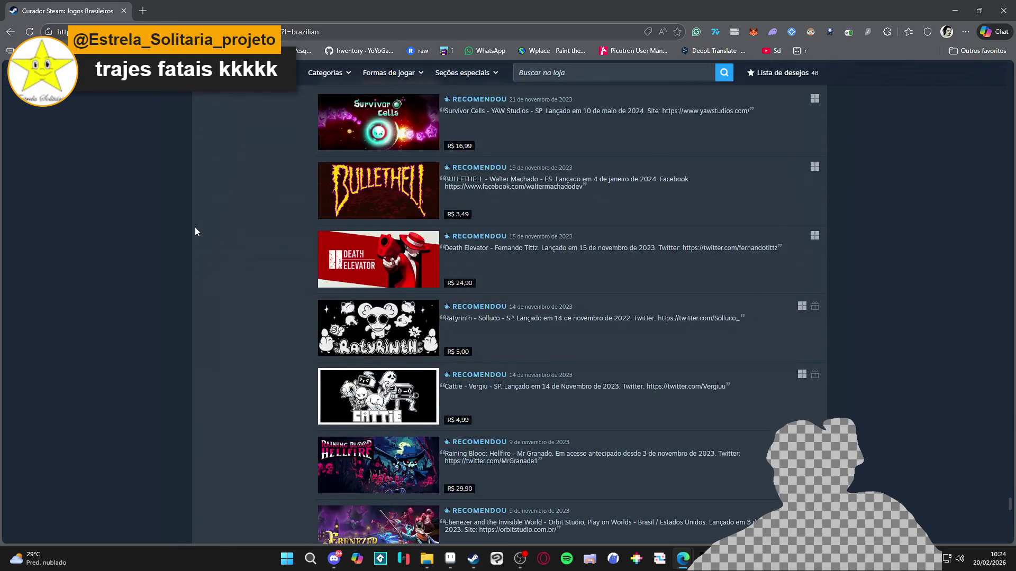
scroll(195, 231, "down", 10)
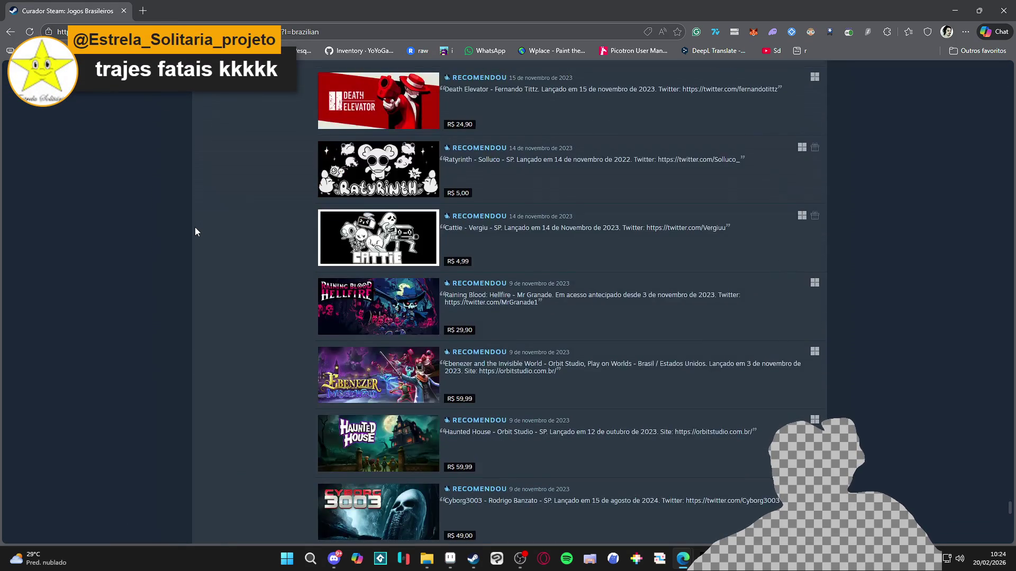
scroll(196, 231, "down", 3)
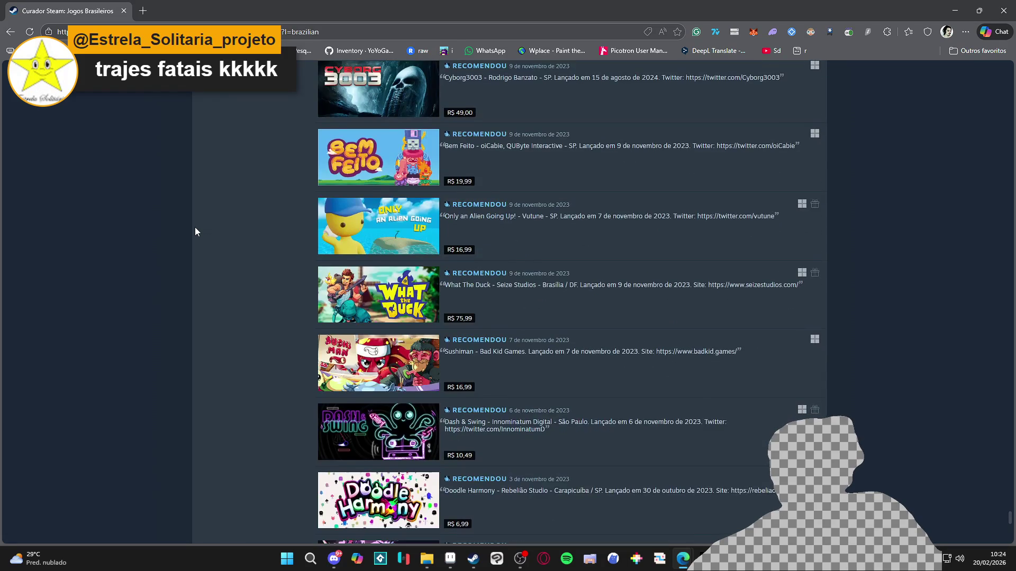
mouse_move(369, 156)
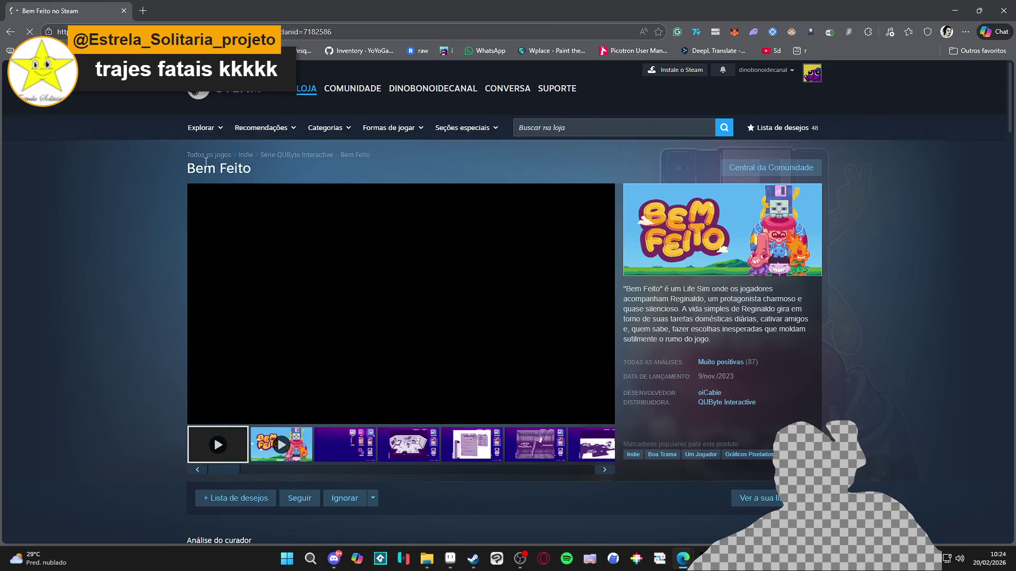
Pause the trailer playing on the Bem Feito store page
scroll(186, 290, "down", 6)
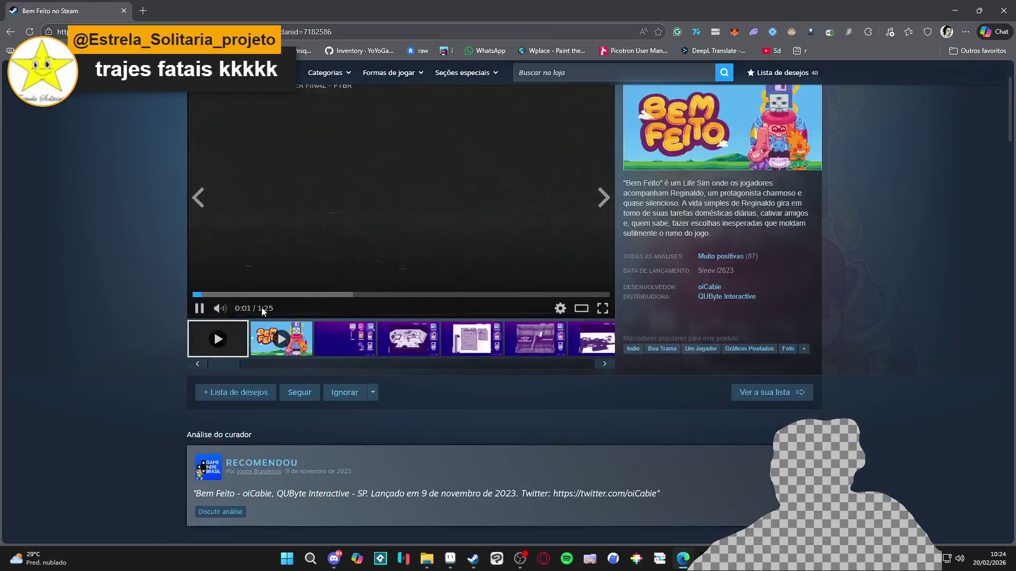
scroll(185, 279, "up", 5)
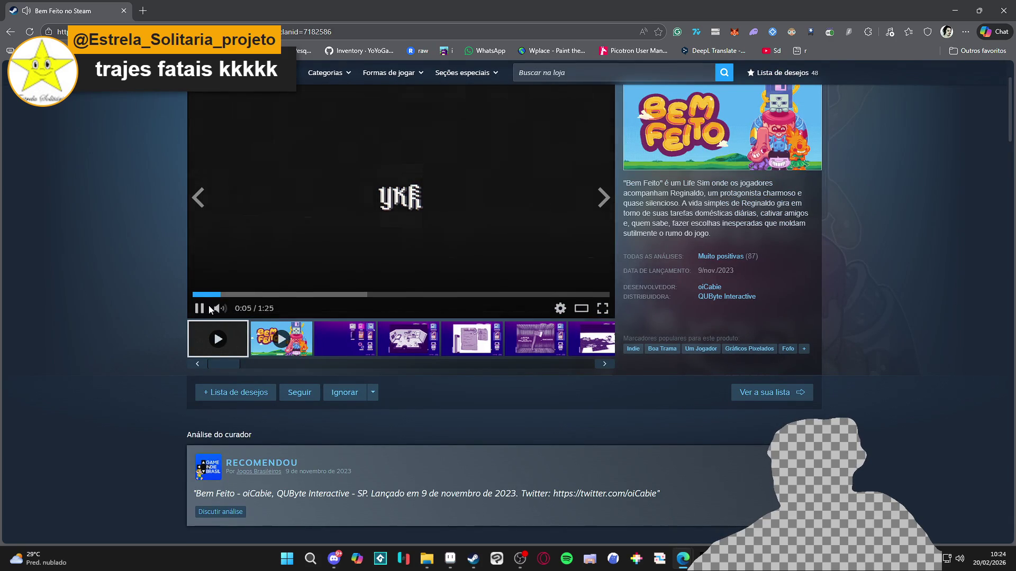
left_click(200, 309)
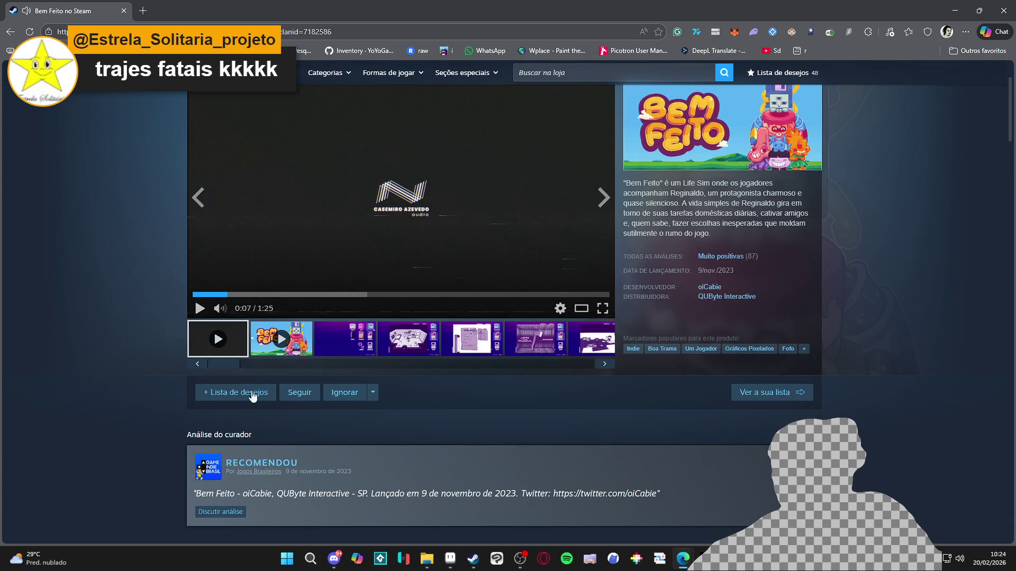
Select the developer's Twitter link in the curator review and open it in a new tab
double_click(260, 494)
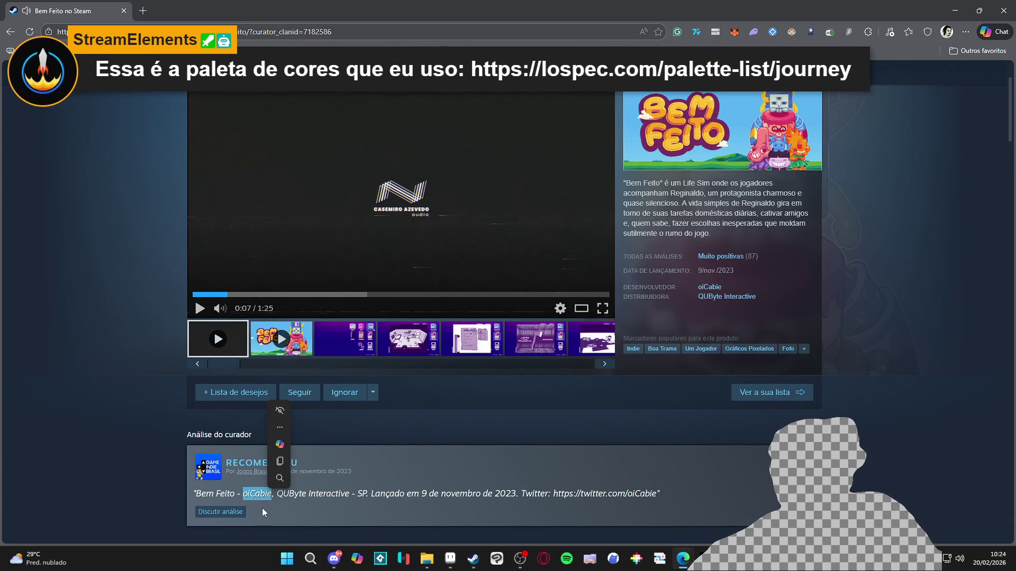
mouse_move(267, 495)
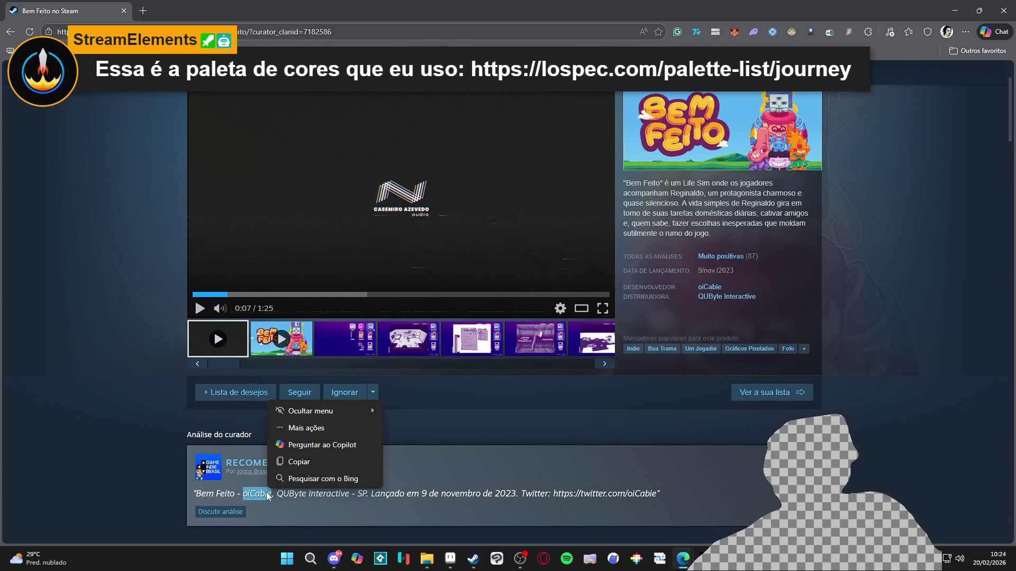
left_click(300, 497)
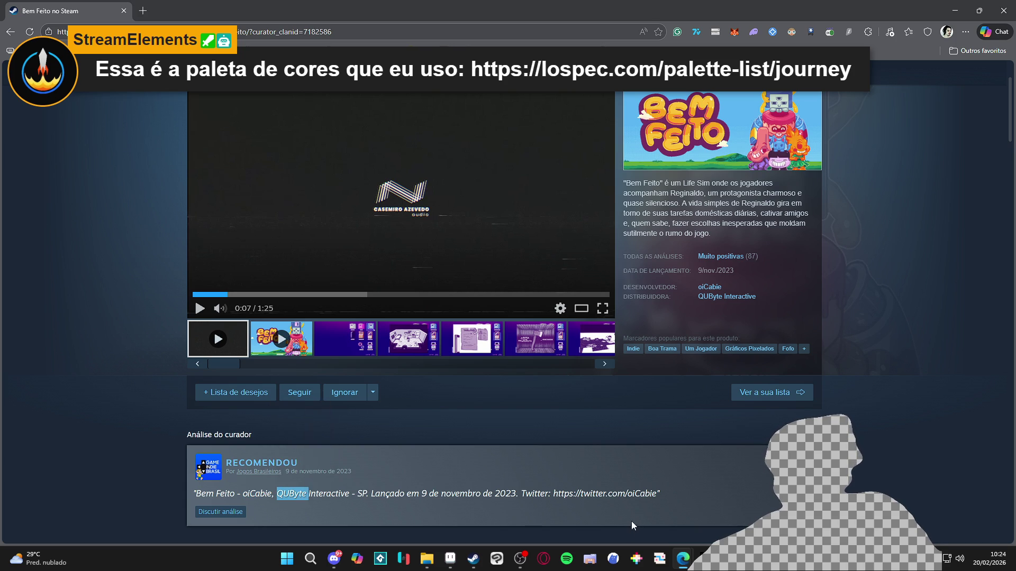
left_click_drag(660, 493, 560, 494)
left_click(575, 497)
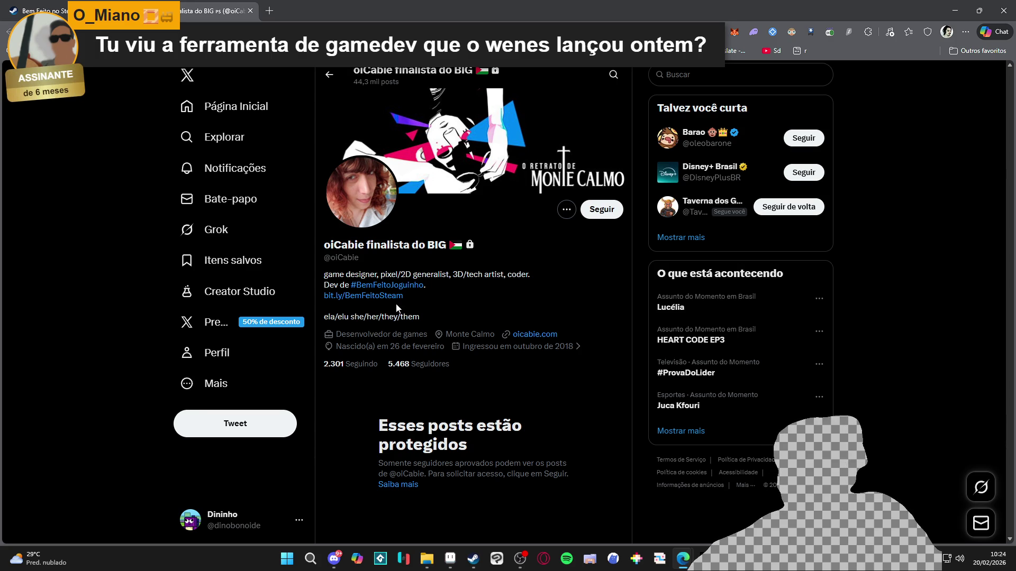
Open the developer's website from the X bio, then close the Wix error tab and the X profile
left_click(529, 336)
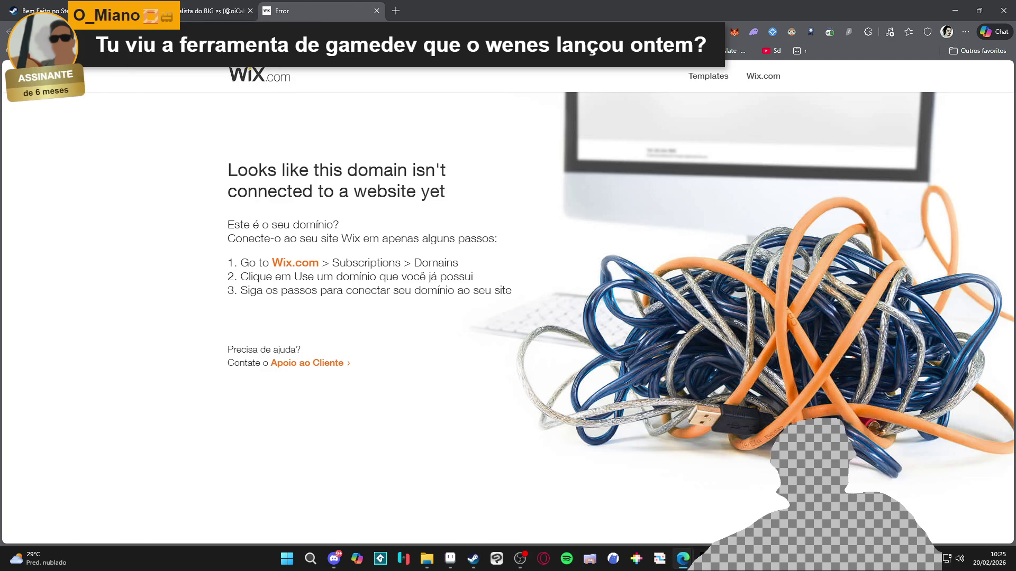
left_click(377, 12)
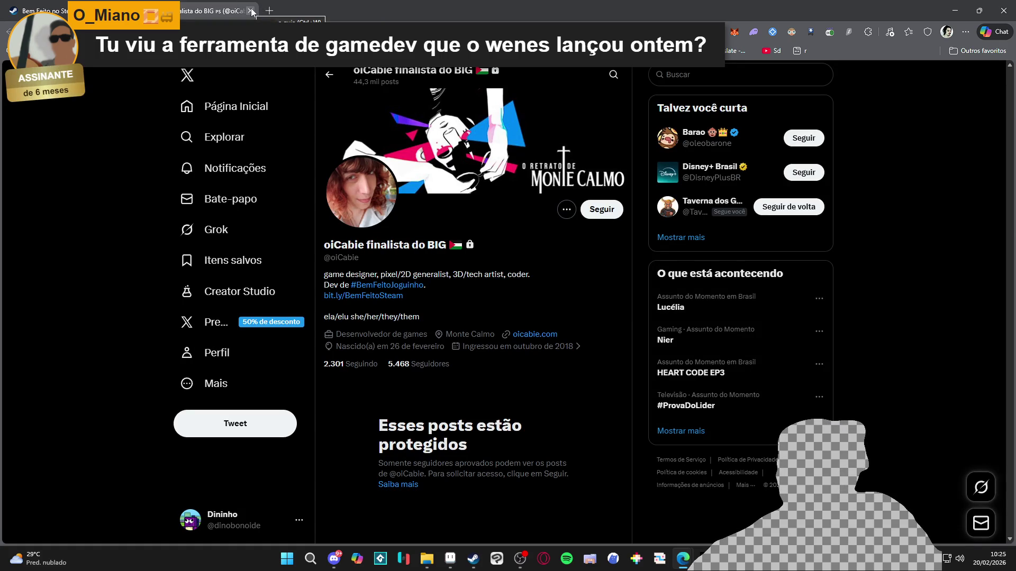
left_click(251, 10)
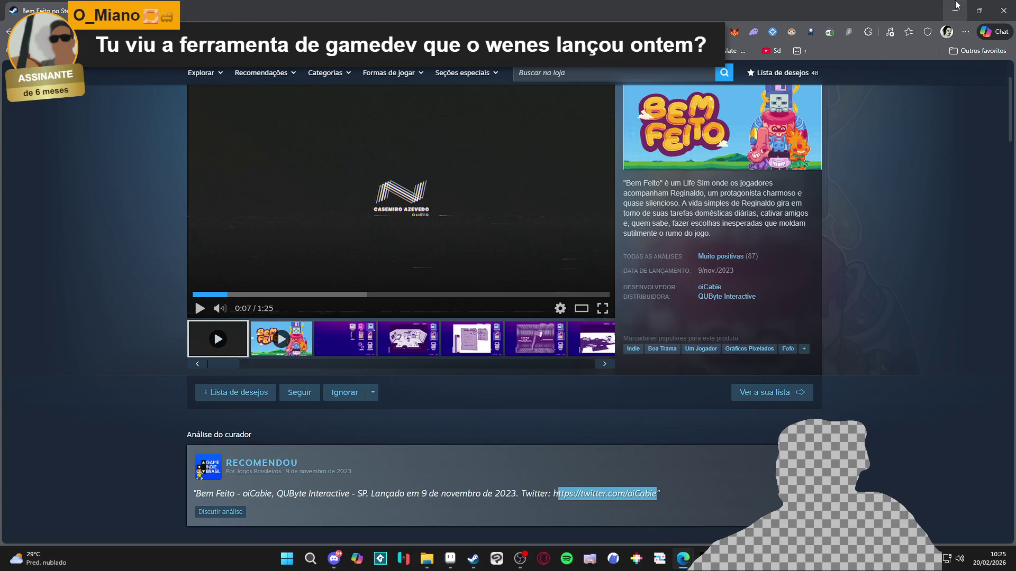
Browse Bem Feito's screenshots up to the MACHADO axe shot in full view, then close the Edge window
left_click(383, 351)
left_click(472, 338)
left_click(473, 273)
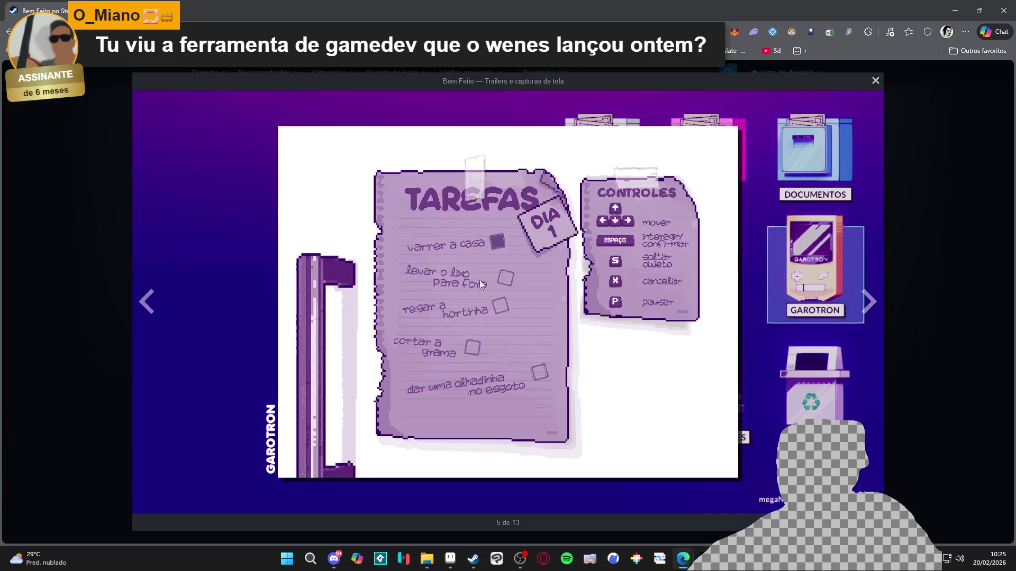
left_click(868, 301)
left_click(934, 280)
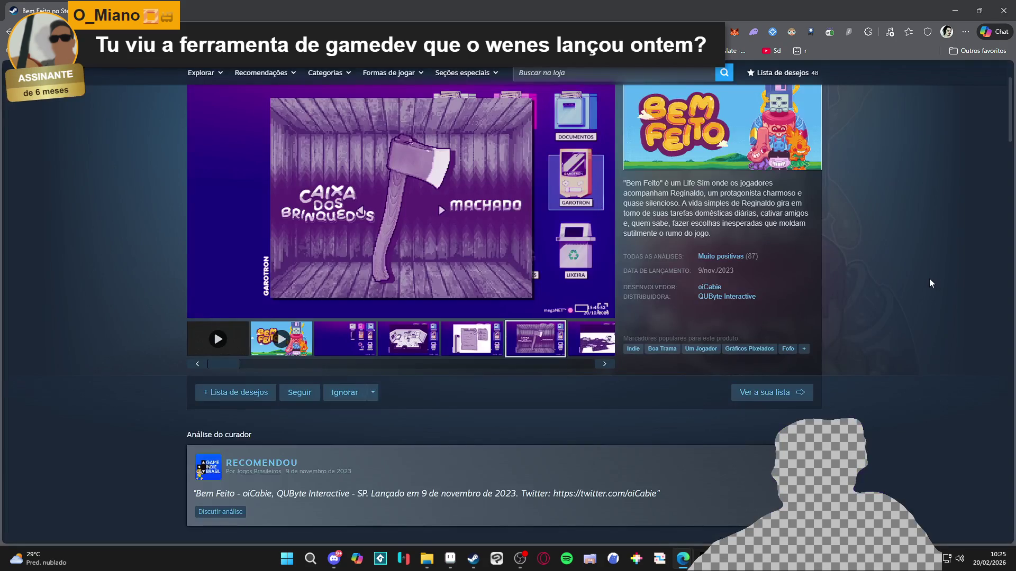
left_click(1003, 10)
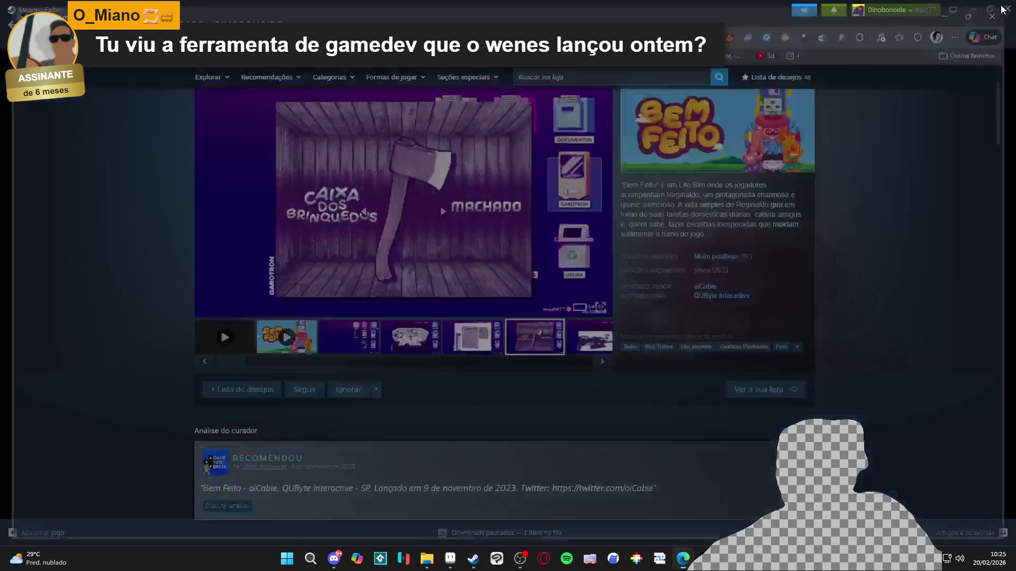
Scroll through the 'jogos brasileiros' search results and back up to the price and language filters
mouse_move(452, 229)
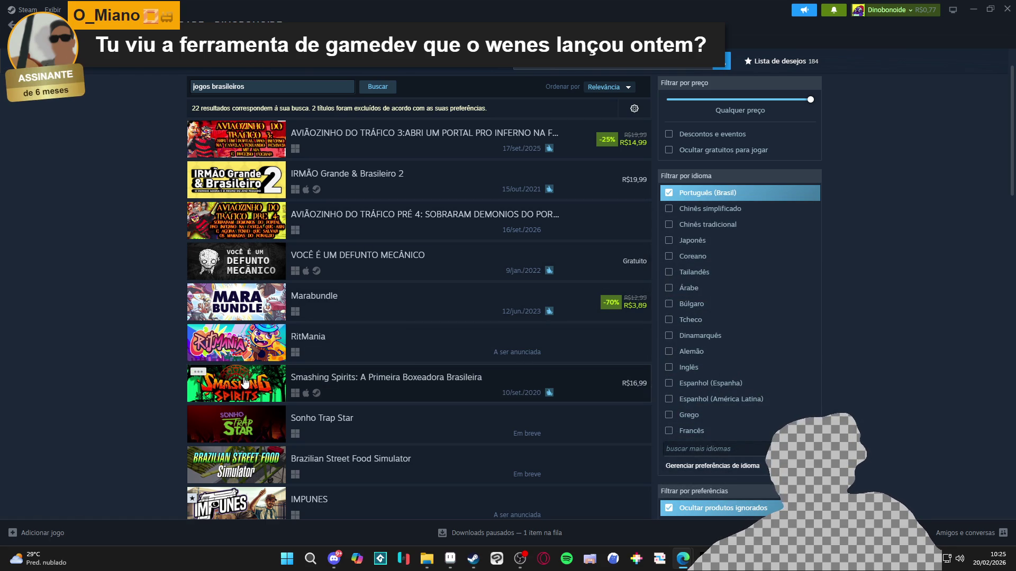
mouse_move(245, 395)
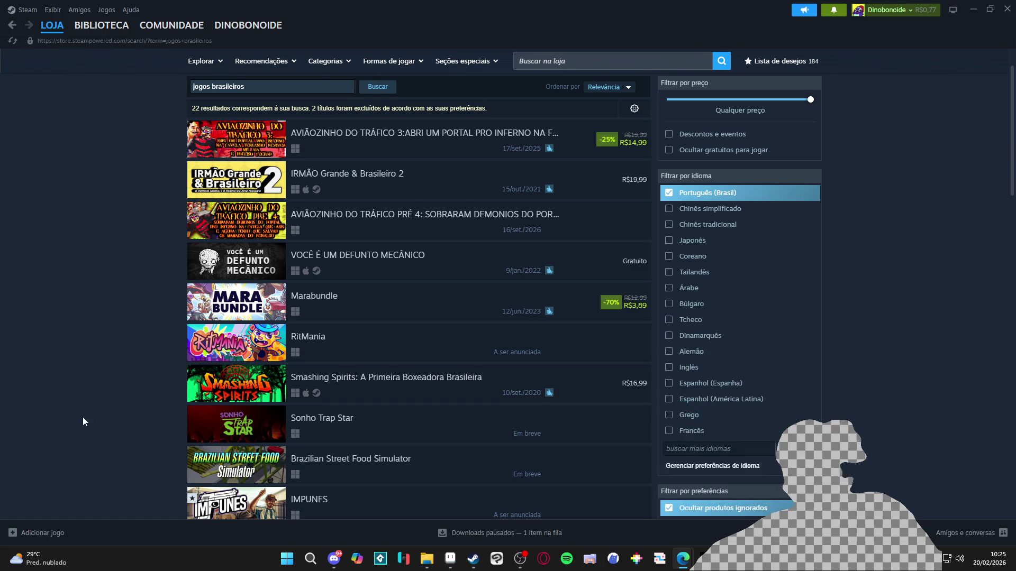
scroll(117, 428, "down", 3)
scroll(116, 424, "down", 5)
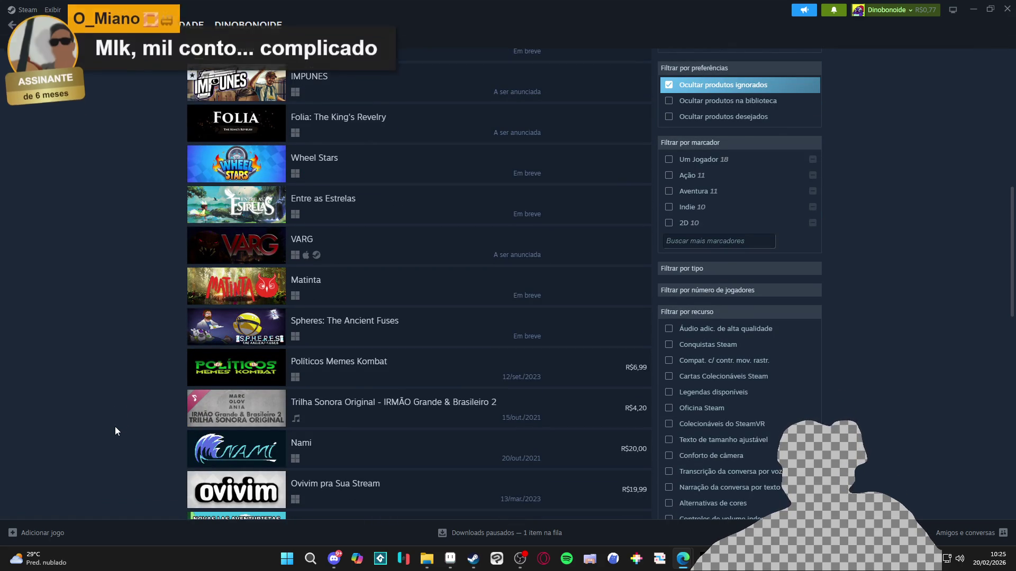
scroll(121, 430, "down", 4)
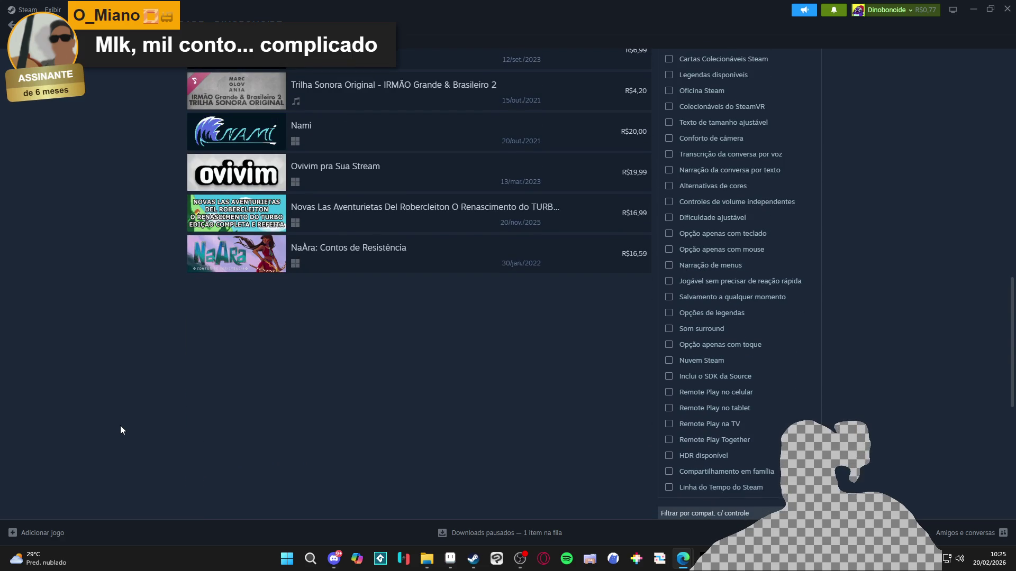
scroll(121, 430, "down", 5)
scroll(133, 426, "up", 7)
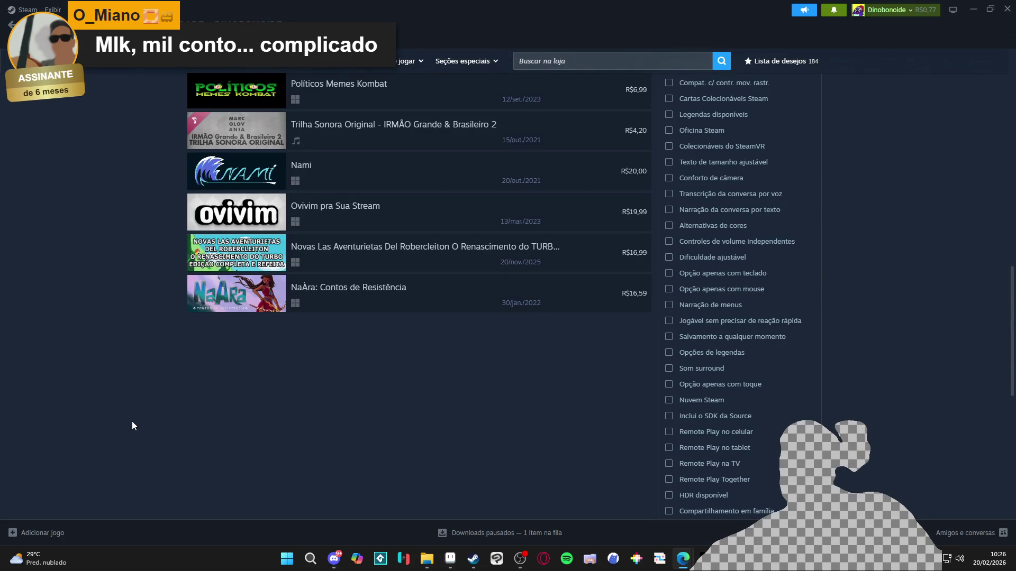
scroll(133, 426, "up", 3)
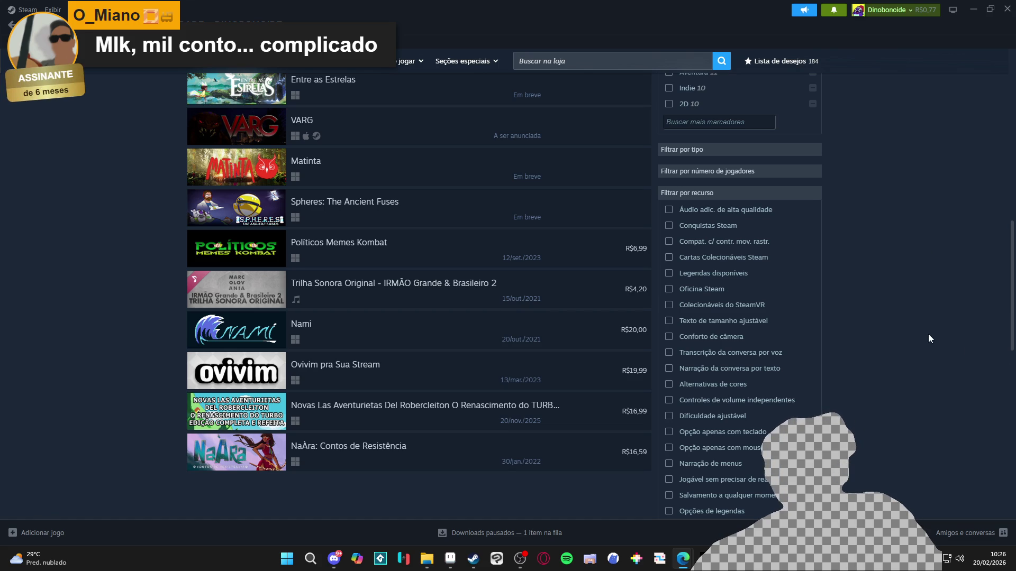
scroll(953, 369, "up", 10)
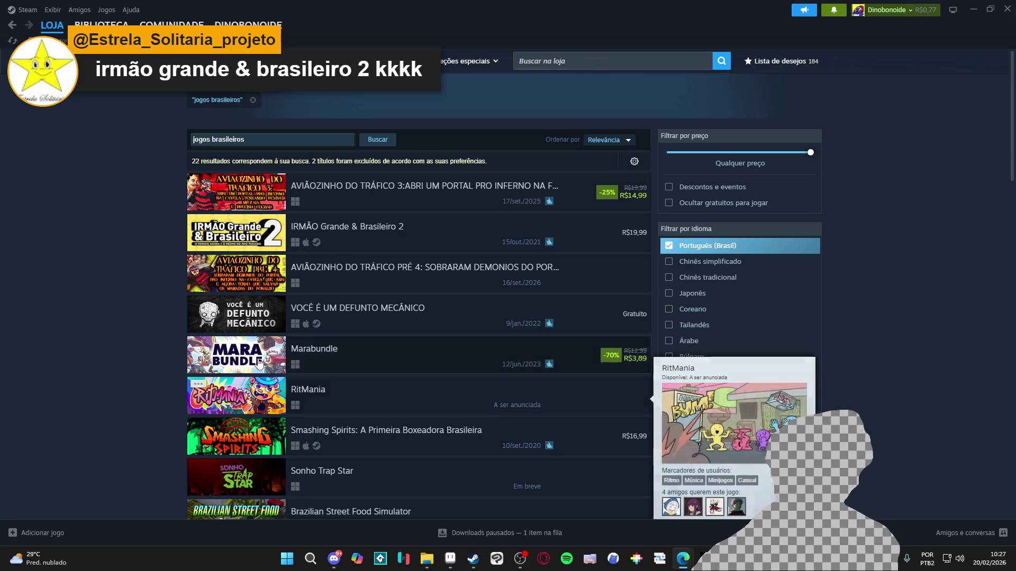
mouse_move(256, 345)
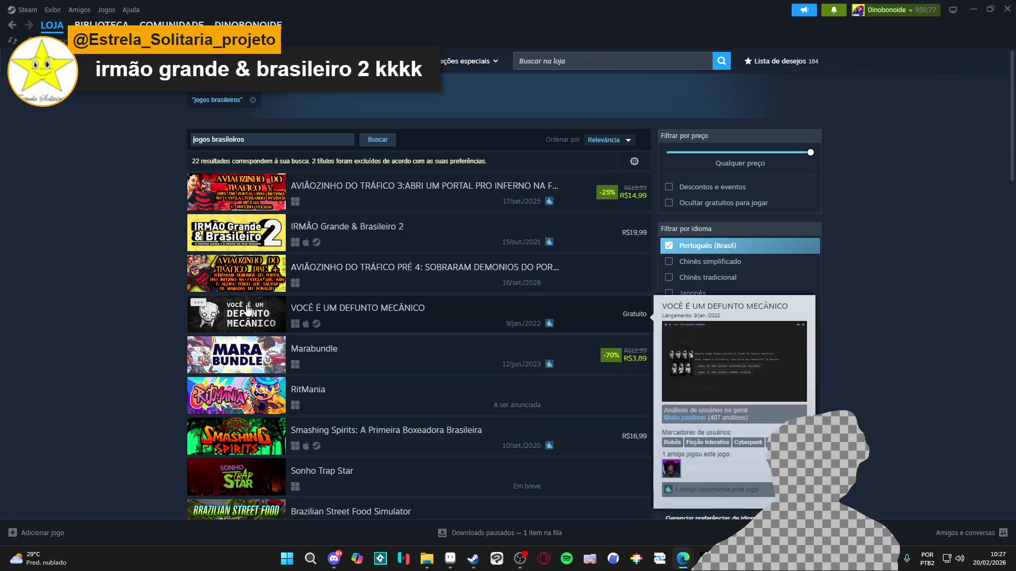
mouse_move(219, 260)
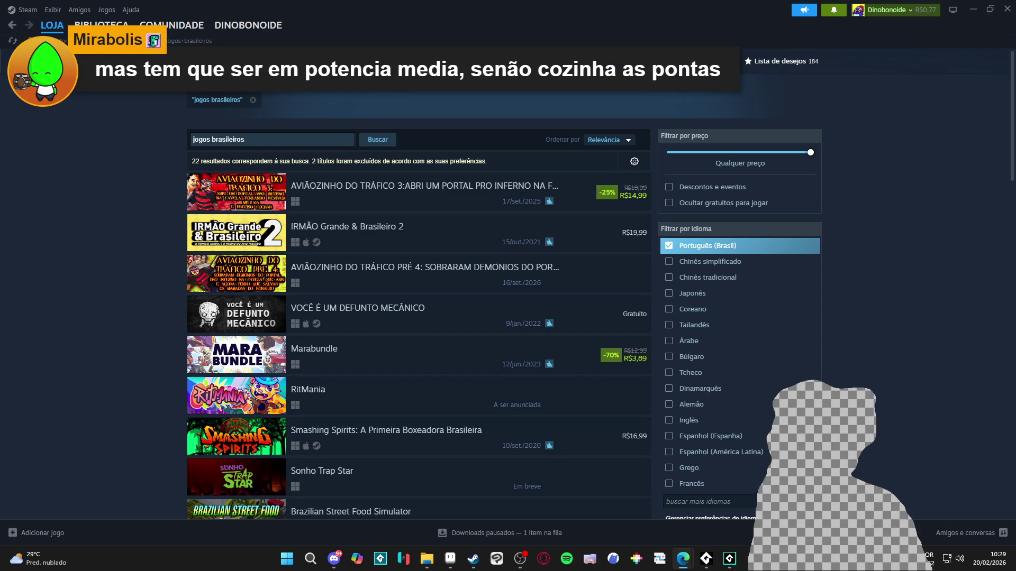
Bring the Steam store forward, dismiss its search suggestions, un-maximize and shrink the window, then minimize it
key("alt+Tab")
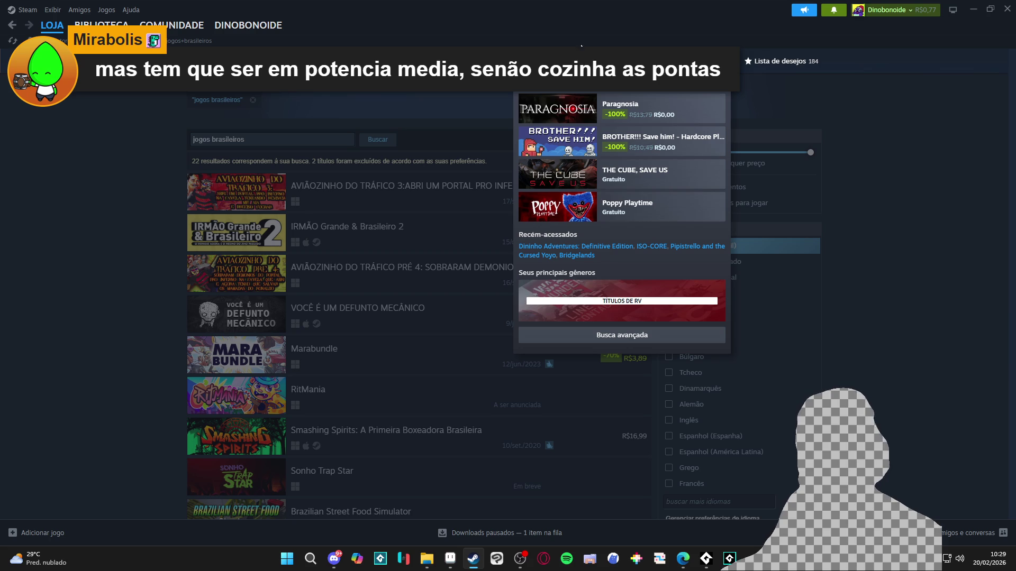
left_click(908, 119)
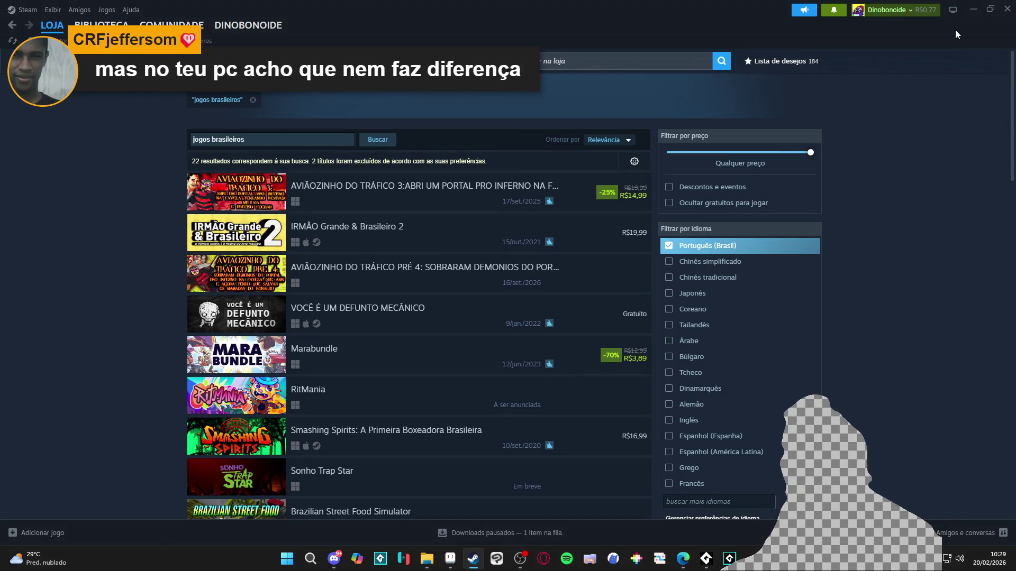
mouse_move(979, 10)
left_mouse_down()
mouse_move(897, 45)
mouse_move(732, 3)
mouse_move(544, 87)
left_mouse_up()
mouse_move(168, 80)
left_mouse_down()
mouse_move(291, 173)
mouse_move(495, 208)
left_mouse_up()
mouse_move(241, 45)
left_mouse_down()
mouse_move(829, 233)
mouse_move(636, 131)
mouse_move(432, 125)
left_mouse_up()
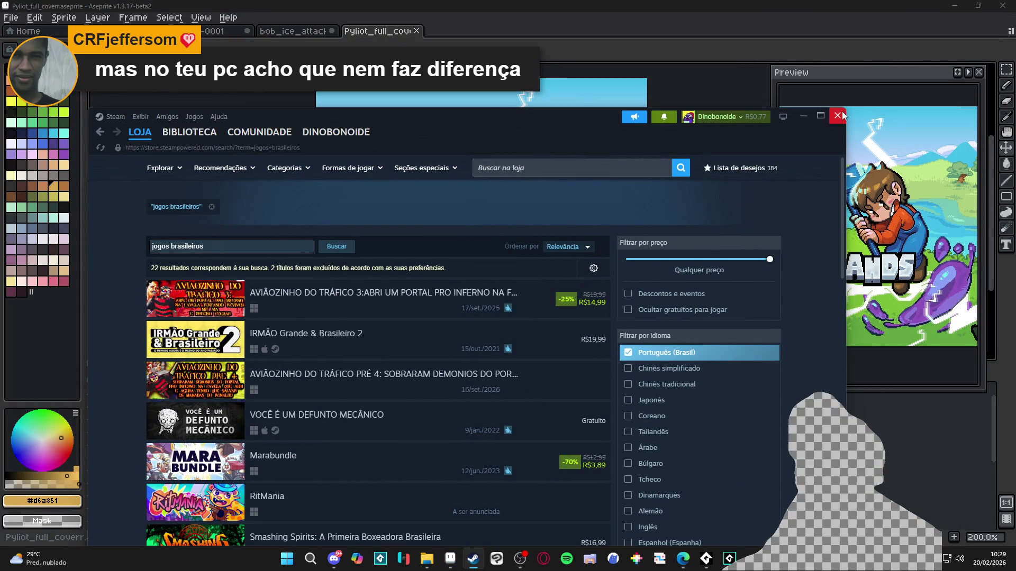
left_click_drag(847, 109, 603, 230)
left_click_drag(304, 267, 465, 95)
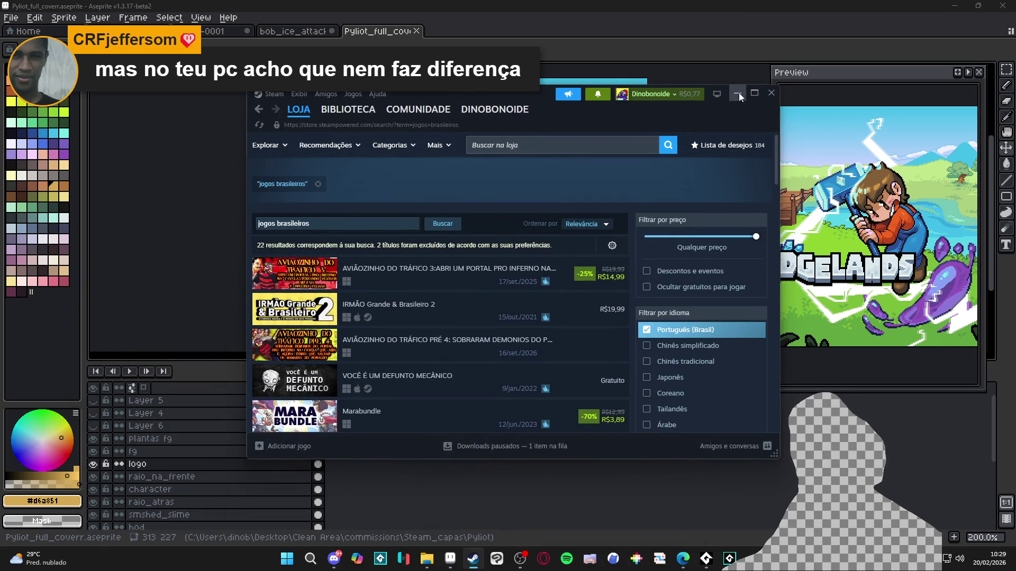
left_click(738, 93)
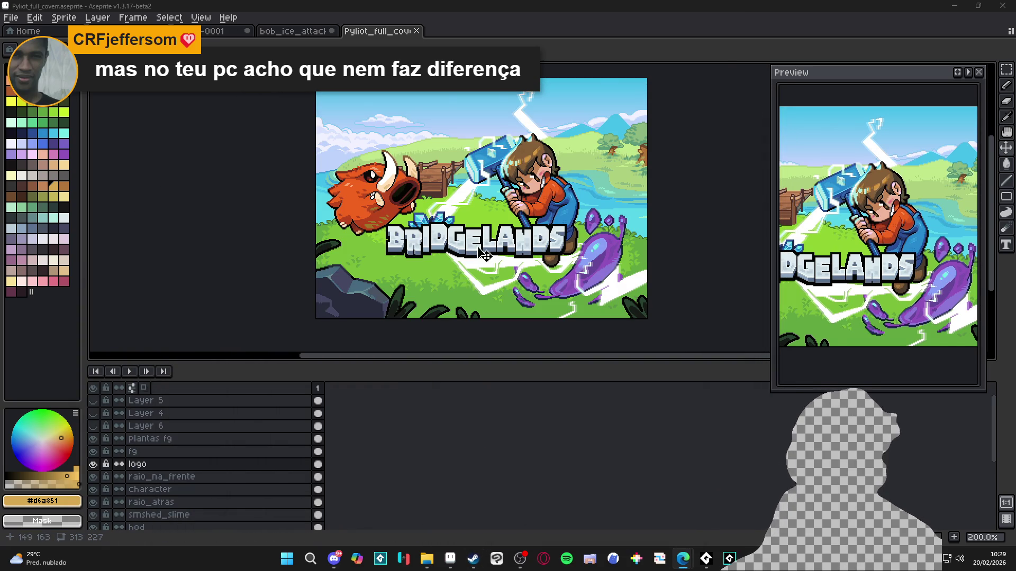
Adjust the canvas/timeline splitter and recentre the cover, briefly check Discord, then return to Aseprite
scroll(499, 245, "up", 1)
scroll(521, 172, "down", 1)
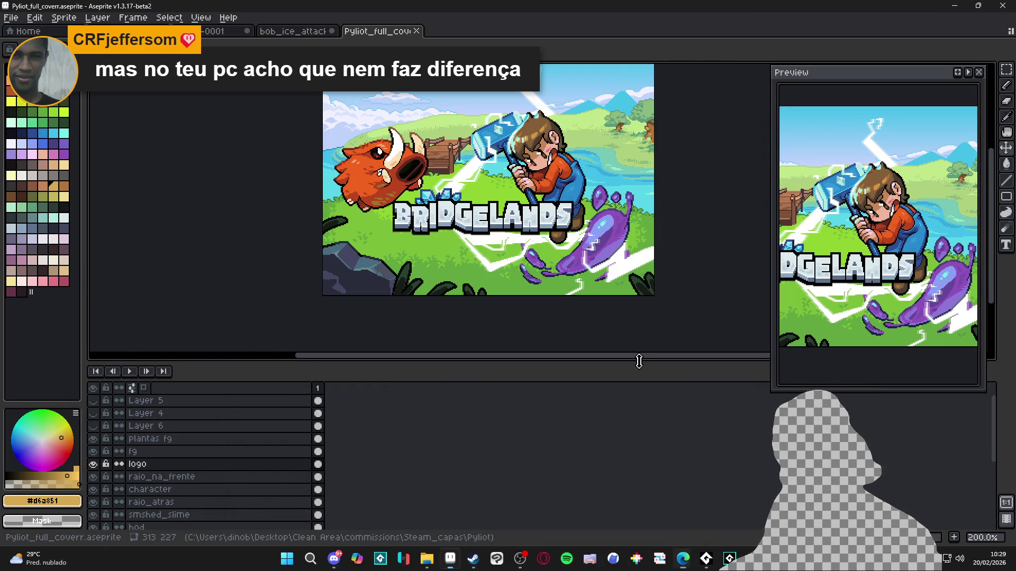
left_click_drag(637, 358, 637, 445)
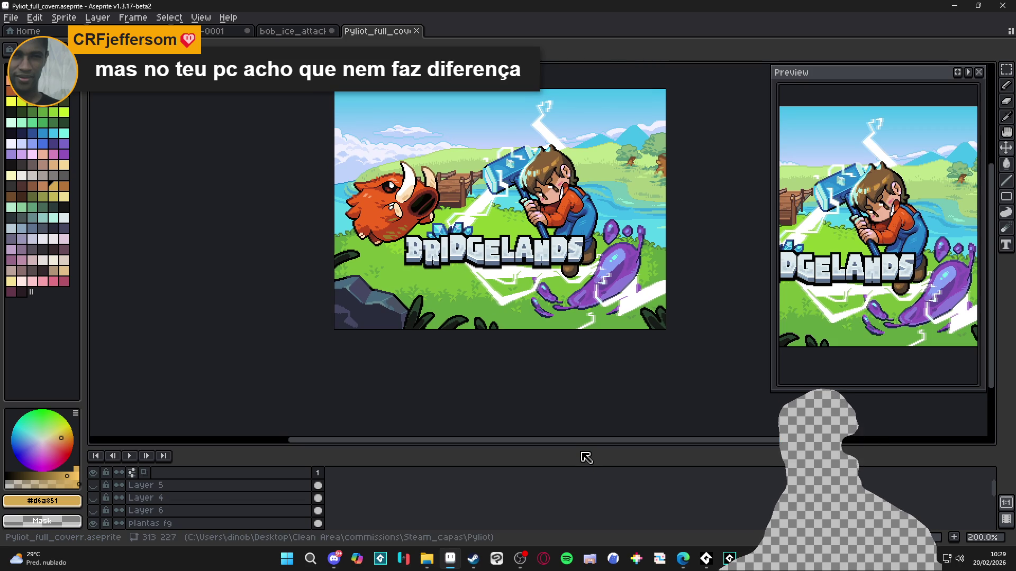
mouse_move(580, 446)
left_mouse_down()
mouse_move(560, 370)
mouse_move(566, 387)
left_mouse_up()
left_click_drag(587, 313, 580, 355)
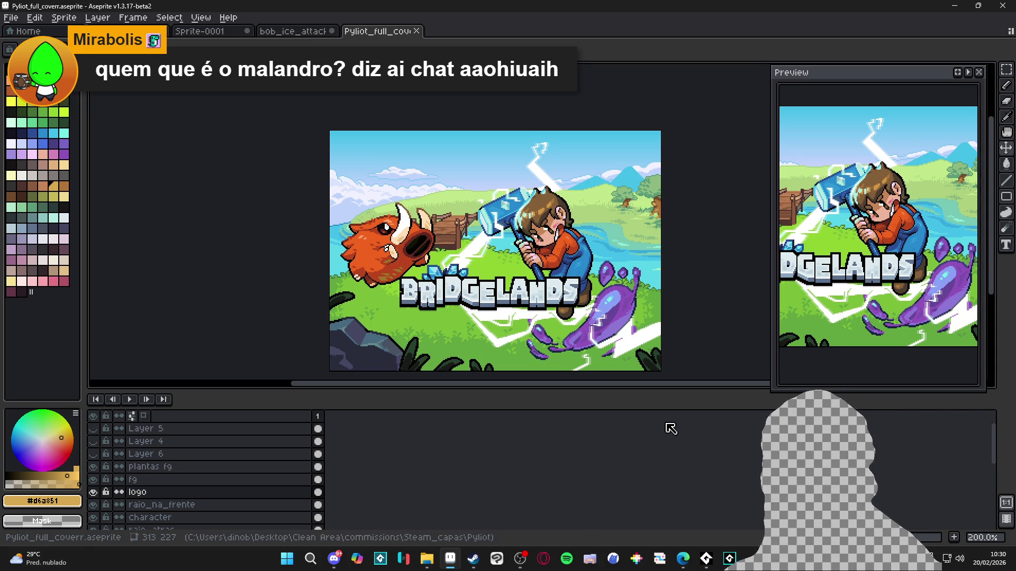
left_click(337, 556)
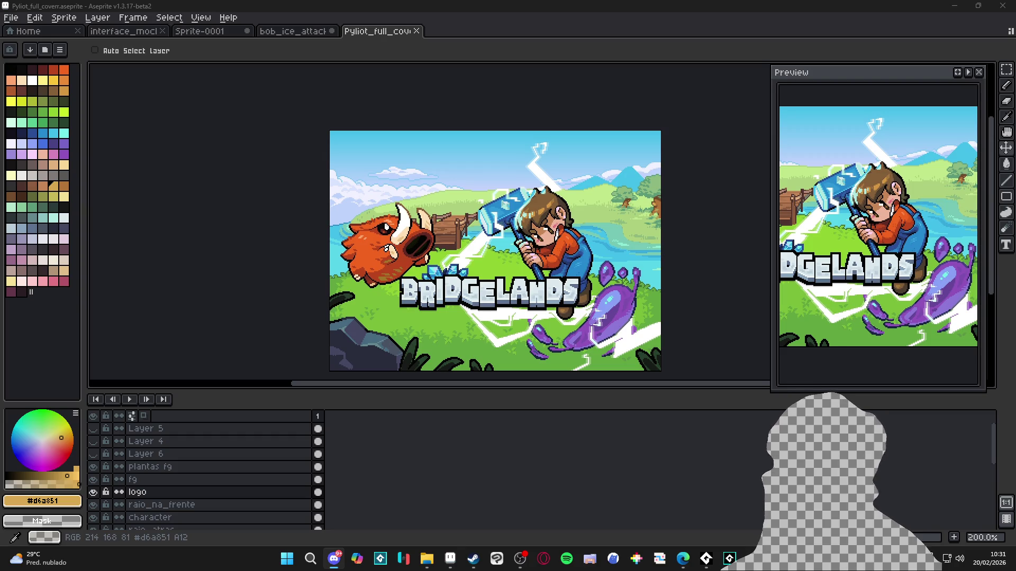
key("alt+Tab")
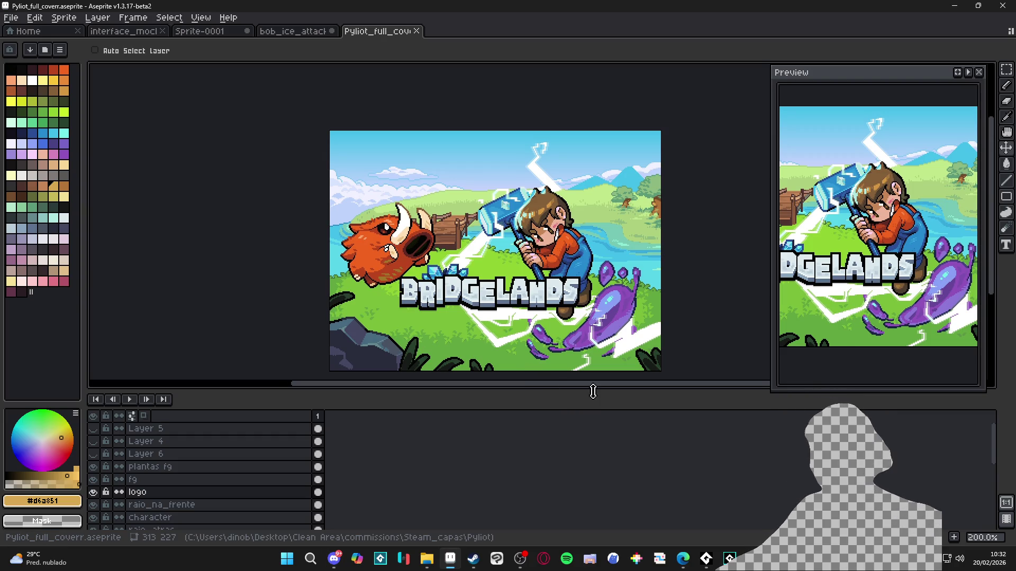
Close the bob_ice_attack sprite tab and answer its unsaved-changes warning
left_click_drag(592, 392, 601, 415)
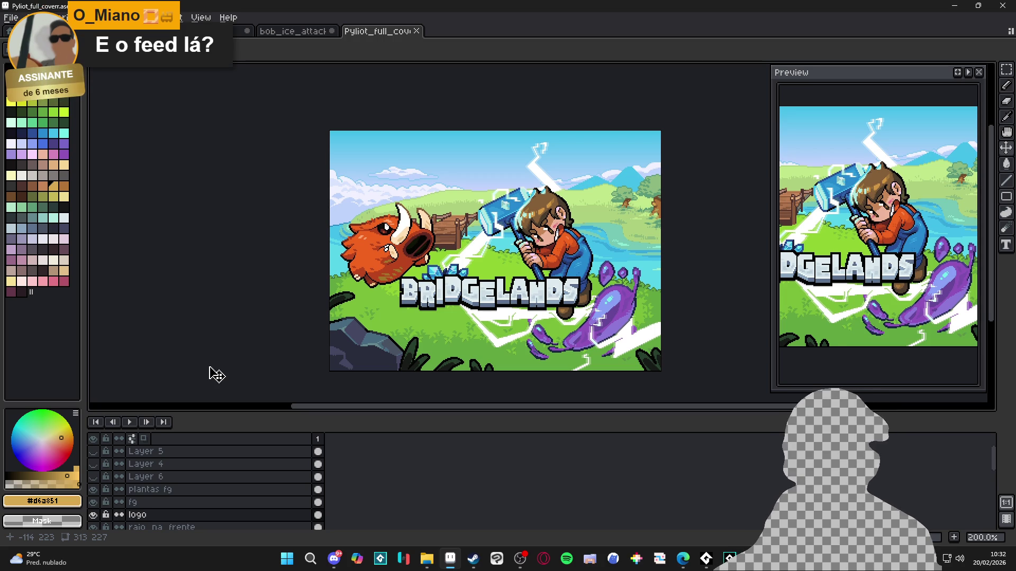
left_click(330, 32)
left_click(357, 32)
left_click(337, 32)
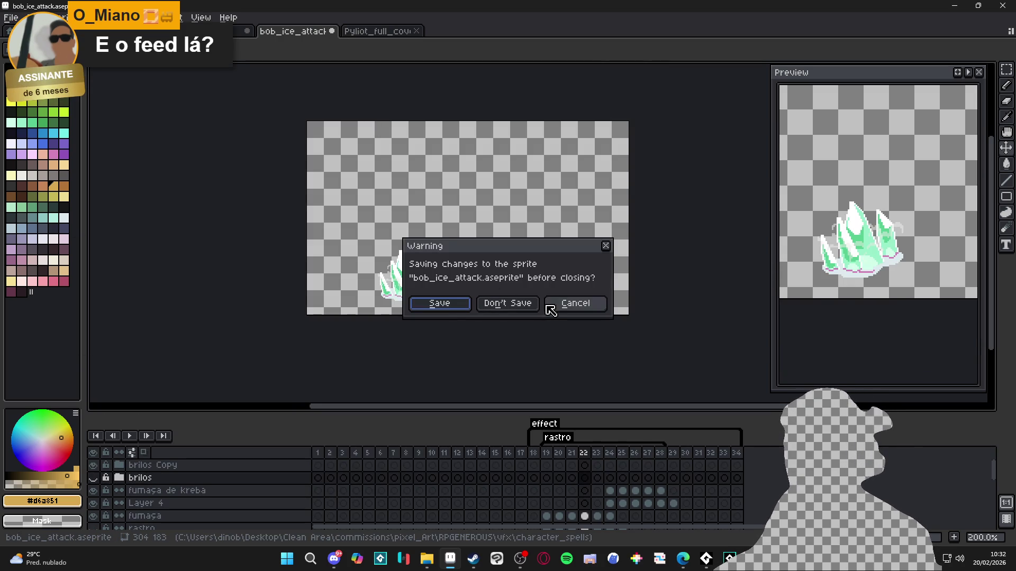
left_click(462, 302)
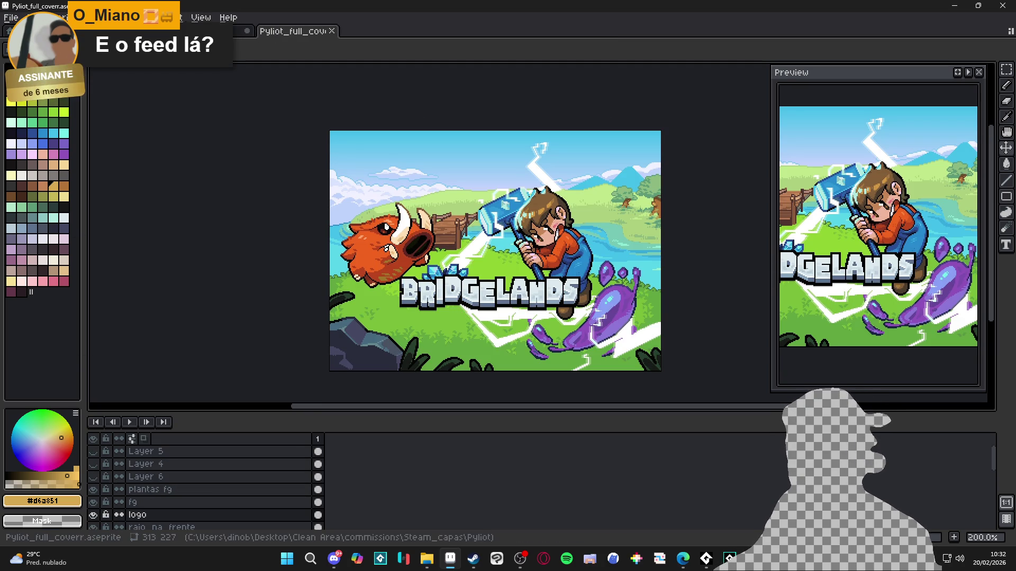
left_click(11, 17)
Save the cover as Pyliot_full_cover_2.aseprite, based on the existing Pyliot_full_coverr name
left_click(32, 72)
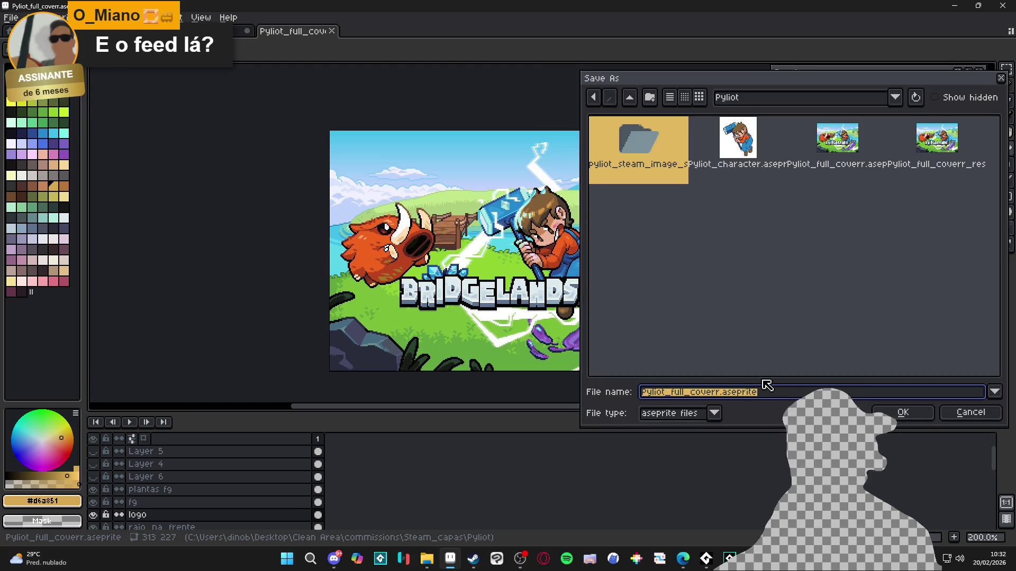
left_click(873, 254)
left_click(862, 167)
left_click(933, 158)
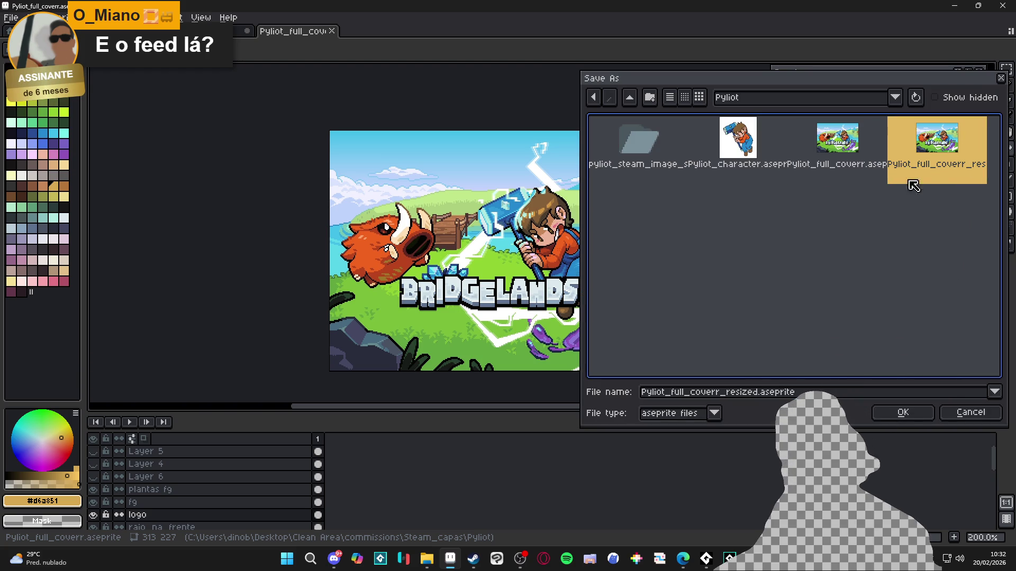
left_click(866, 182)
left_click(913, 163)
left_click(840, 153)
key("Tab")
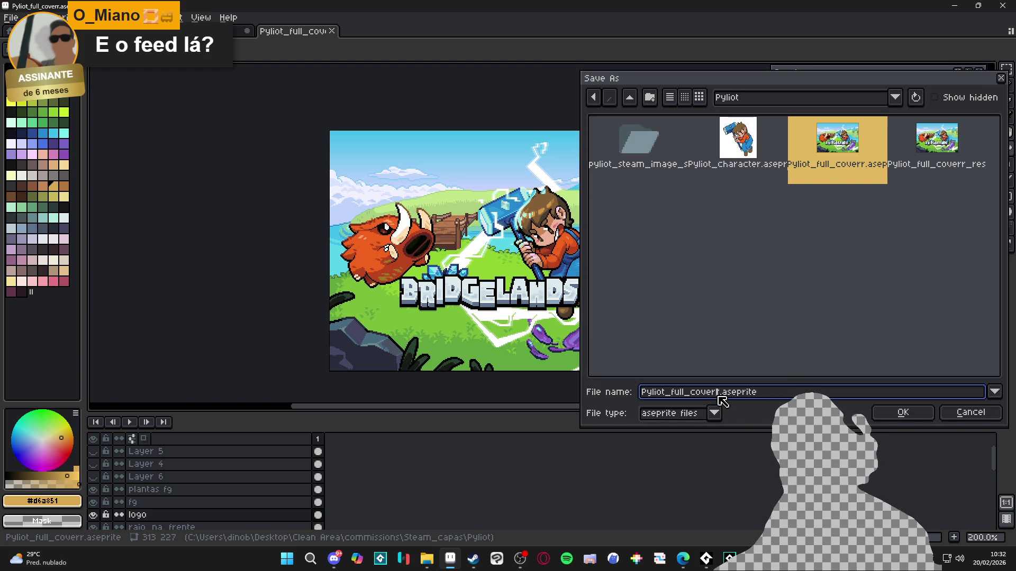
key("Delete")
type("_2")
key("Return")
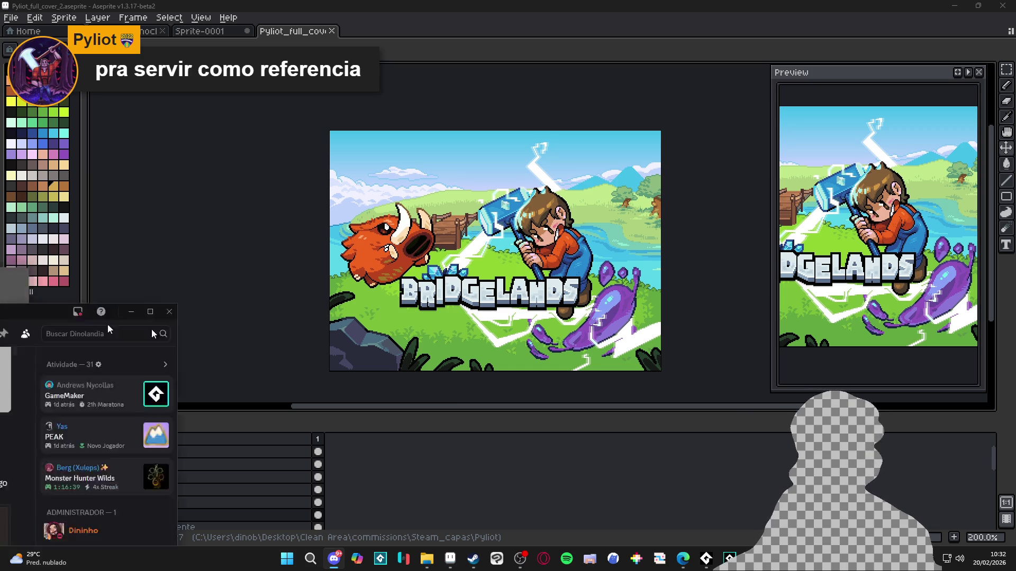
Switch to Discord and play the shared gameplay video full screen, pausing it briefly
key("alt+Tab")
left_click(370, 410)
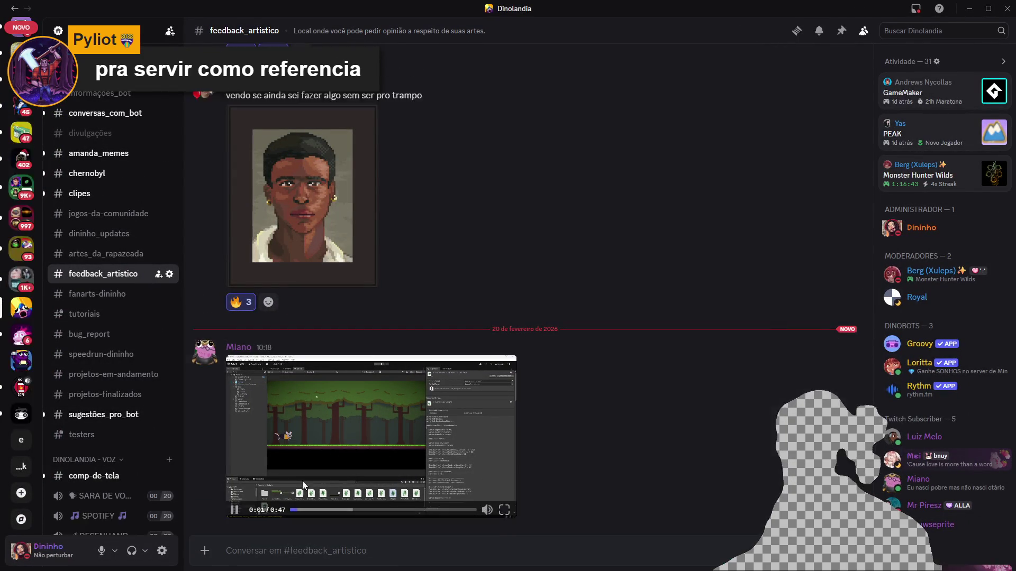
left_click(504, 510)
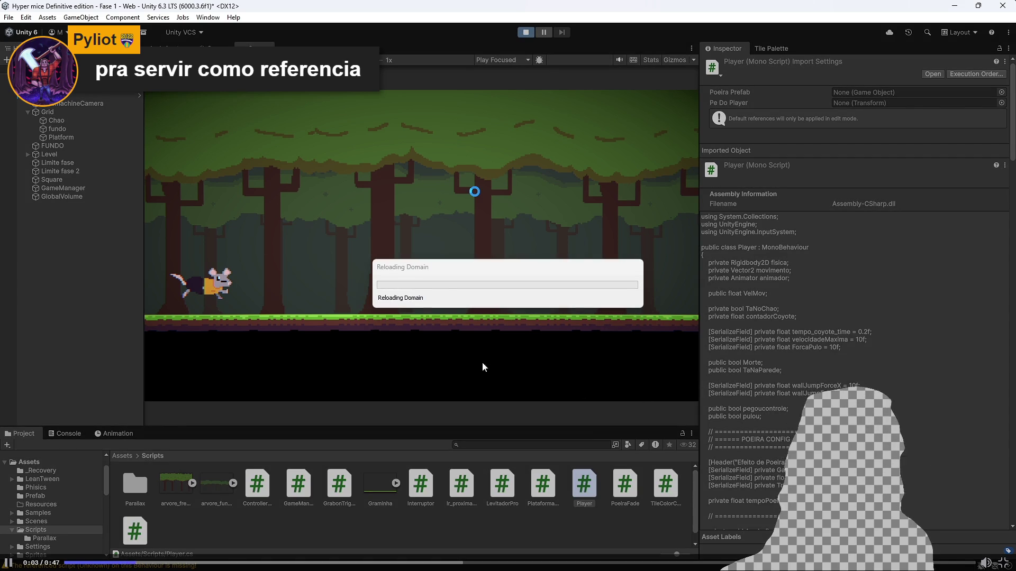
key("space")
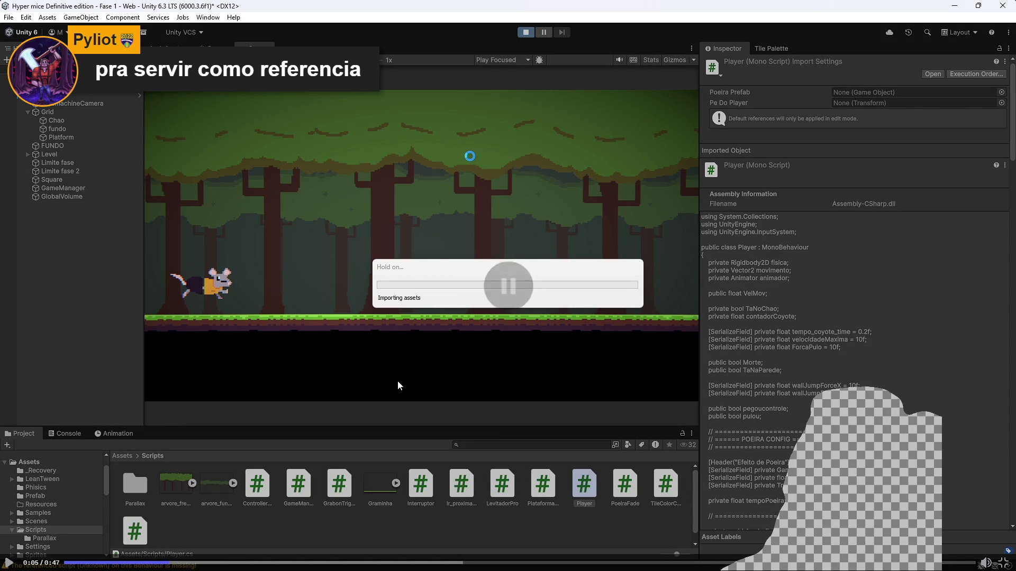
key("space")
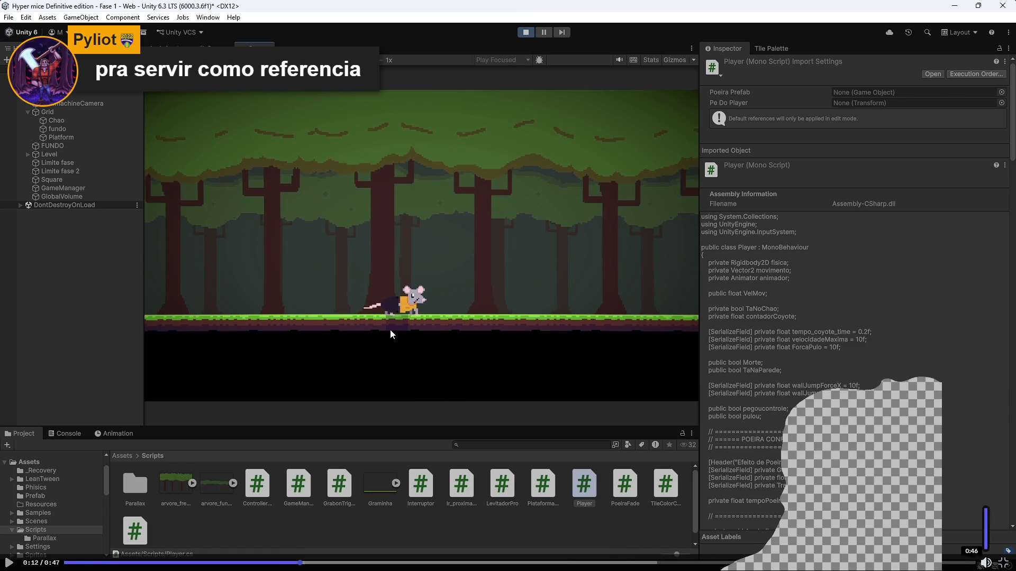
Rewind the video to 0:09–0:10 to replay the mouse's jump, then play it toward the end
left_click_drag(296, 562, 252, 562)
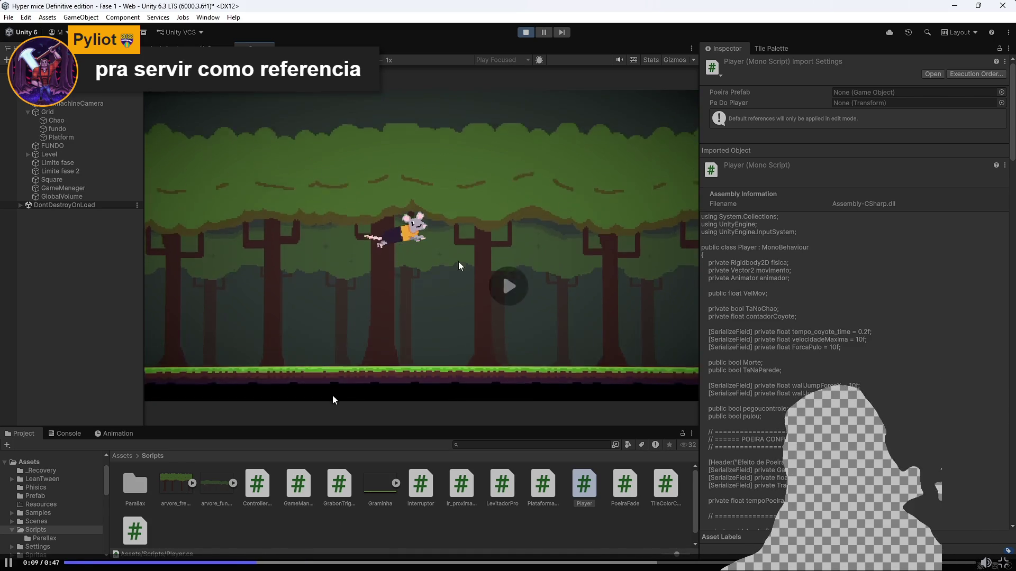
left_click(399, 395)
left_click(262, 562)
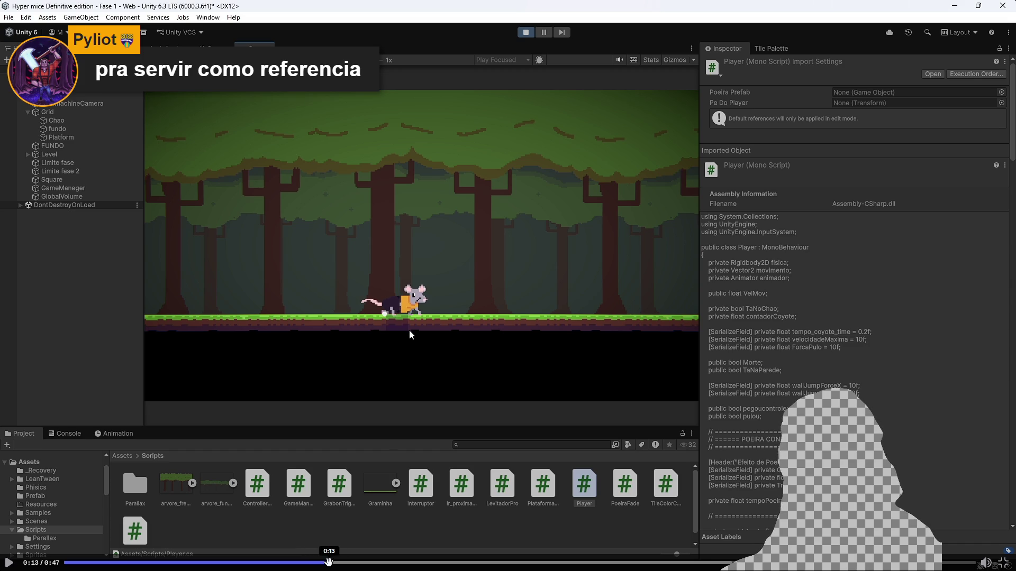
left_click(327, 562)
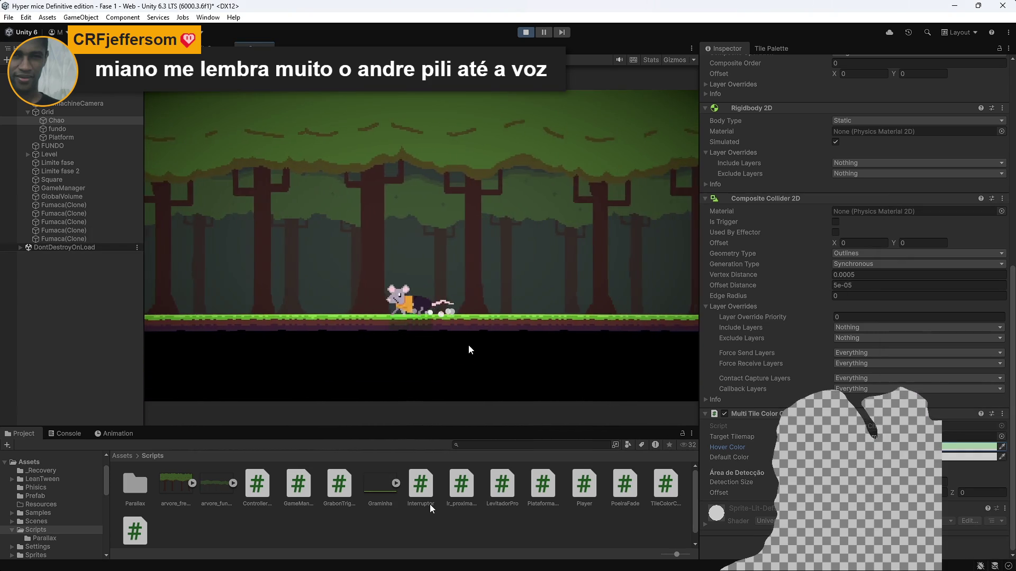
mouse_move(354, 392)
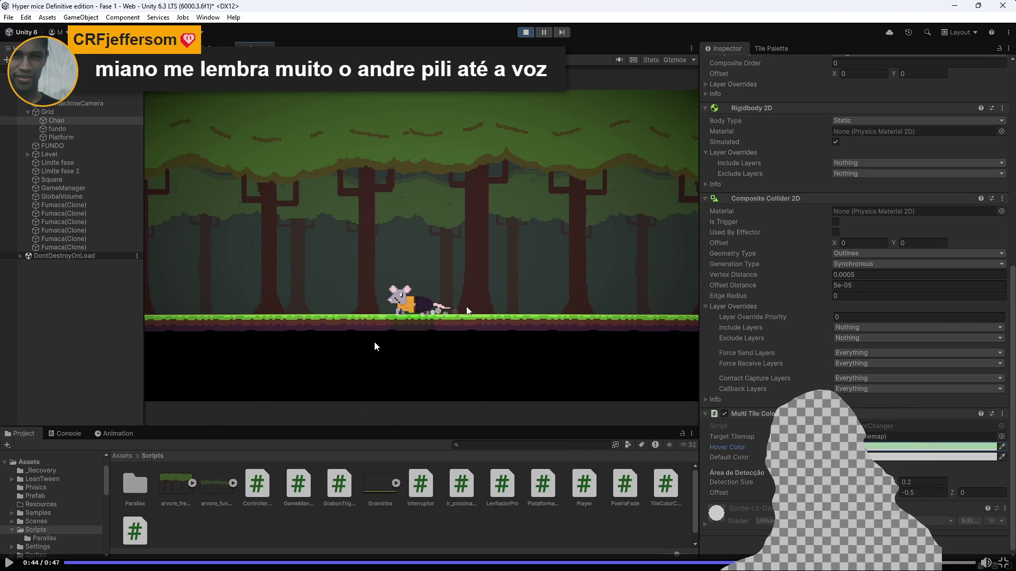
left_click(248, 392)
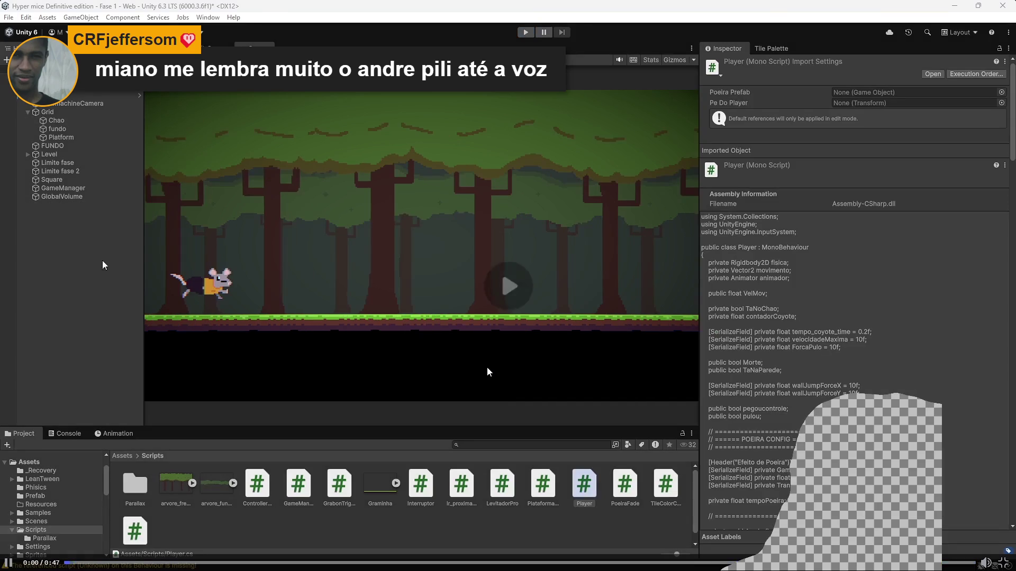
Pause the clip and scrub through 0:10, 0:14, 0:20, 0:17 and back to 0:14
left_click(514, 370)
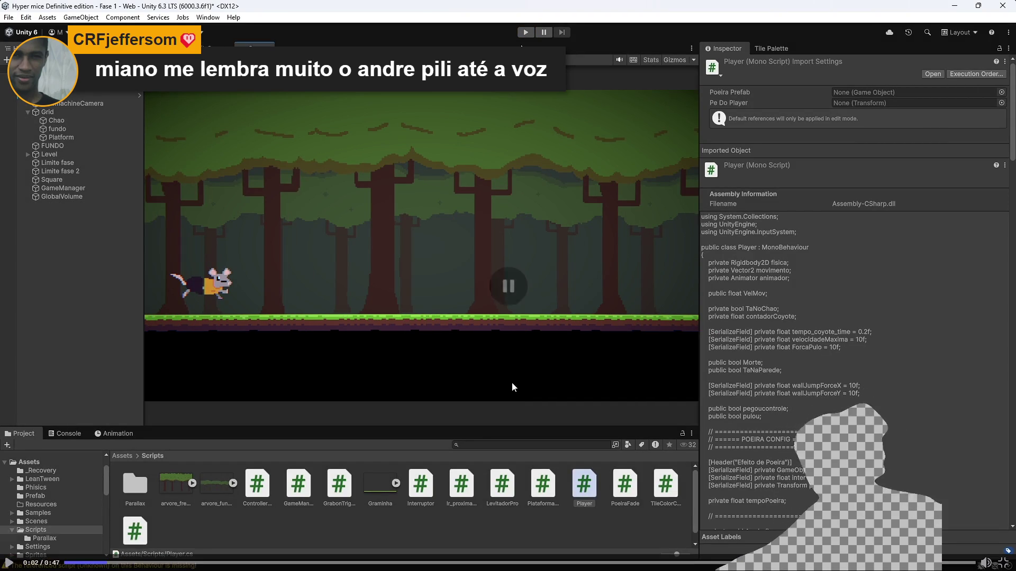
left_click(261, 564)
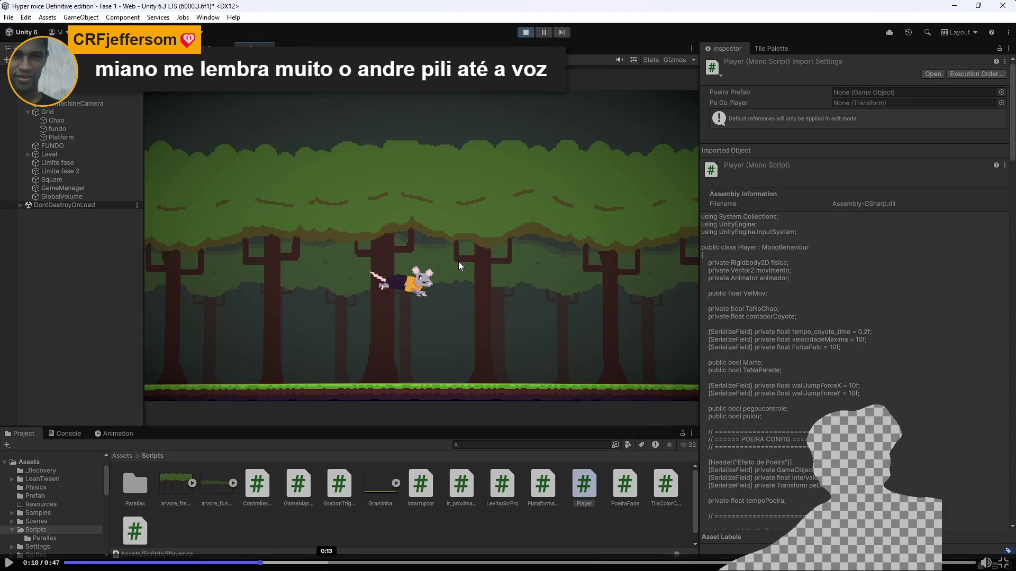
left_click(349, 564)
left_click(456, 564)
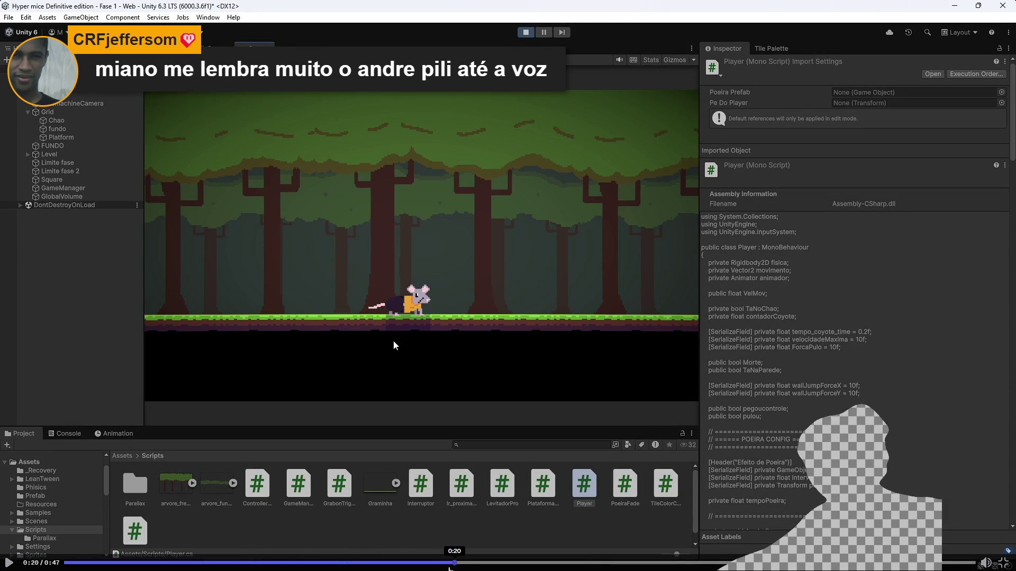
left_click(411, 564)
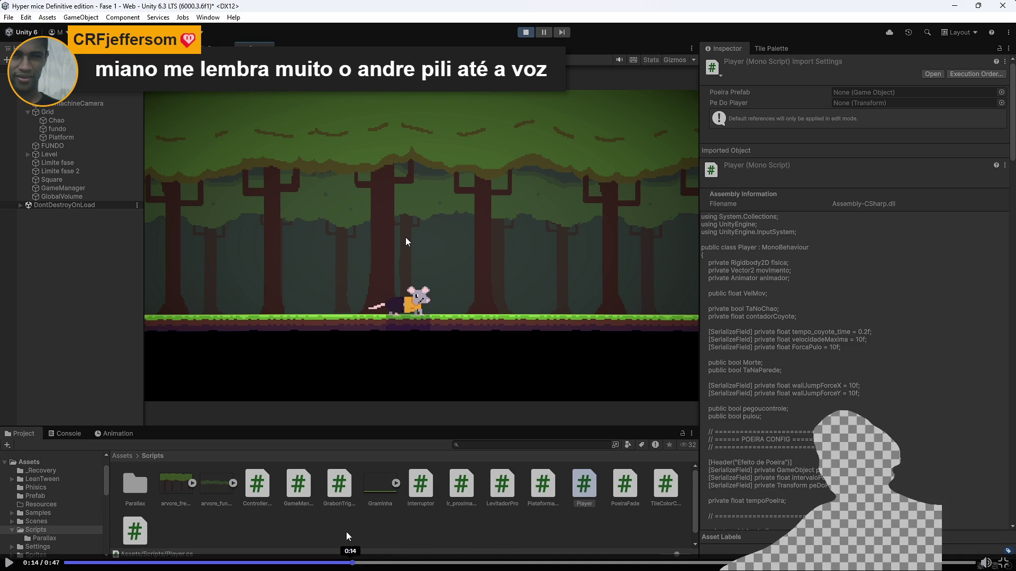
left_click(351, 563)
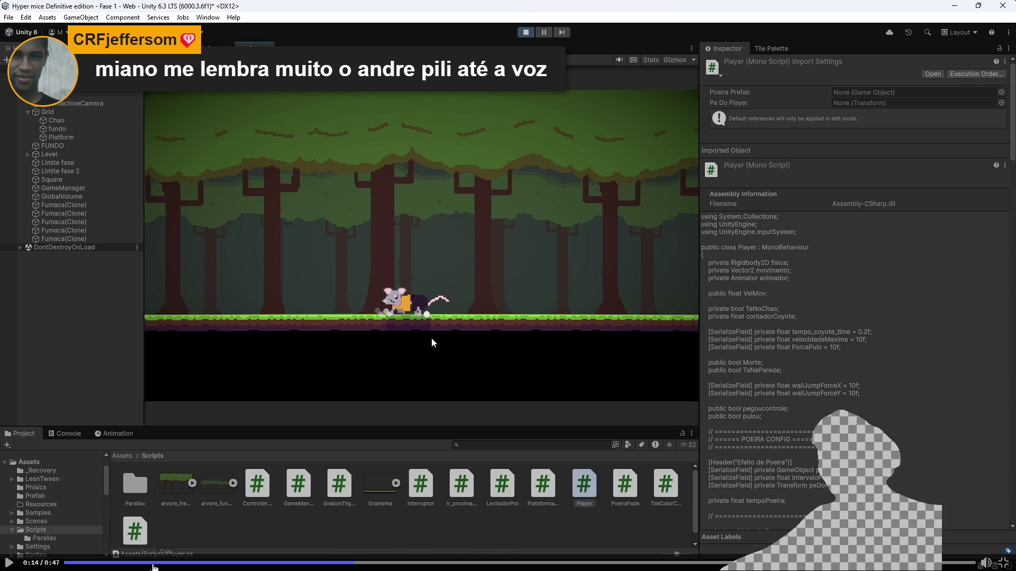
Replay the clip from near the start through the jump, pause it, and leave full screen
left_click(118, 562)
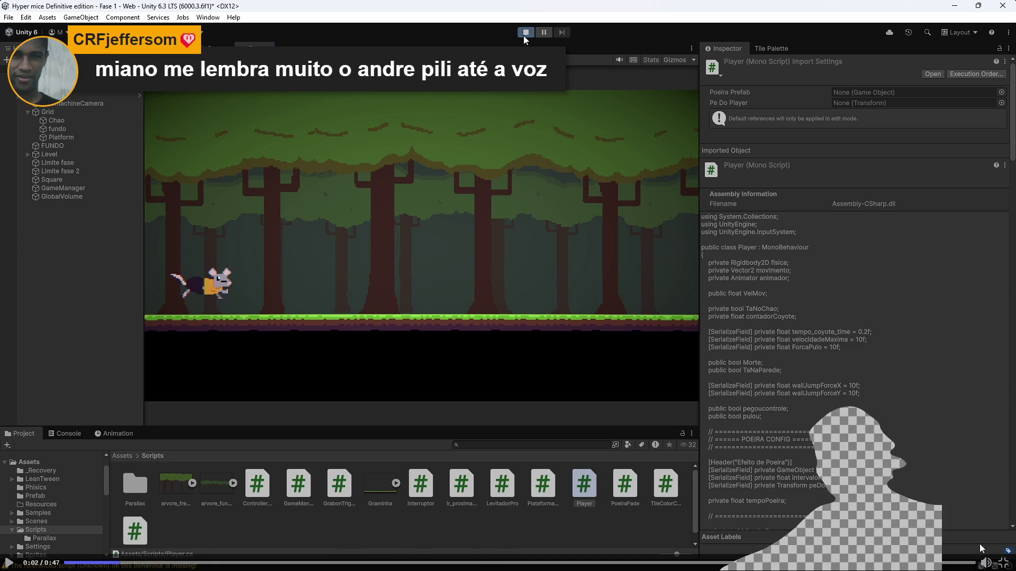
key("space")
left_click(214, 563)
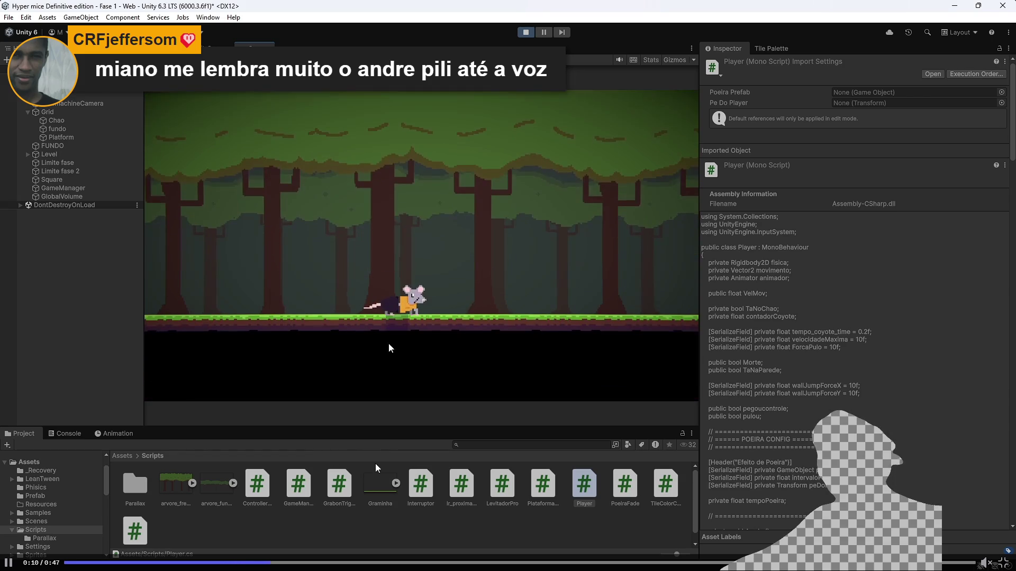
left_click(422, 563)
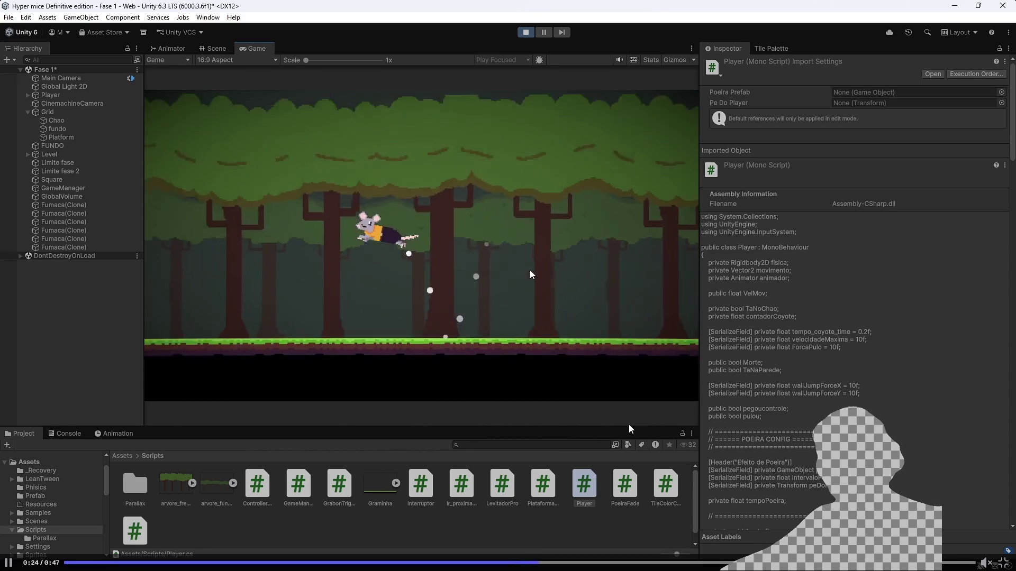
left_click(497, 279)
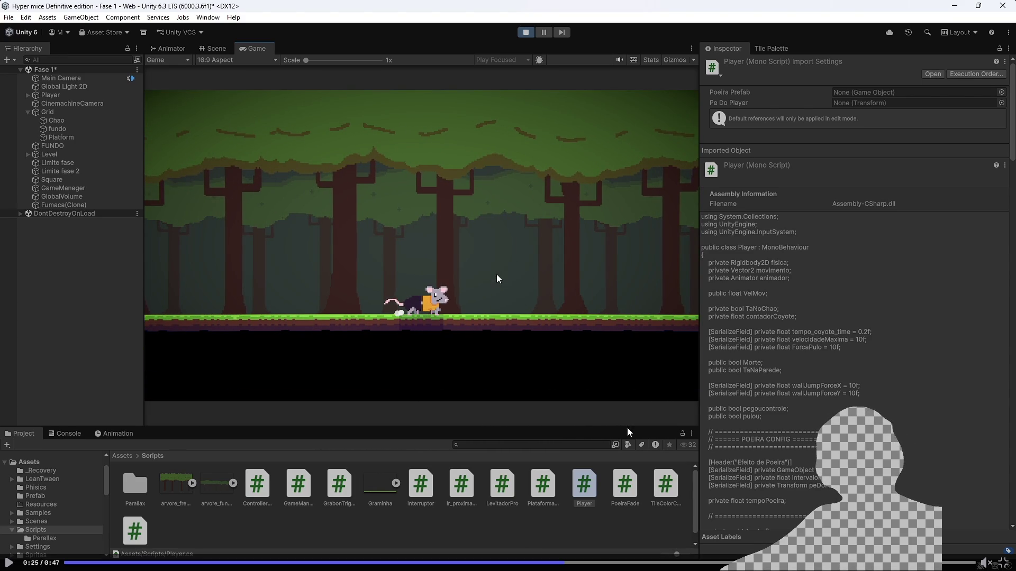
left_click(498, 279)
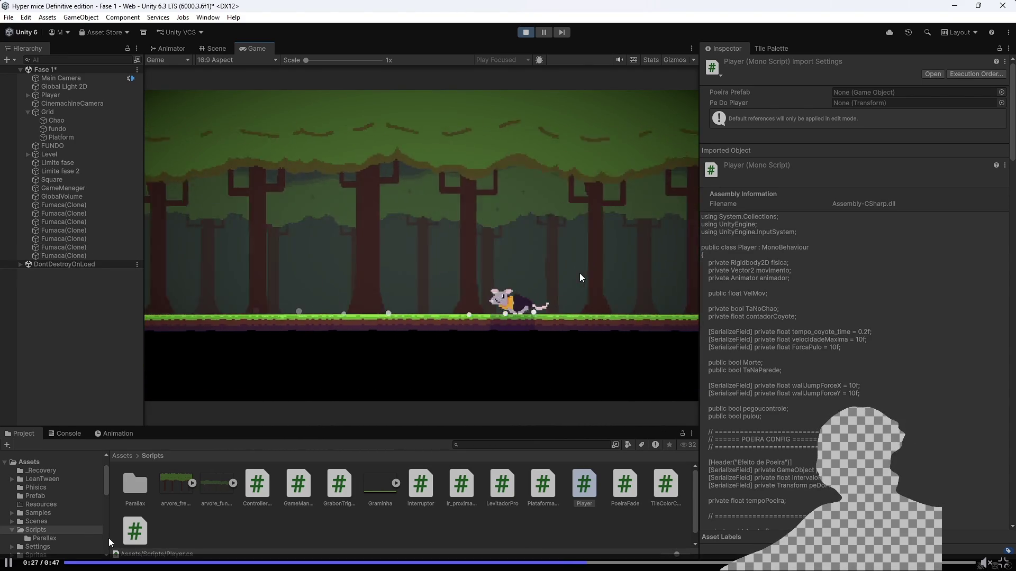
key("space")
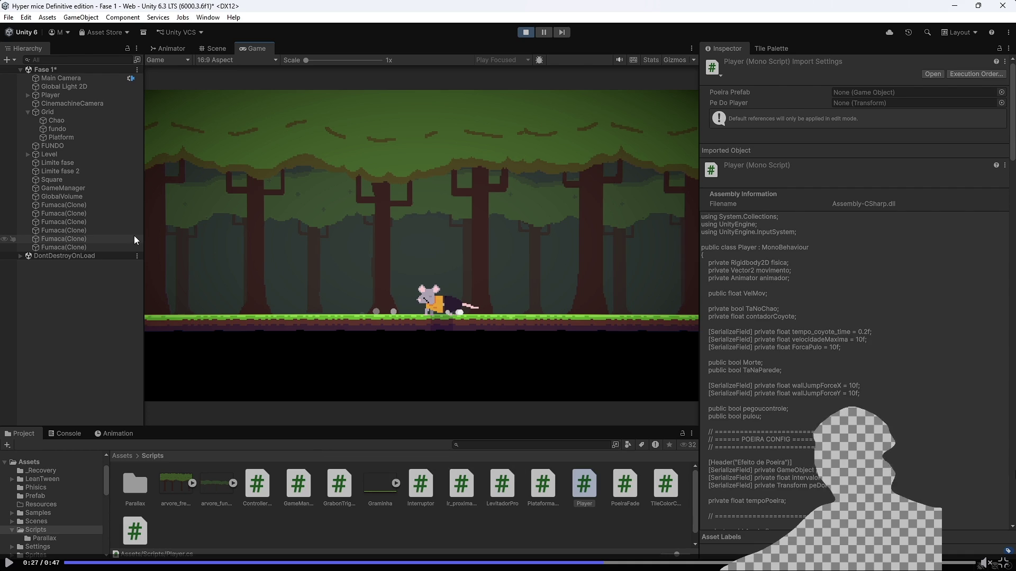
key("Escape")
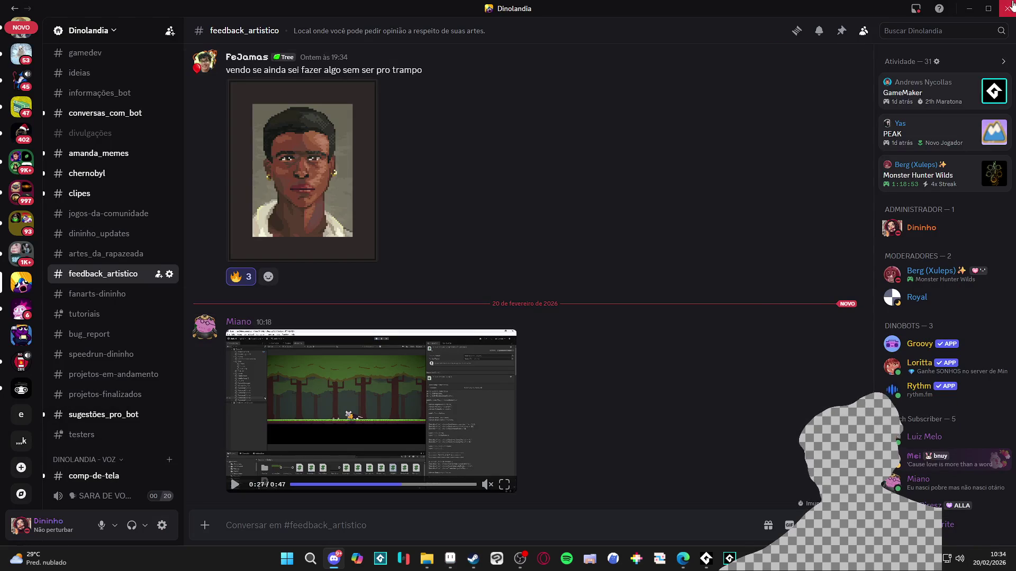
Minimize the Discord window so Aseprite shows the Bridgelands cover again
left_click(969, 9)
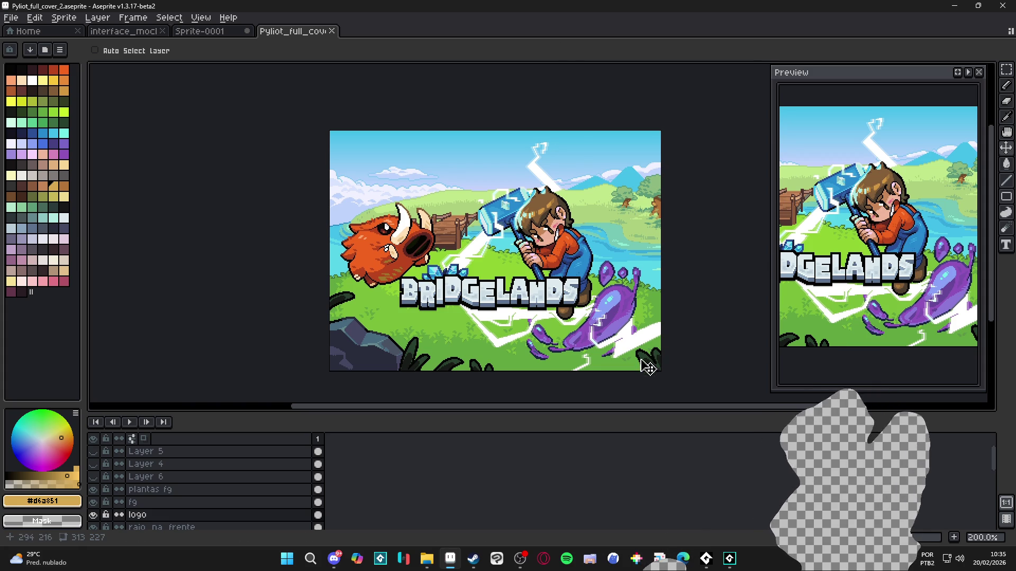
Hide the BRIDGELANDS logo layer and the raio_na_frente front lightning layer
left_click(96, 515)
left_click(95, 515)
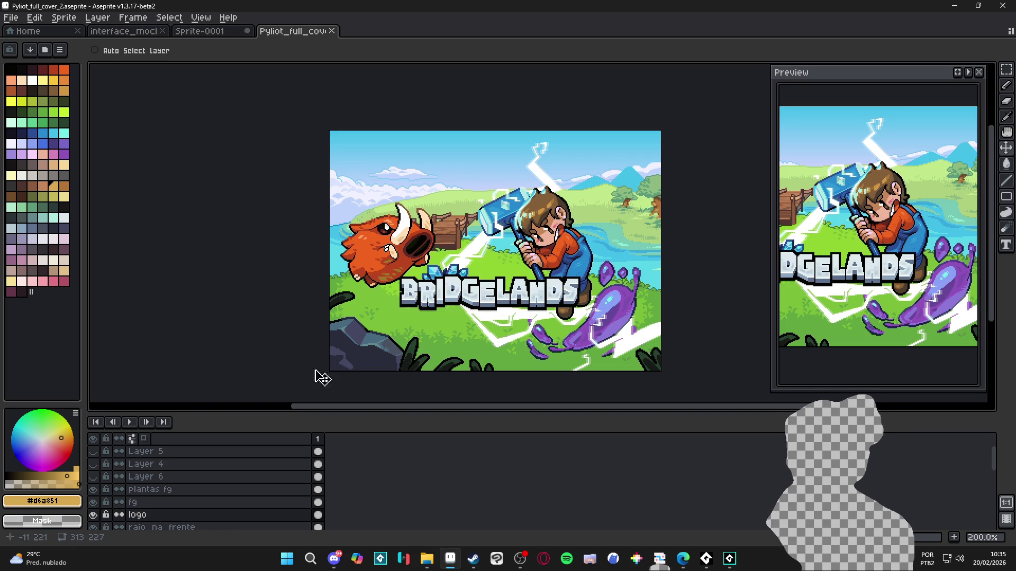
left_click(95, 514)
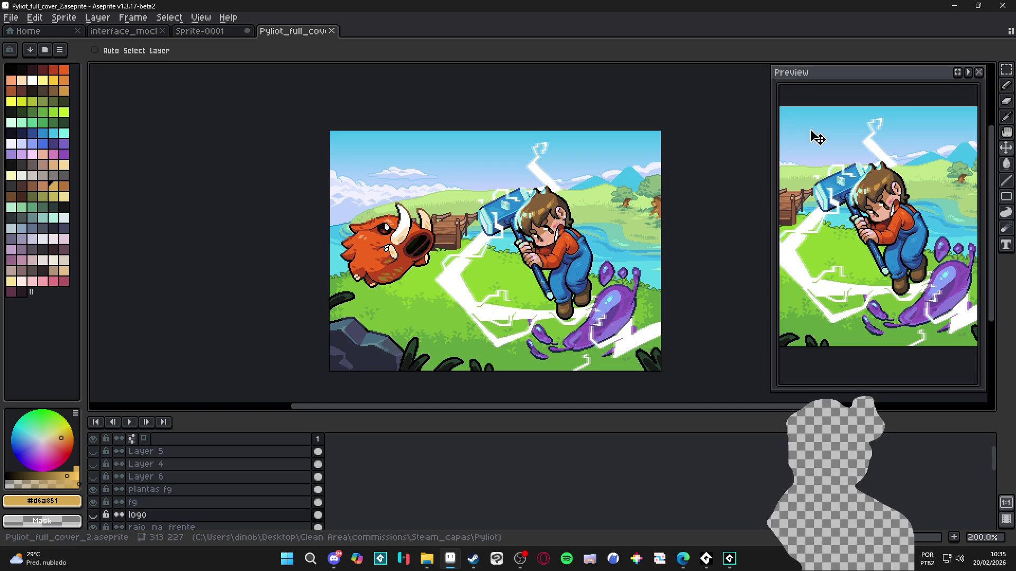
left_click(579, 248, "ctrl")
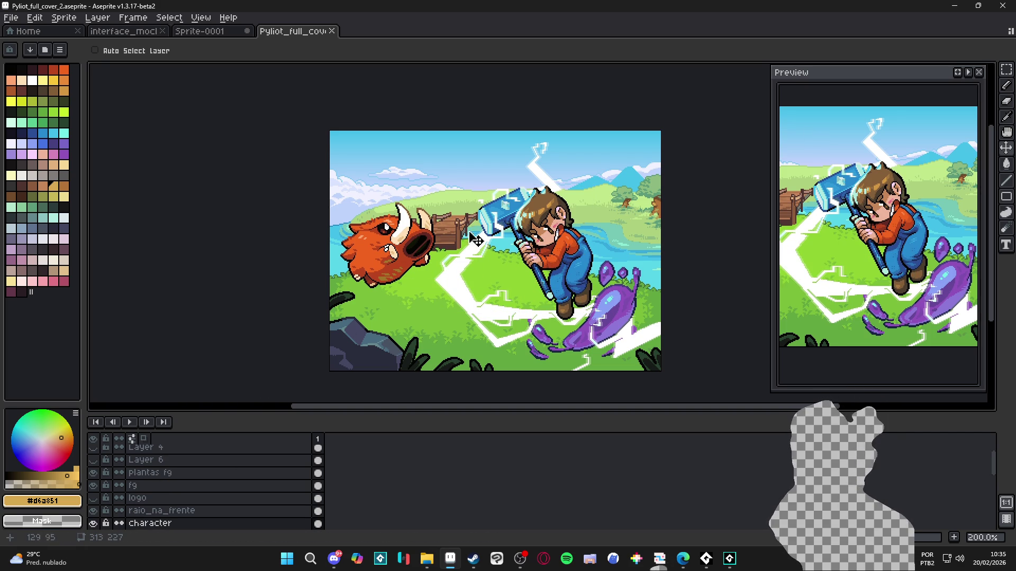
scroll(550, 237, "up", 1)
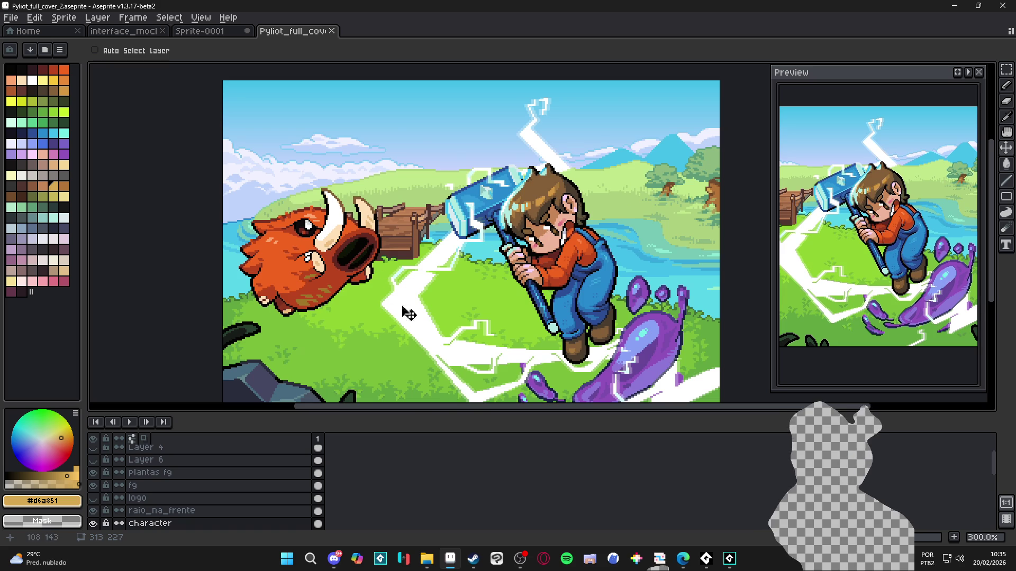
scroll(325, 339, "down", 1)
scroll(587, 180, "up", 2)
left_click(465, 278, "ctrl")
left_click_drag(466, 278, 472, 276)
key("ctrl+z")
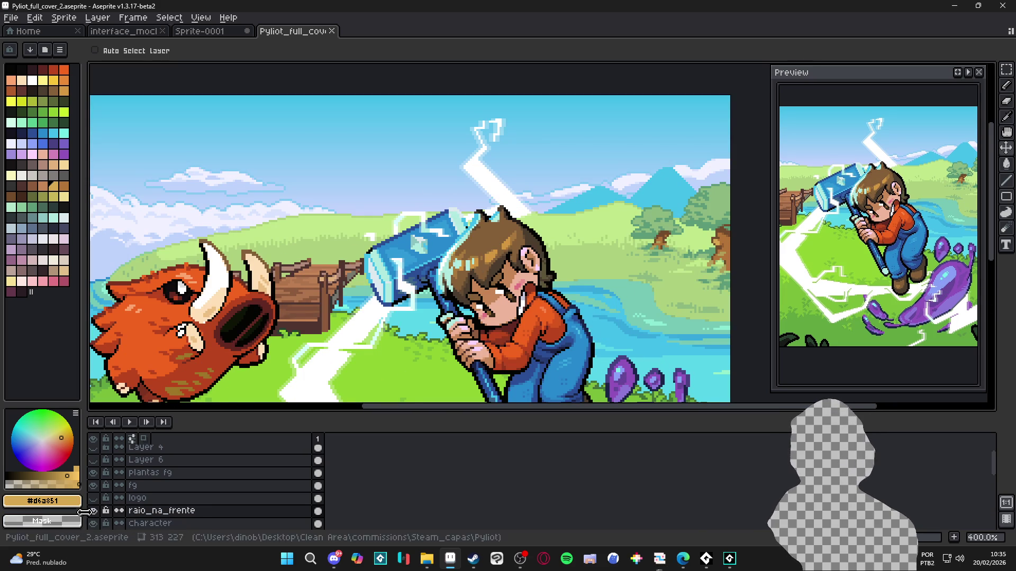
left_click(93, 510)
Hide the slime, hod, ponte, trees, scenery, mountains, water, clouds, sky and base layers
scroll(474, 274, "down", 1)
left_click_drag(475, 273, 469, 231)
left_click(470, 231, "ctrl")
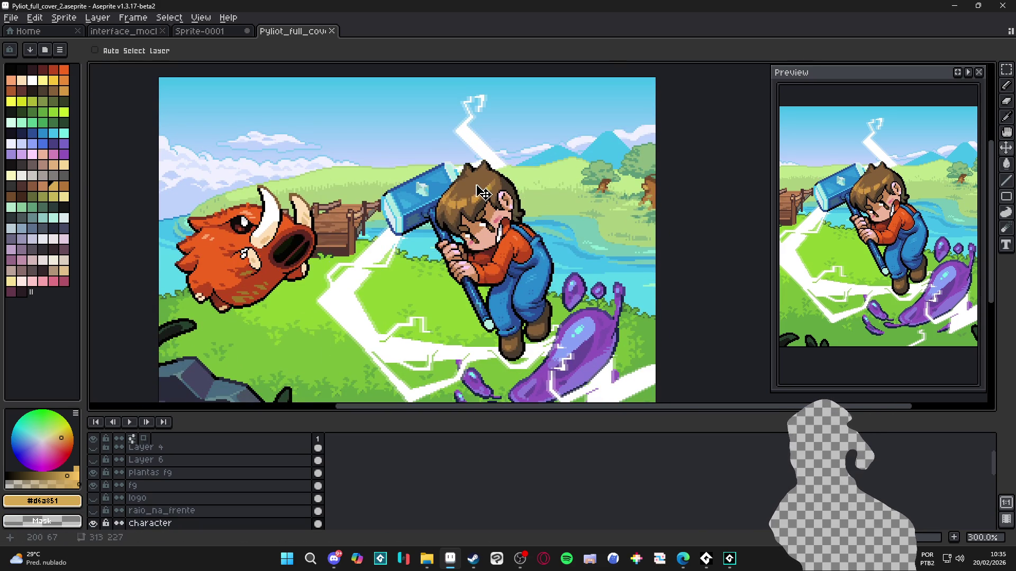
left_click_drag(432, 298, 426, 285)
scroll(106, 484, "down", 5)
left_click_drag(99, 490, 97, 529)
scroll(336, 336, "down", 2)
scroll(336, 335, "up", 2)
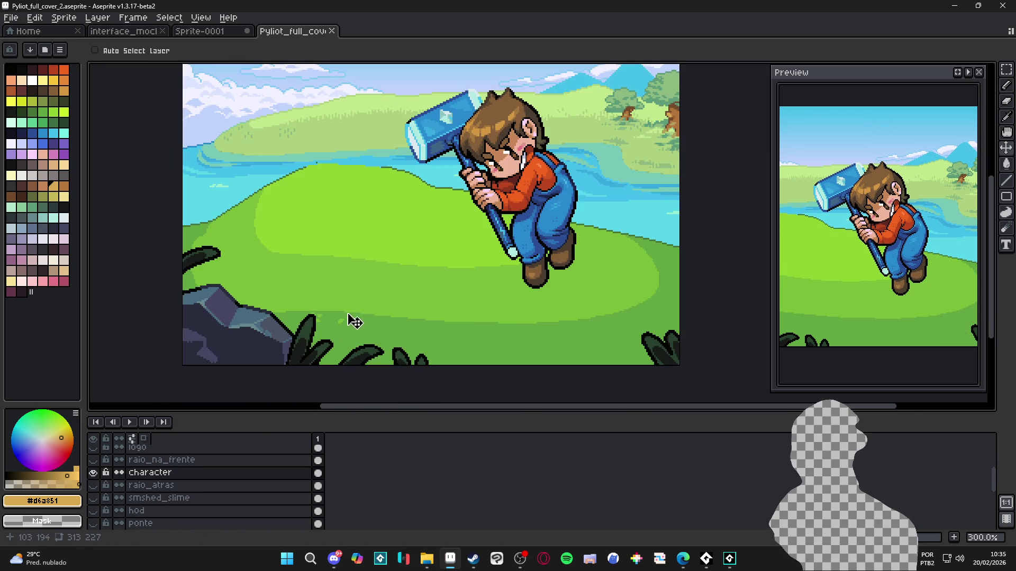
scroll(104, 492, "down", 4)
left_click_drag(101, 490, 97, 524)
left_click_drag(280, 361, 312, 289)
scroll(98, 523, "down", 5)
left_click_drag(93, 510, 93, 472)
scroll(108, 502, "up", 9)
scroll(526, 193, "down", 1)
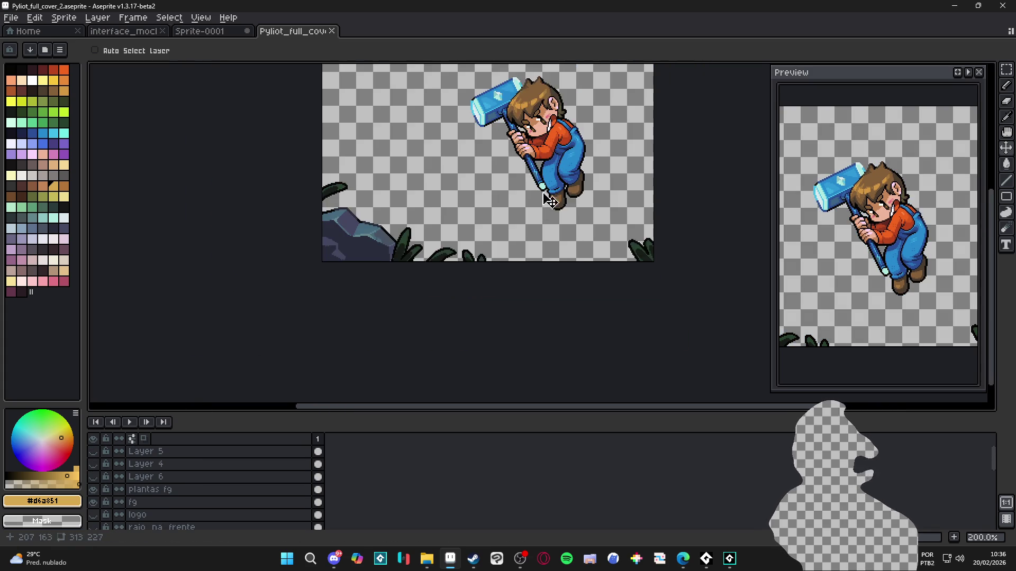
Hide the fg rock and plantas fg layers, leaving only the character visible
left_click(529, 193, "ctrl")
left_click(93, 523)
left_click(93, 524)
left_click(351, 330, "ctrl")
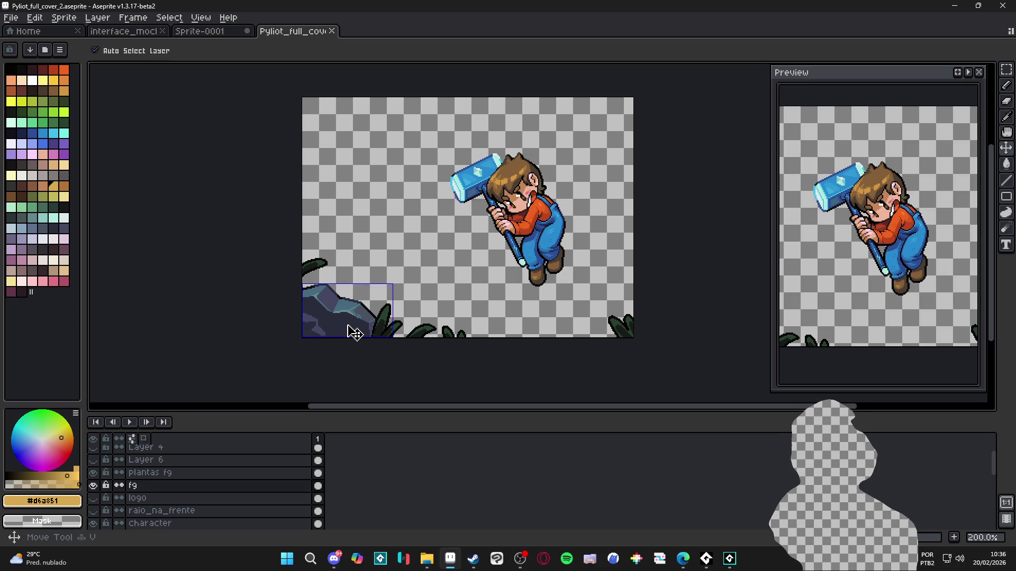
left_click(94, 486)
left_click(94, 485)
left_click(94, 485)
left_click(94, 486)
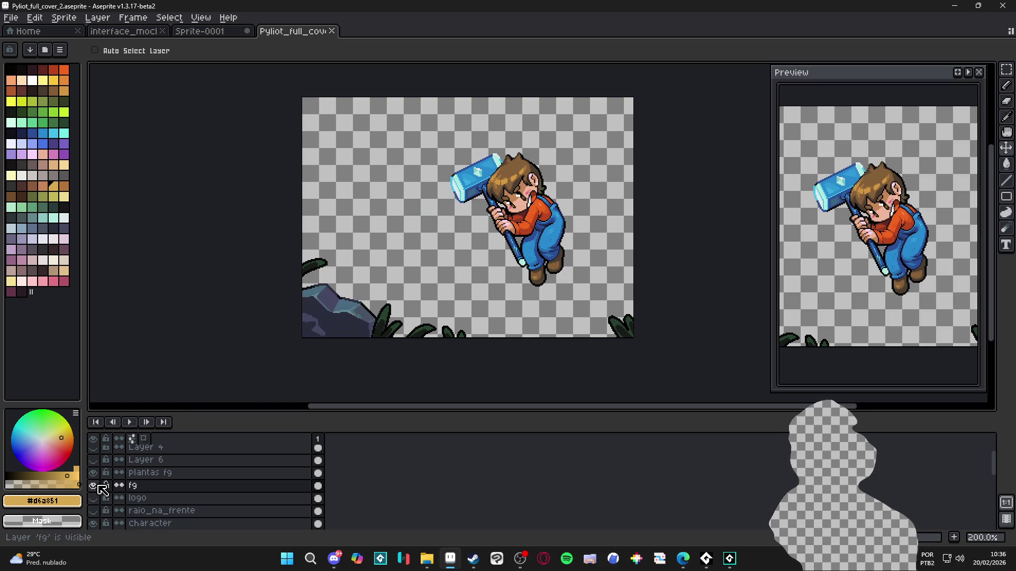
left_click(94, 486)
scroll(98, 487, "up", 1)
left_click(94, 490)
scroll(539, 189, "up", 2)
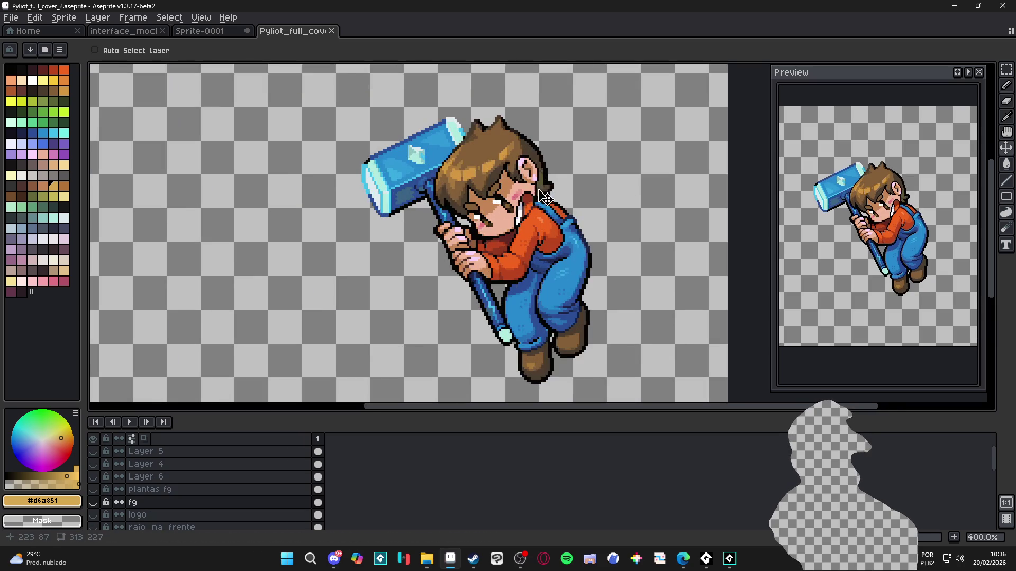
scroll(198, 513, "down", 1)
left_click(94, 524)
left_click(94, 524)
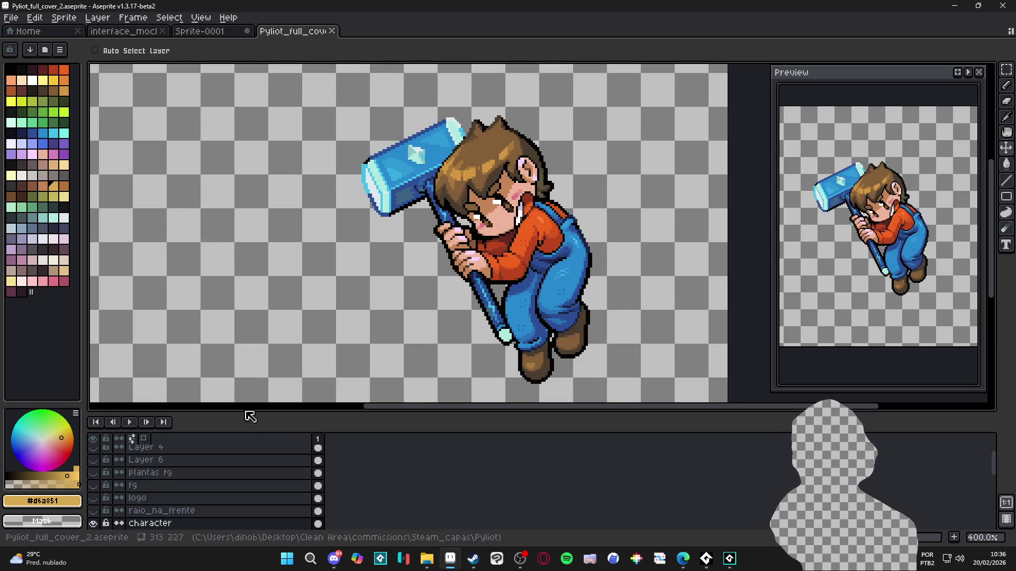
scroll(464, 268, "down", 1)
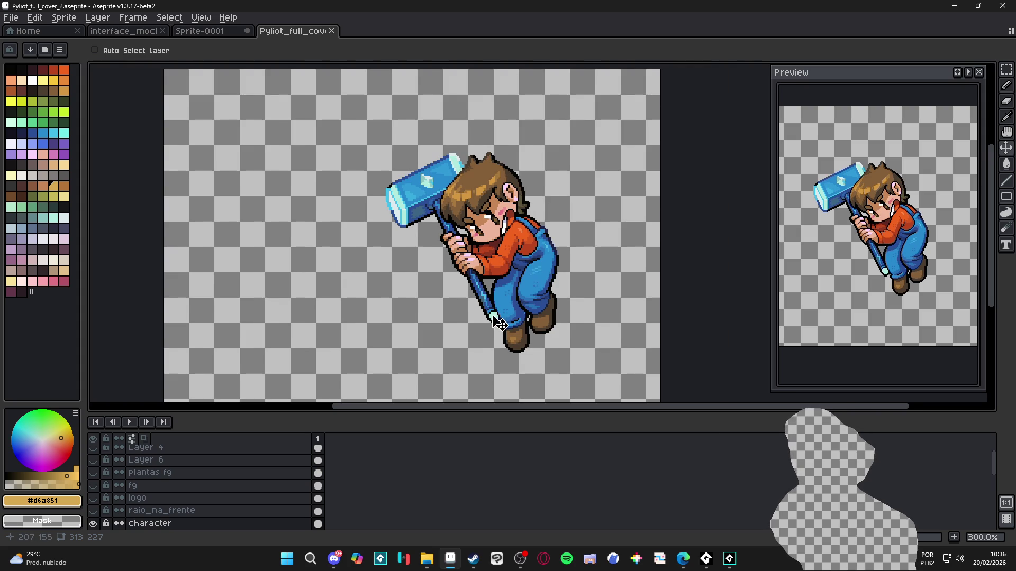
left_click_drag(496, 322, 486, 325)
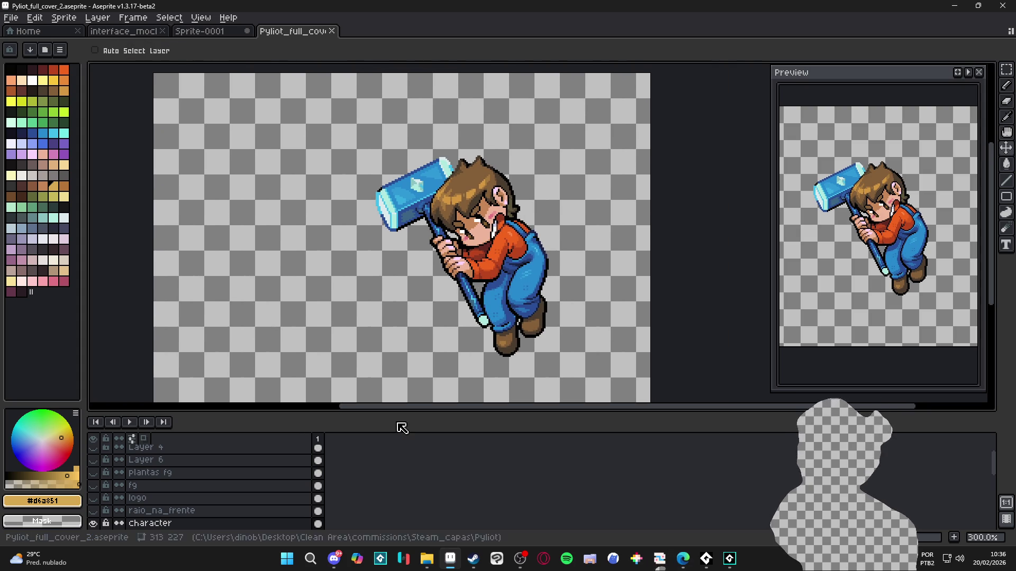
Select the character layer, zoom out to the whole character, and sample the hammer's light blue
left_click(156, 526)
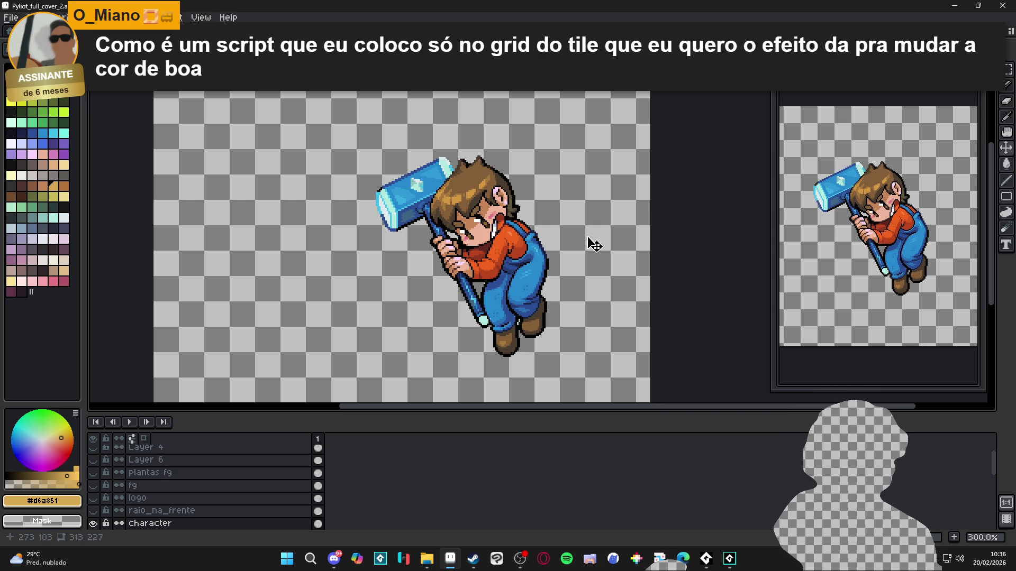
scroll(423, 182, "up", 3)
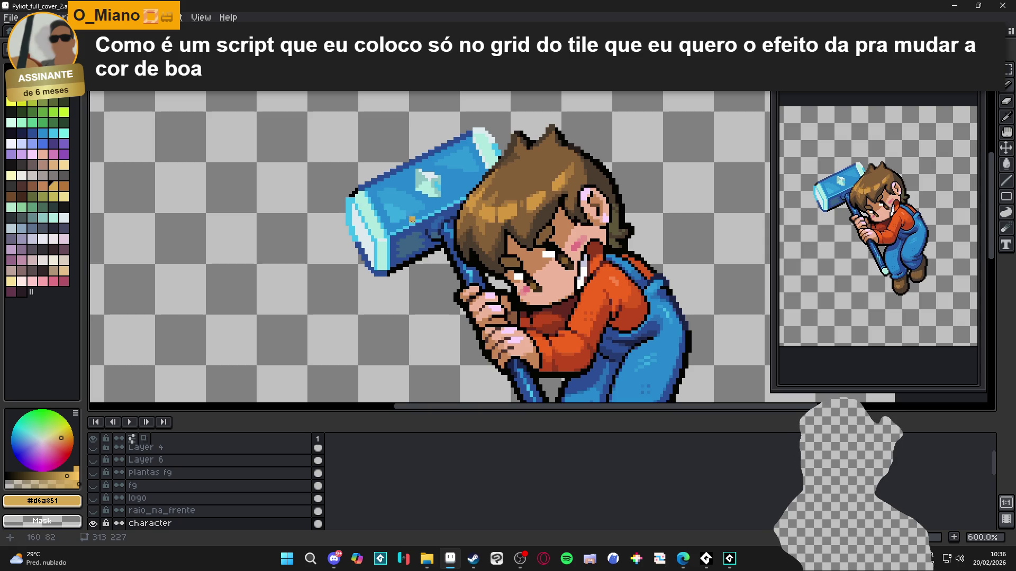
scroll(470, 191, "up", 3)
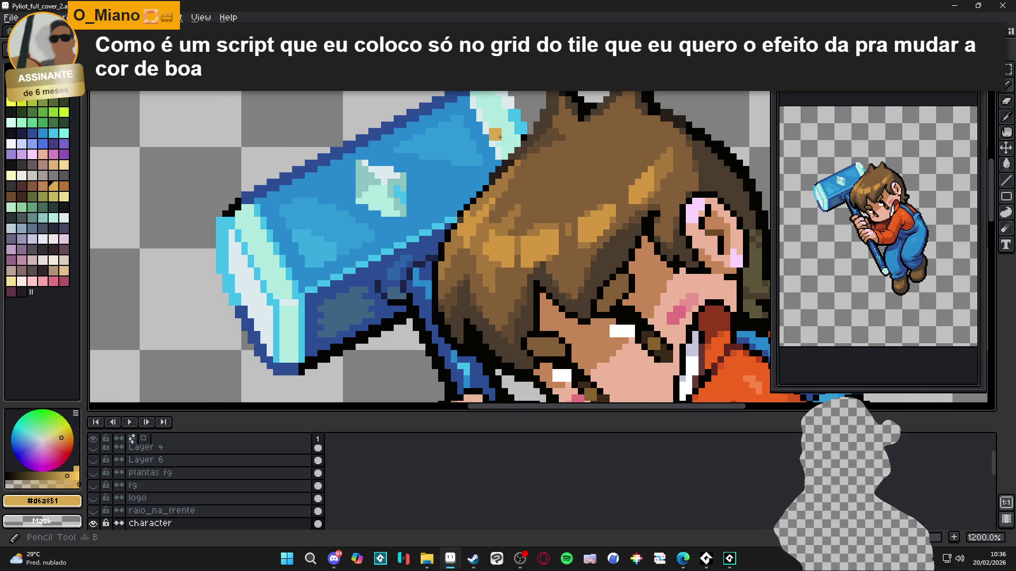
scroll(521, 142, "down", 5)
key("v")
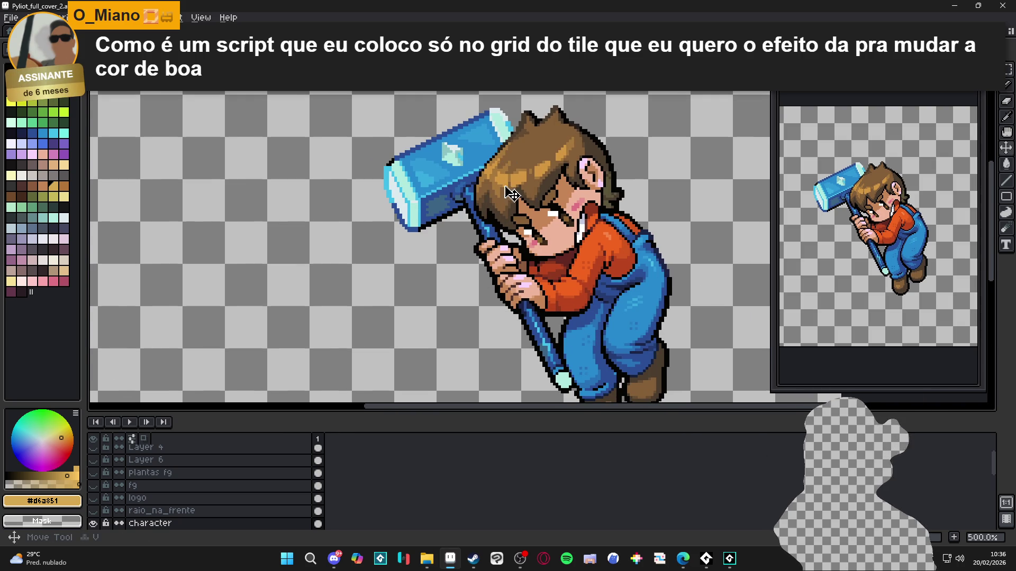
scroll(517, 169, "up", 1)
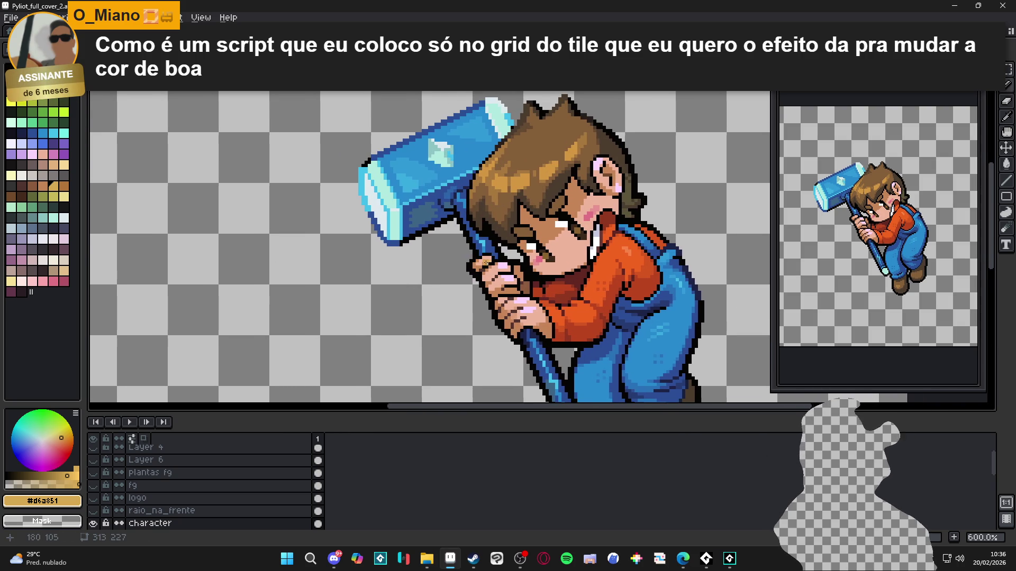
scroll(487, 263, "right", 1)
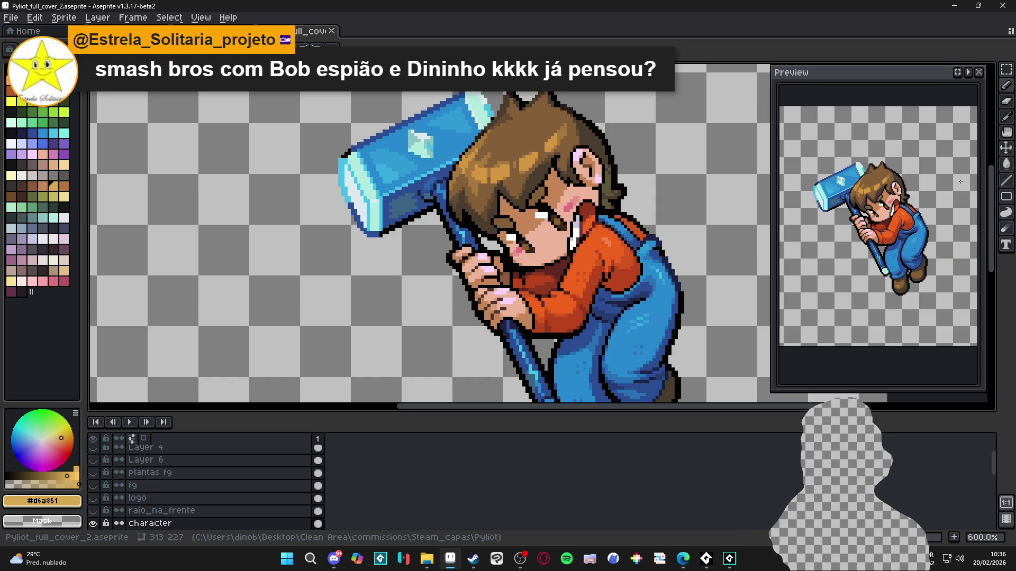
scroll(490, 114, "up", 3)
left_click(491, 114, "alt")
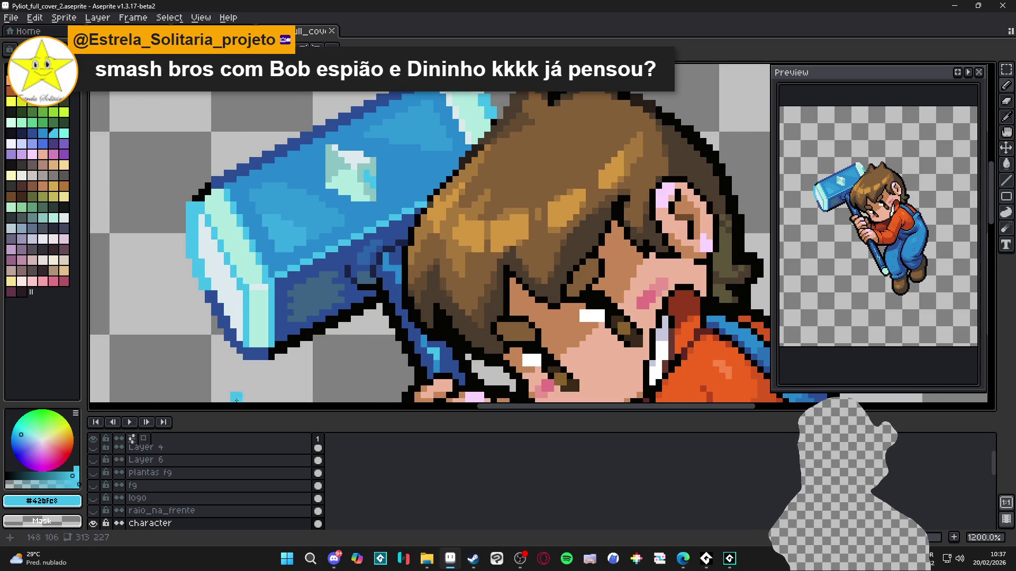
scroll(110, 517, "down", 2)
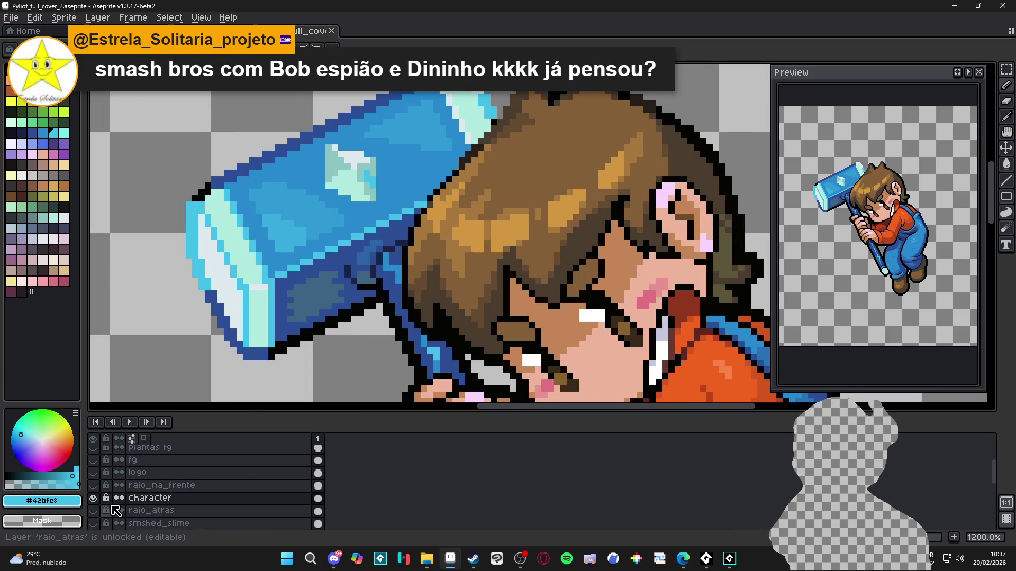
left_click(93, 499)
left_click(93, 499)
On a new Layer 7, draw black Pencil outlines across the hair and along the hands
key("shift+n")
key("shift+m")
key("b")
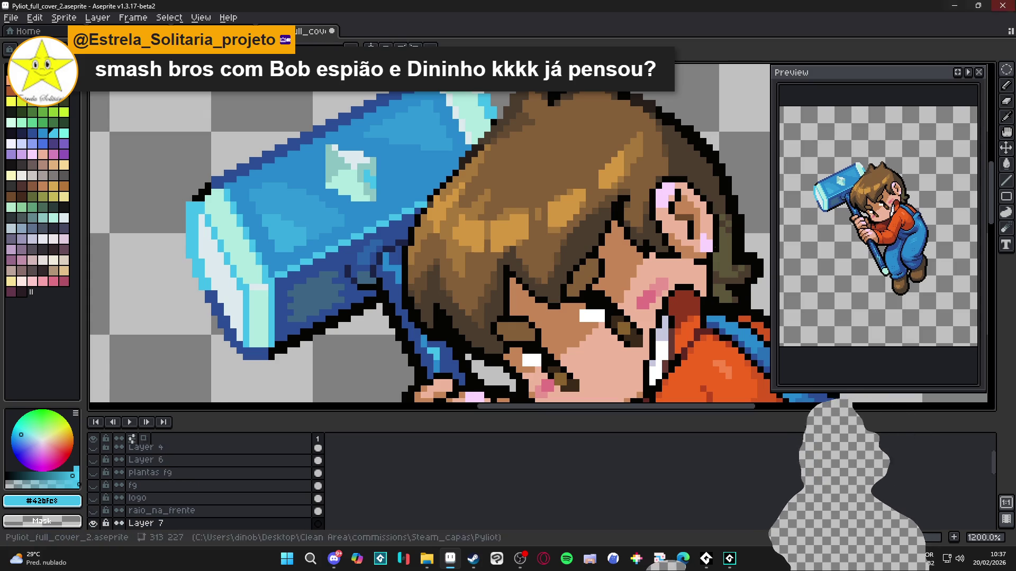
left_click(374, 293, "alt")
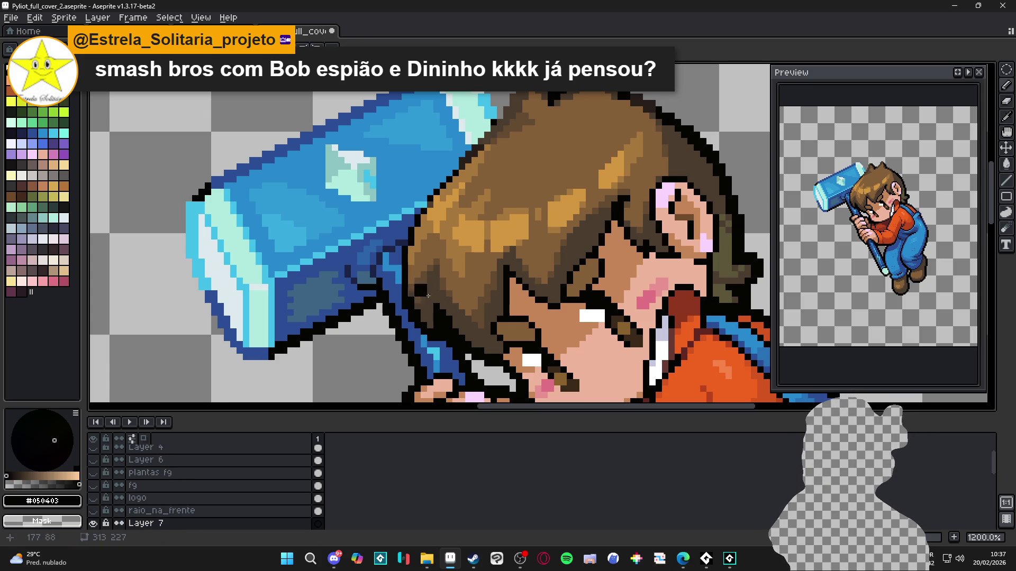
mouse_move(466, 372)
left_mouse_down()
mouse_move(428, 280)
mouse_move(410, 267)
mouse_move(552, 204)
mouse_move(523, 211)
mouse_move(532, 199)
mouse_move(529, 139)
mouse_move(487, 108)
left_mouse_up()
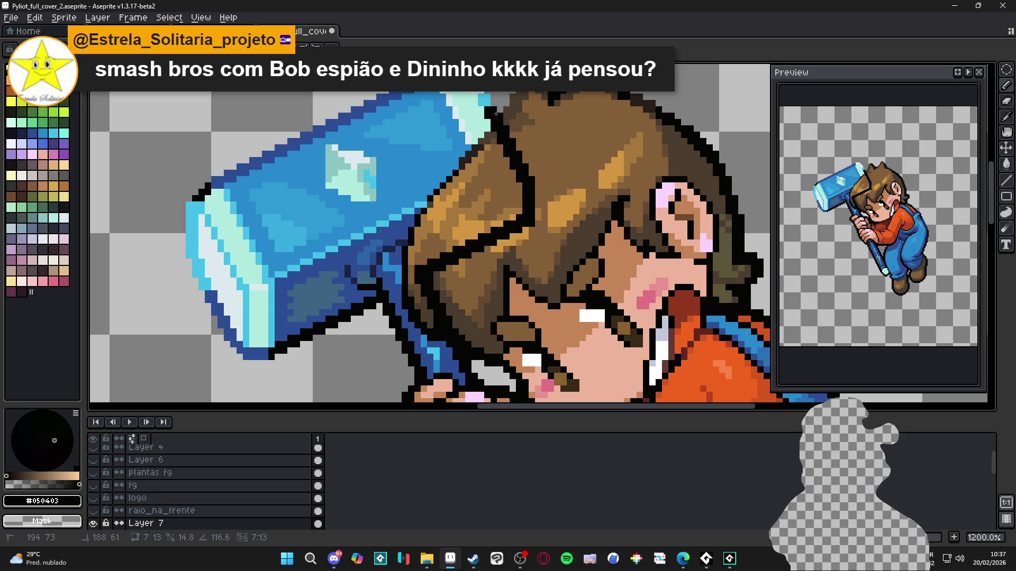
scroll(501, 200, "down", 4)
scroll(492, 209, "up", 1)
scroll(470, 194, "down", 2)
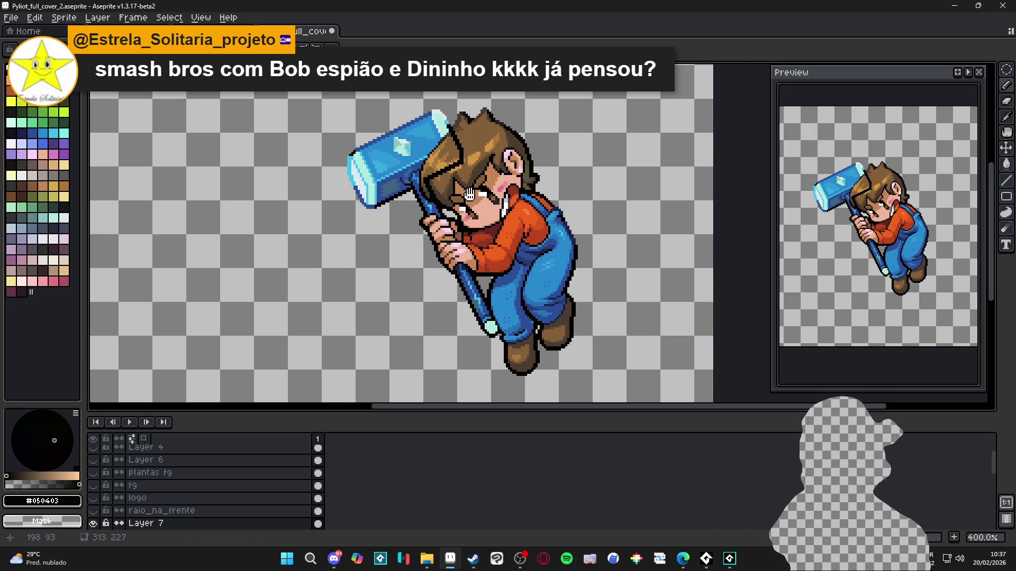
scroll(469, 193, "up", 3)
mouse_move(392, 196)
left_mouse_down()
mouse_move(423, 291)
mouse_move(447, 306)
left_mouse_up()
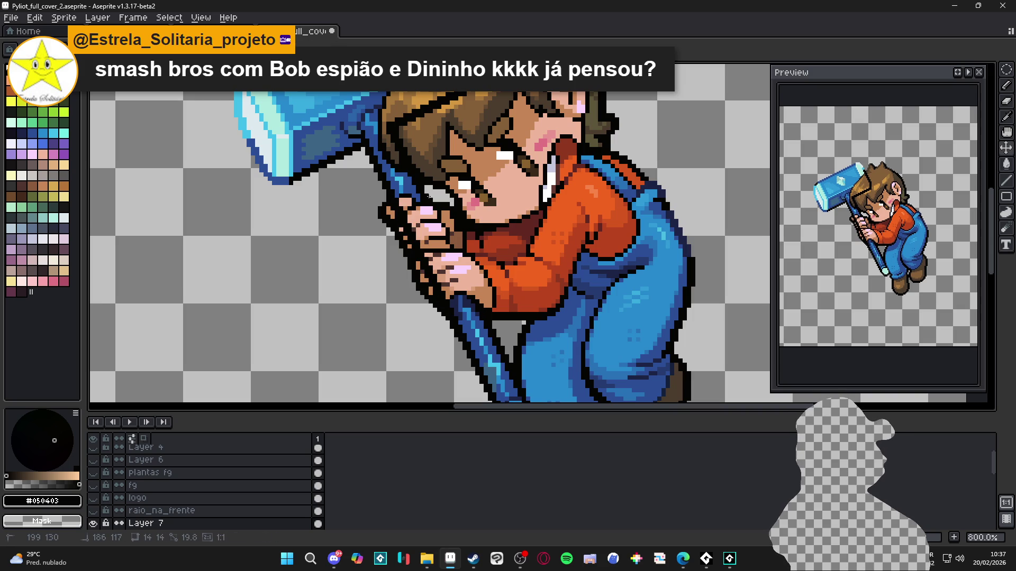
Try a straight line along the hands, undo it, and hide Layer 7
left_click(427, 190, "shift")
key("ctrl+z")
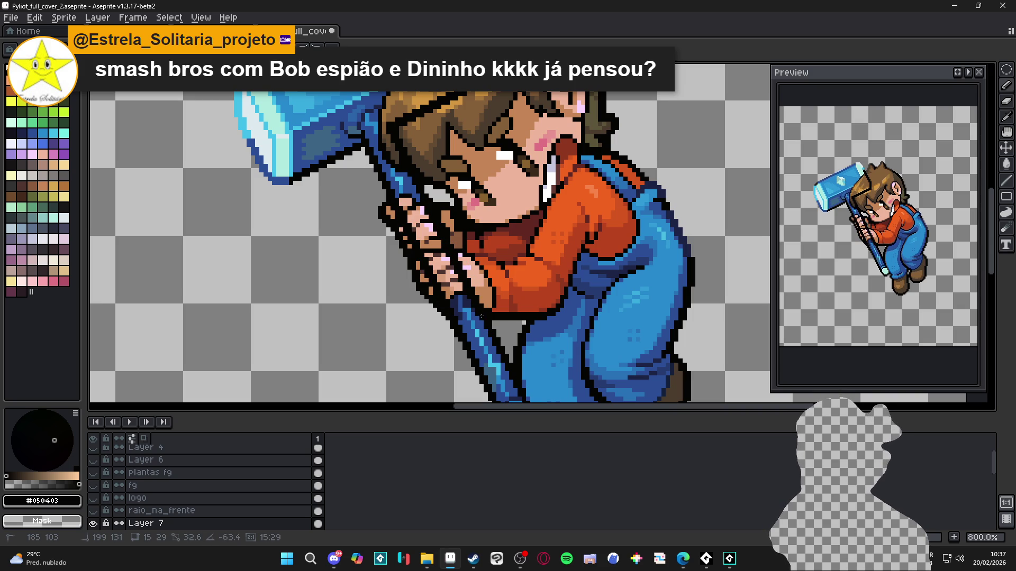
left_click(481, 316, "shift")
key("ctrl+z")
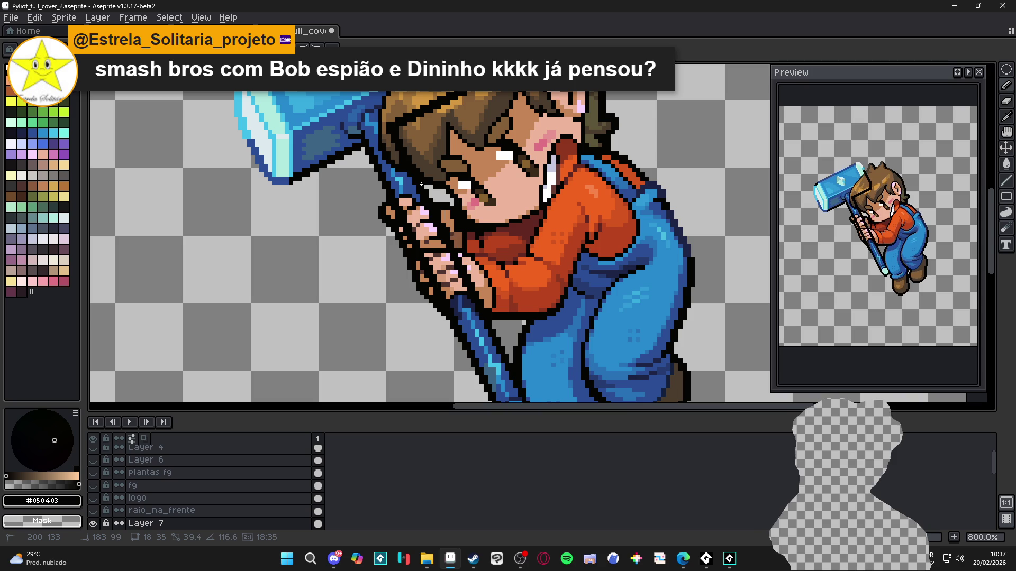
scroll(441, 267, "down", 2)
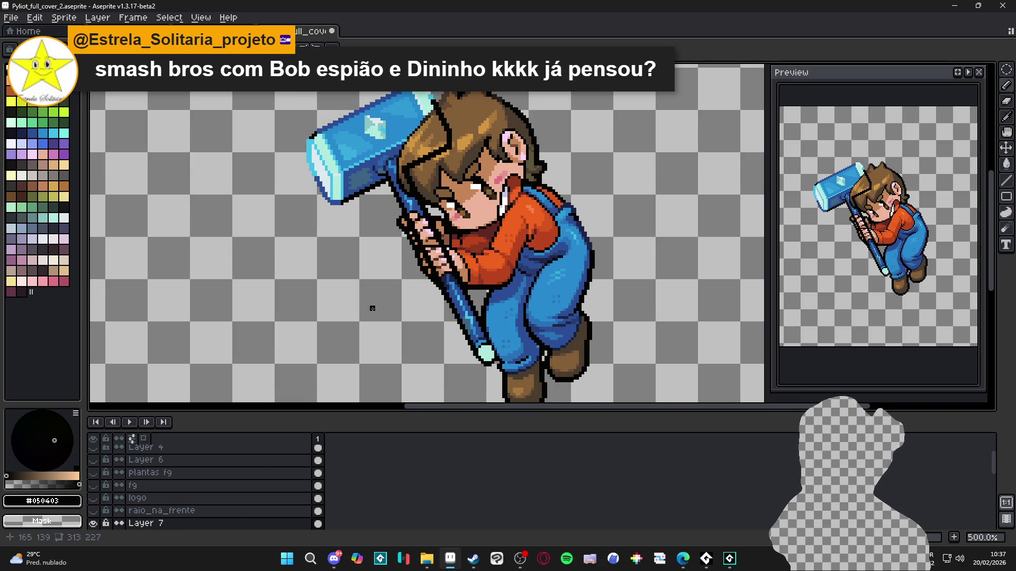
left_click_drag(373, 309, 372, 284)
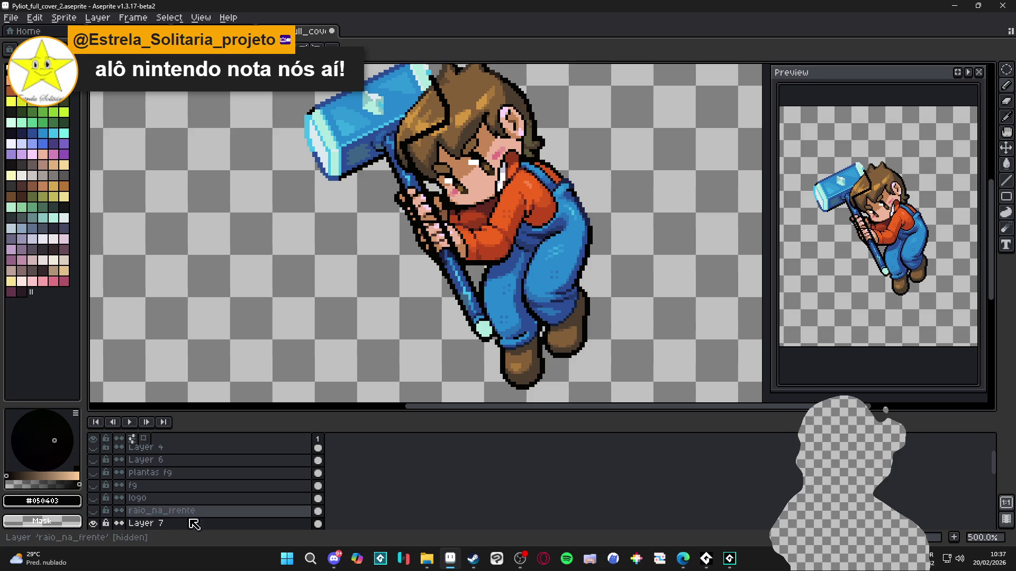
left_click(93, 523)
Duplicate the character layer and make Layer 7 visible again
scroll(154, 531, "down", 1)
left_click(153, 524)
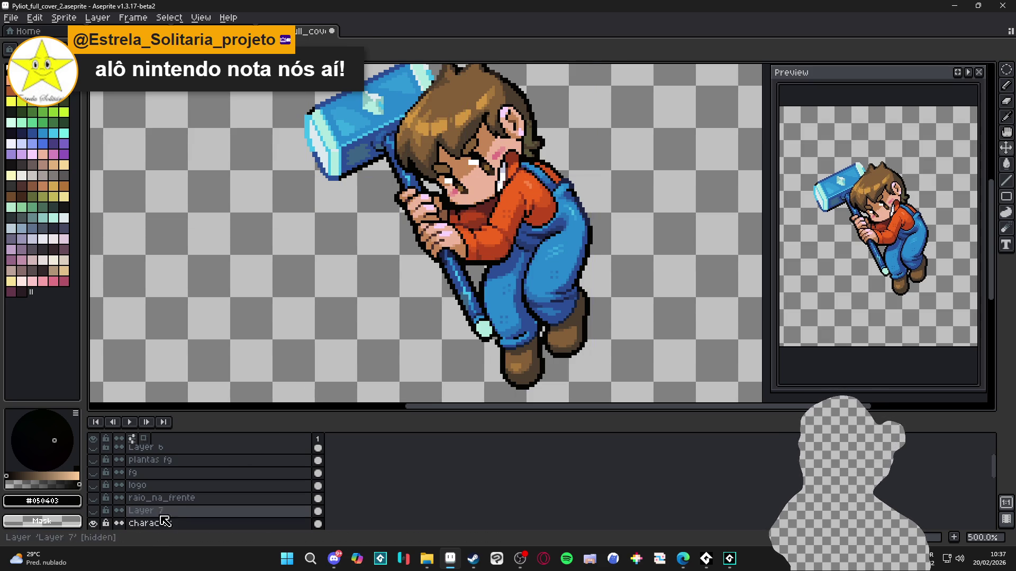
right_click(153, 524)
left_click(185, 504)
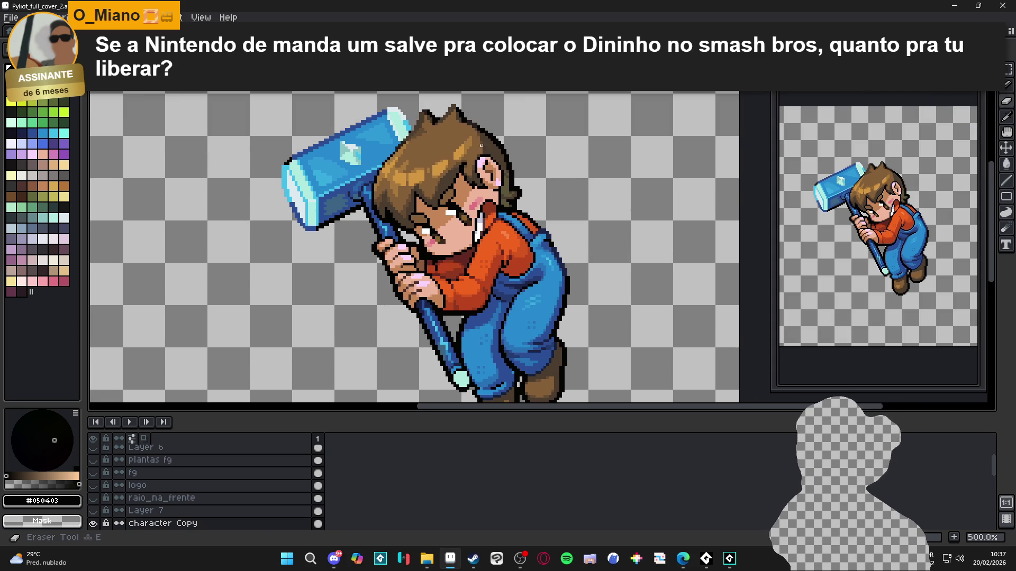
scroll(211, 470, "down", 1)
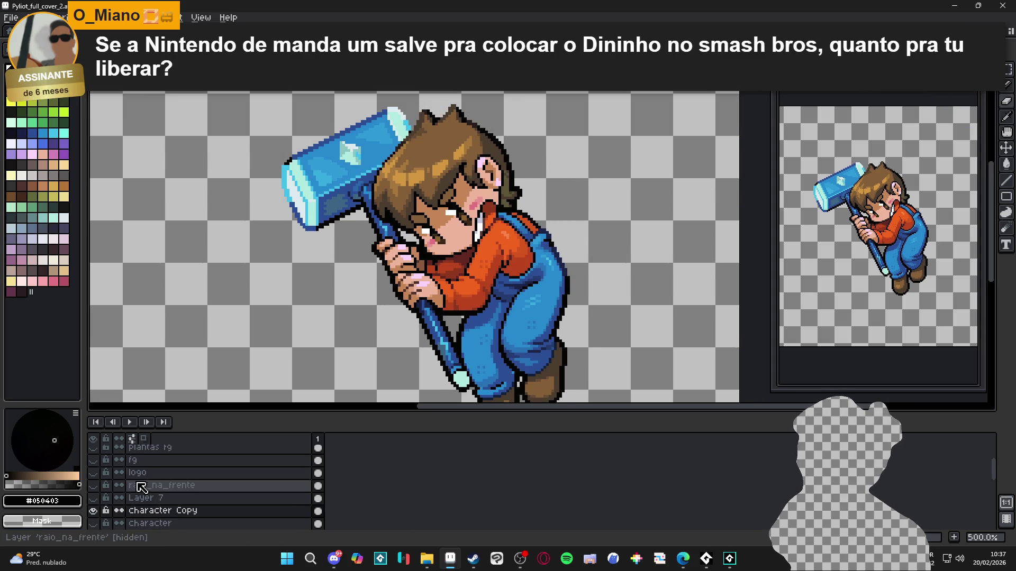
left_click(93, 497)
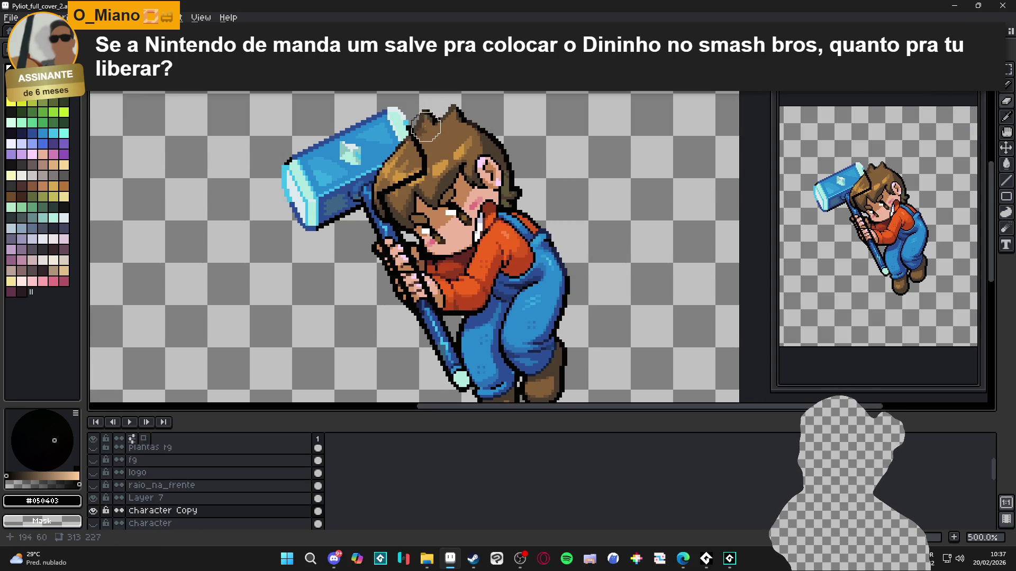
Erase the hair, head and boots from 'character Copy', keeping the hammer and hands
left_click_drag(425, 125, 455, 204)
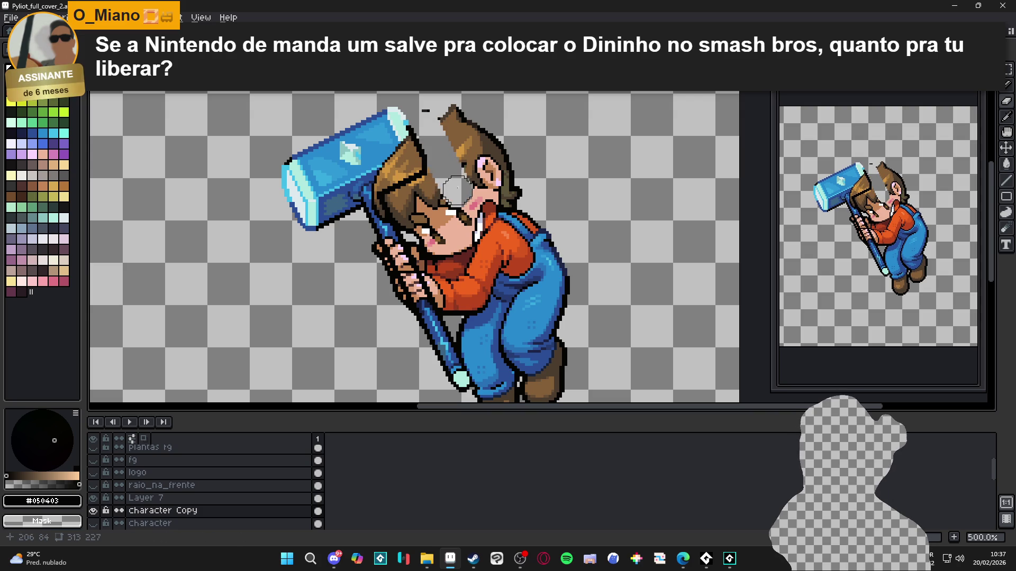
left_click_drag(410, 161, 442, 165)
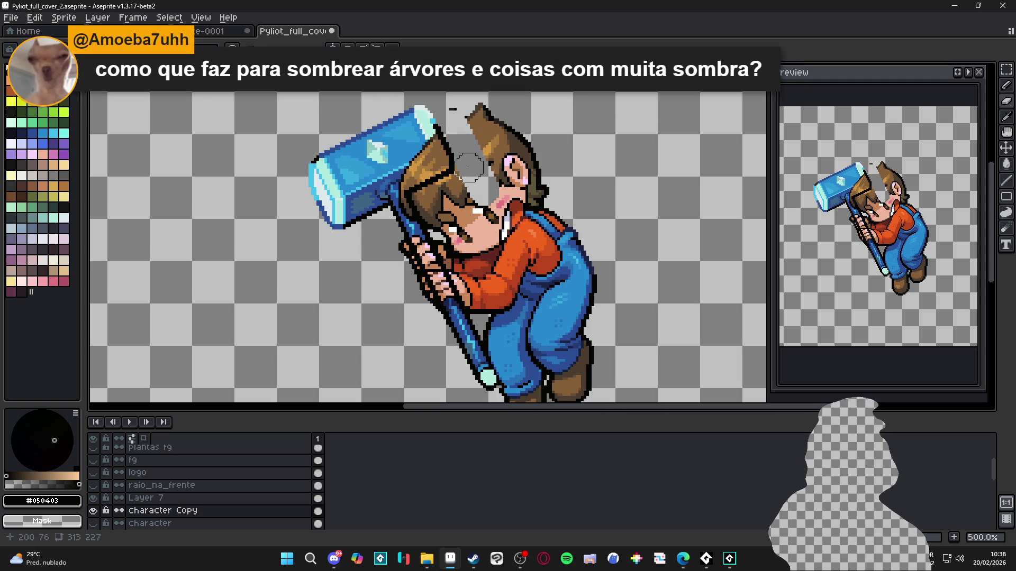
key("ctrl+z")
mouse_move(422, 207)
left_mouse_down()
mouse_move(483, 331)
mouse_move(456, 213)
mouse_move(475, 266)
mouse_move(464, 299)
mouse_move(479, 274)
mouse_move(461, 324)
left_mouse_up()
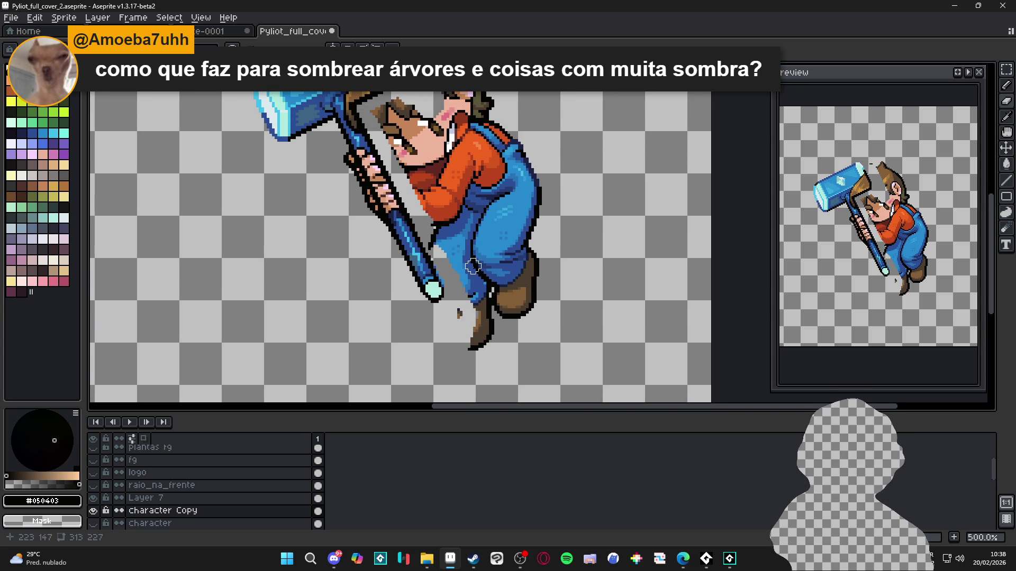
scroll(478, 164, "down", 1)
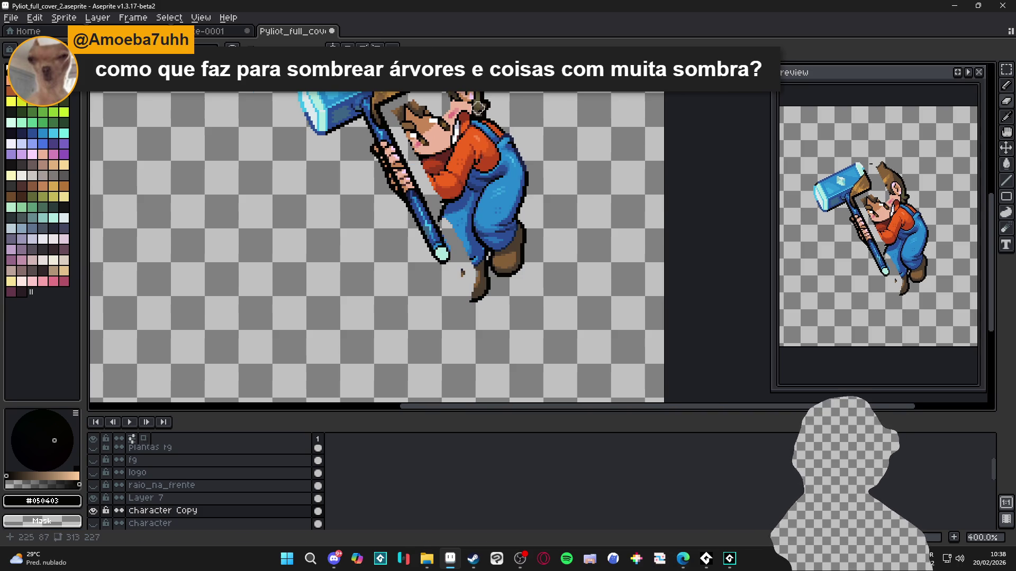
left_click_drag(478, 164, 467, 214)
mouse_move(400, 93)
left_mouse_down()
mouse_move(417, 94)
mouse_move(453, 164)
mouse_move(476, 150)
mouse_move(465, 164)
left_mouse_up()
mouse_move(385, 167)
left_mouse_down()
mouse_move(394, 159)
mouse_move(427, 241)
left_mouse_up()
left_click_drag(397, 182, 450, 289)
mouse_move(451, 345)
left_mouse_down()
mouse_move(471, 350)
mouse_move(500, 315)
mouse_move(500, 296)
mouse_move(471, 290)
mouse_move(423, 176)
mouse_move(471, 199)
mouse_move(494, 295)
left_mouse_up()
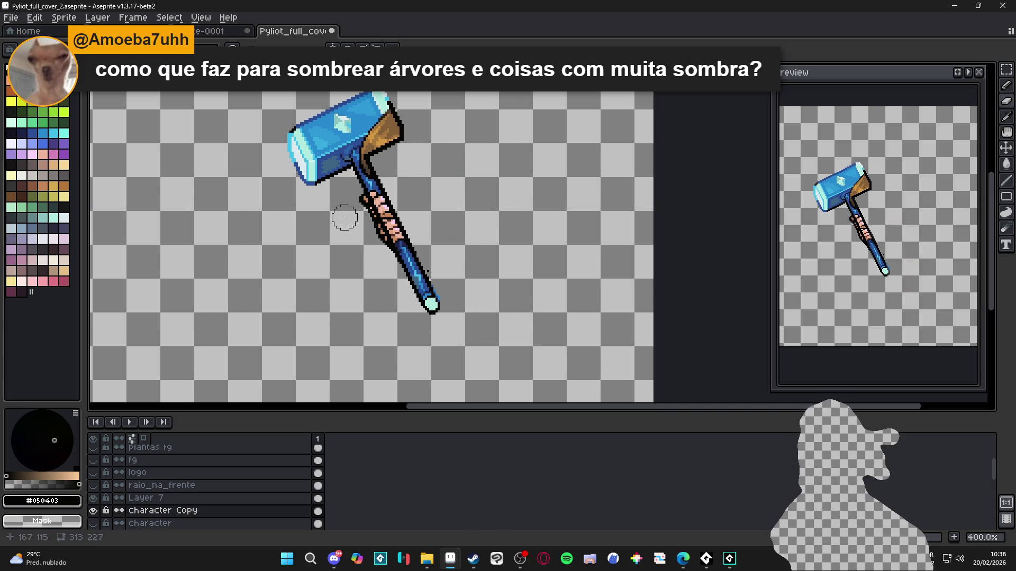
Shrink the brush and try painting over the handle's grip stripes, then undo it
scroll(345, 218, "up", 3)
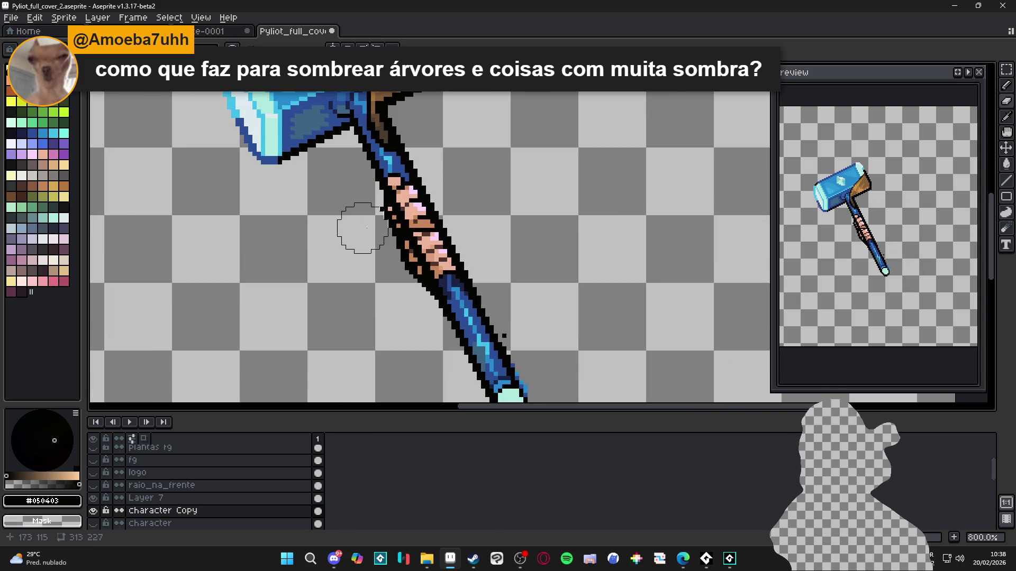
key("minus")
key("minus")
key("minus")
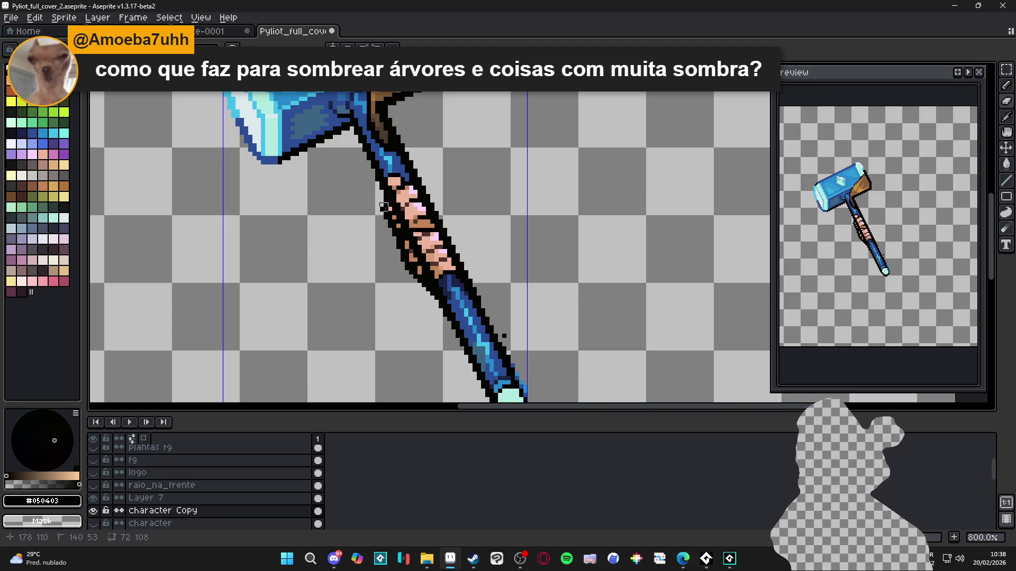
left_click(416, 275, "shift")
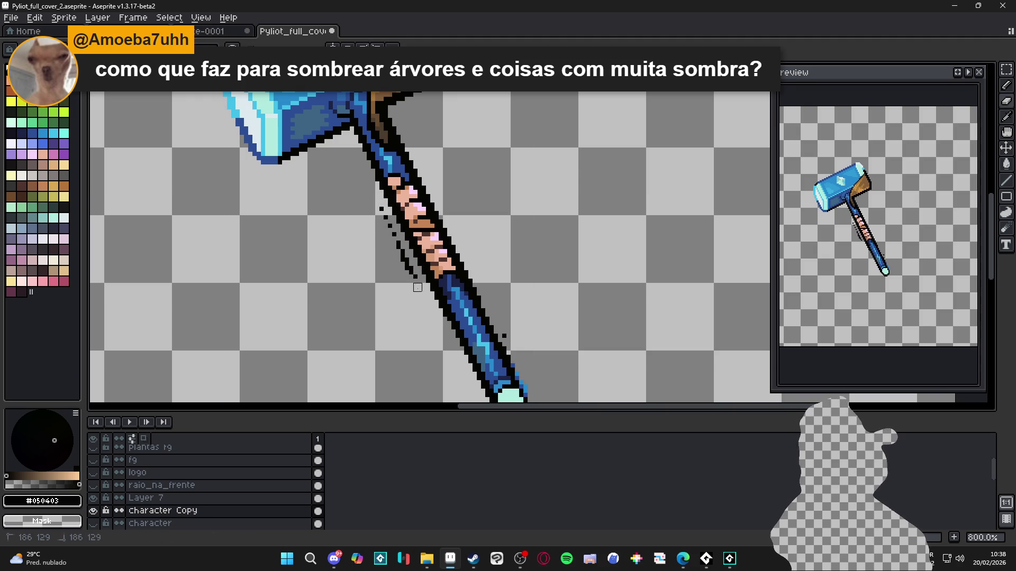
left_click_drag(443, 274, 409, 198)
key("ctrl+z")
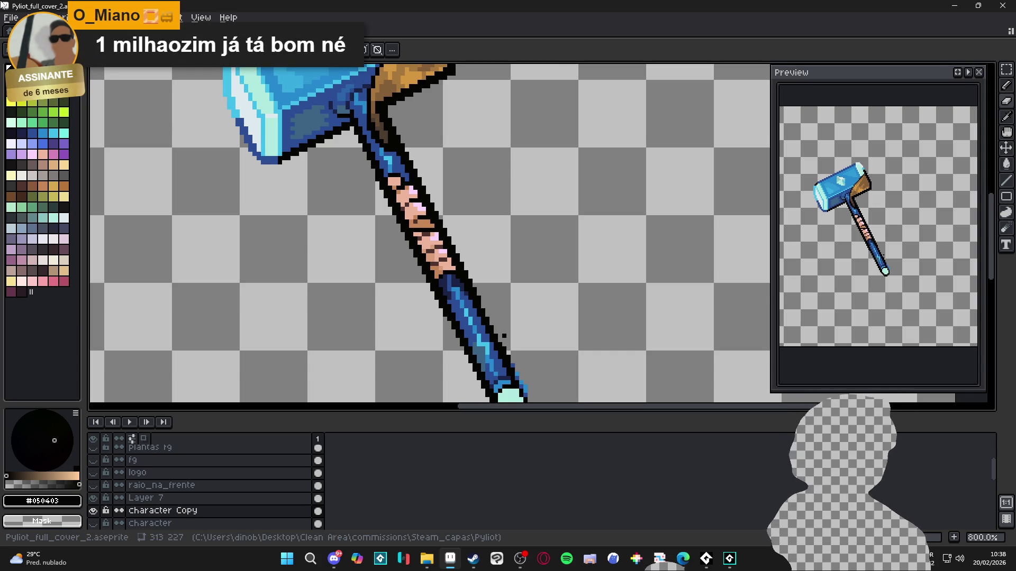
Sample the hammer's blues and paint the grip's pink pixels dark navy blue
left_click(394, 162, "alt")
left_click(406, 185, "alt")
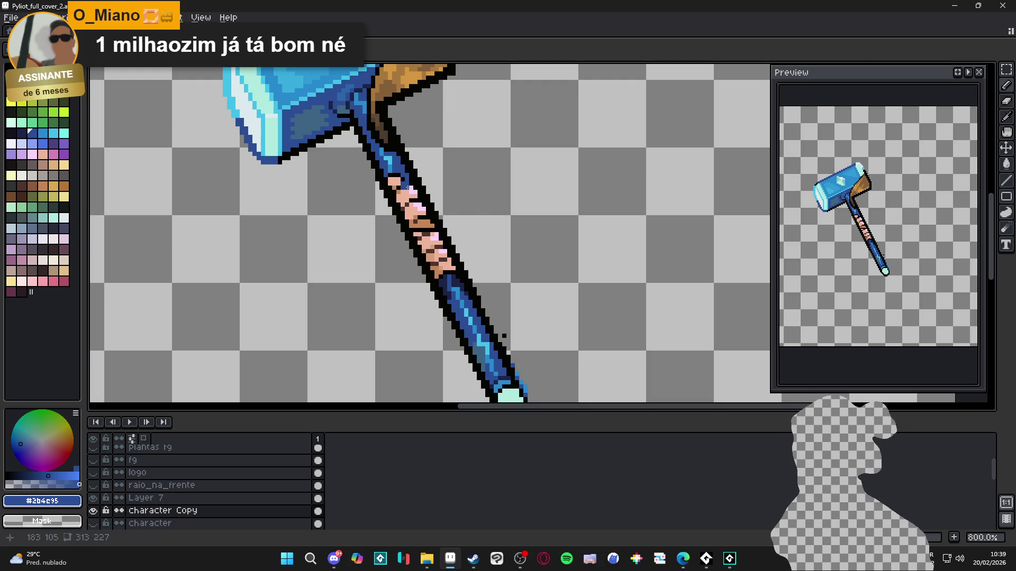
mouse_move(409, 188)
left_mouse_down()
mouse_move(440, 283)
mouse_move(395, 180)
mouse_move(452, 285)
left_mouse_up()
left_click(440, 283, "alt")
scroll(452, 286, "down", 2)
scroll(412, 173, "up", 2)
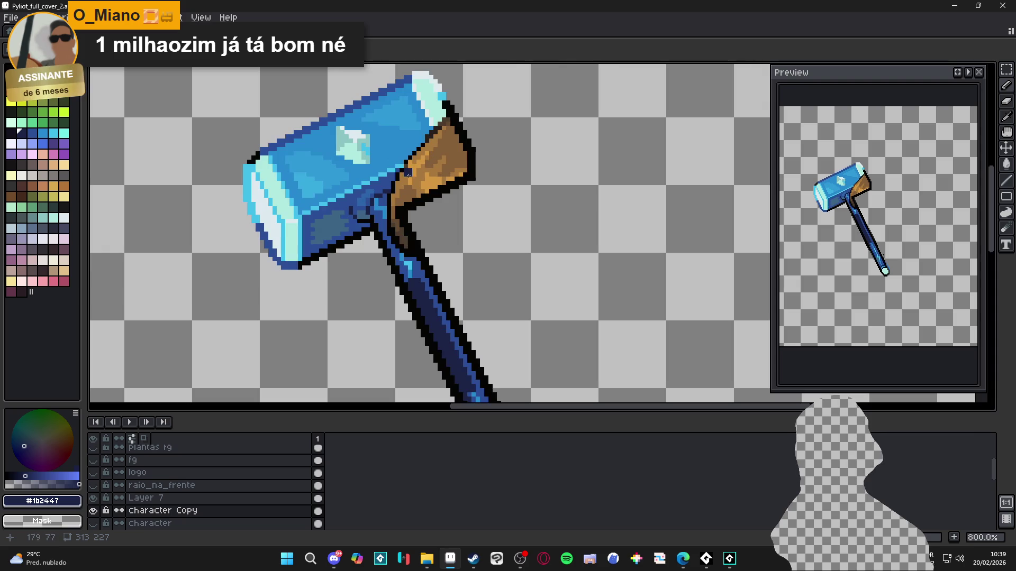
Draw a dark blue outline across the wood, down its right edge to the lower-left
left_click(401, 178, "alt")
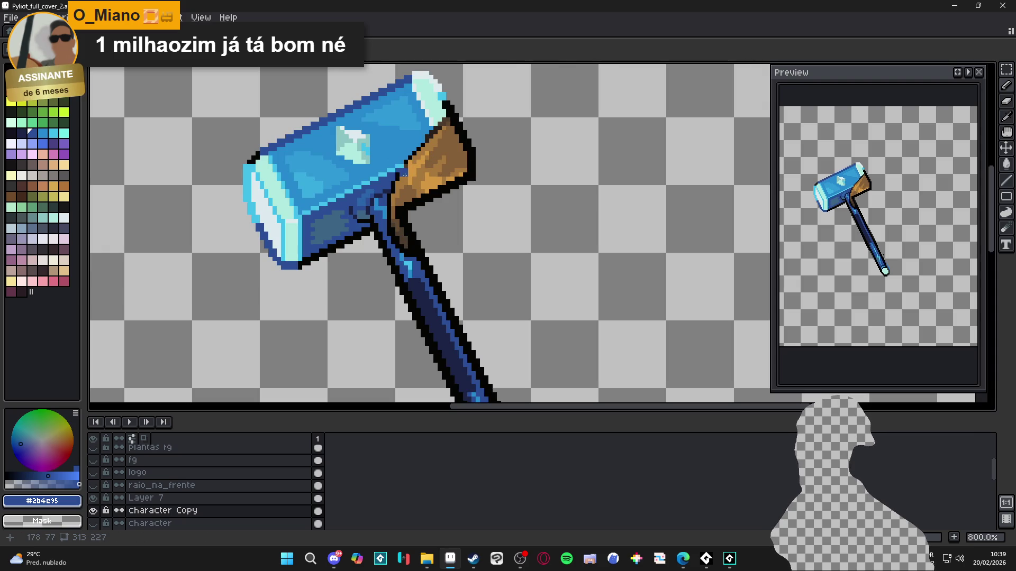
left_click(459, 148, "shift")
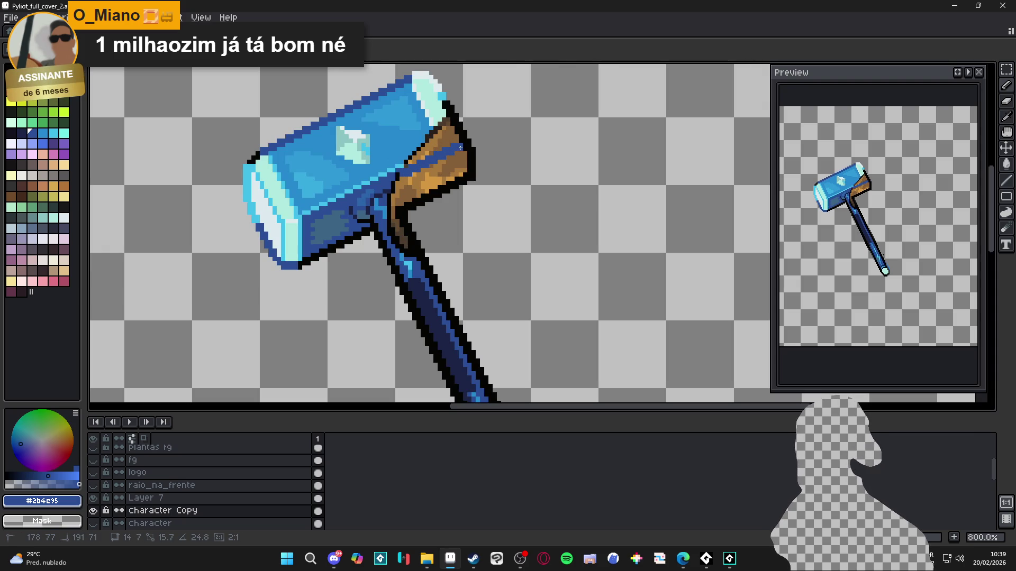
left_click(460, 175, "shift")
left_click(394, 203, "shift")
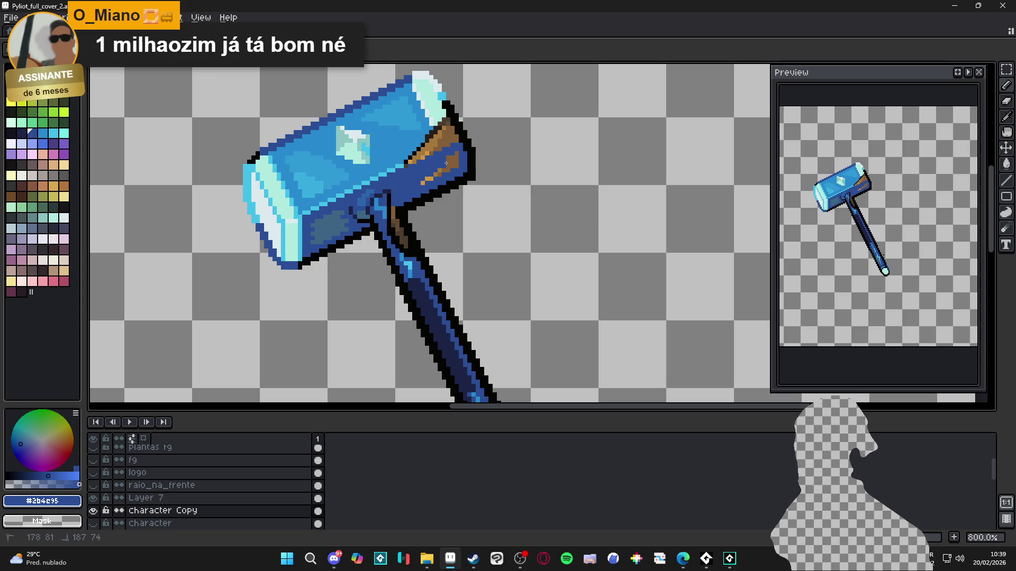
Lay a light cyan highlight along the wood's edge
scroll(427, 184, "up", 3)
left_click(483, 125, "alt")
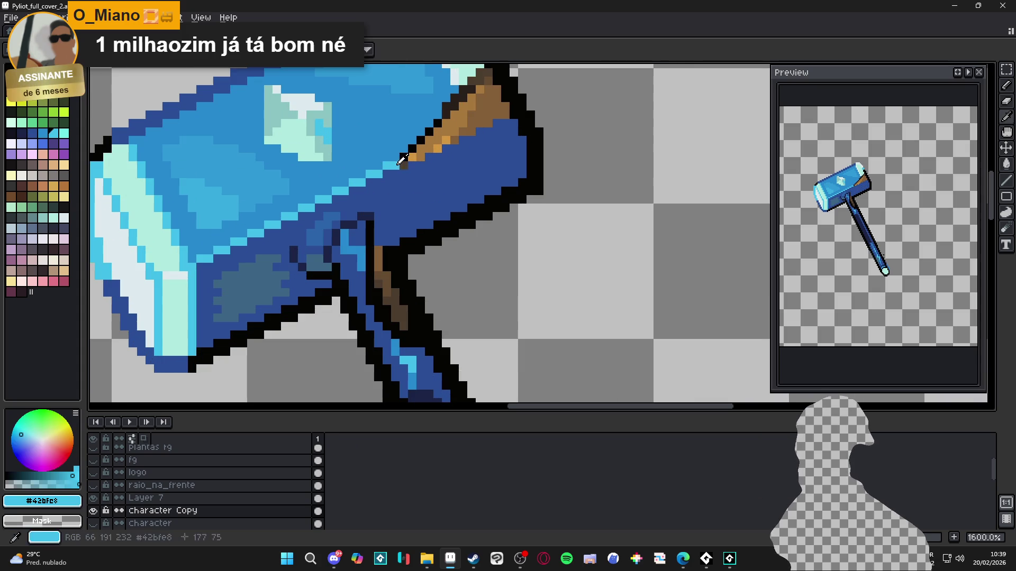
left_click(483, 125, "shift")
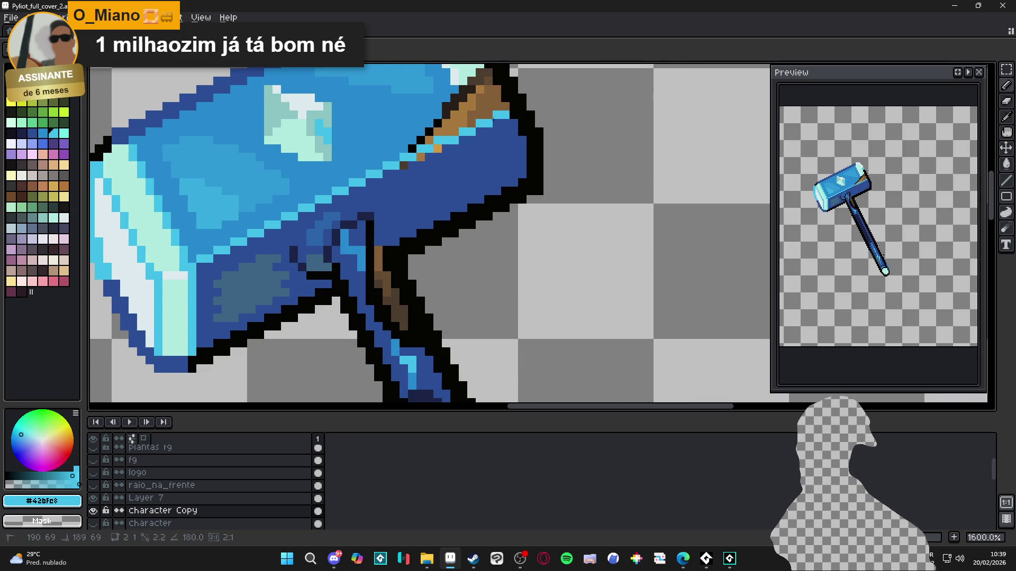
scroll(425, 185, "down", 2)
scroll(425, 185, "up", 1)
Repaint the top-right wood edge pixels medium blue, covering the leftover brown
left_click(422, 190, "alt")
scroll(411, 178, "up", 3)
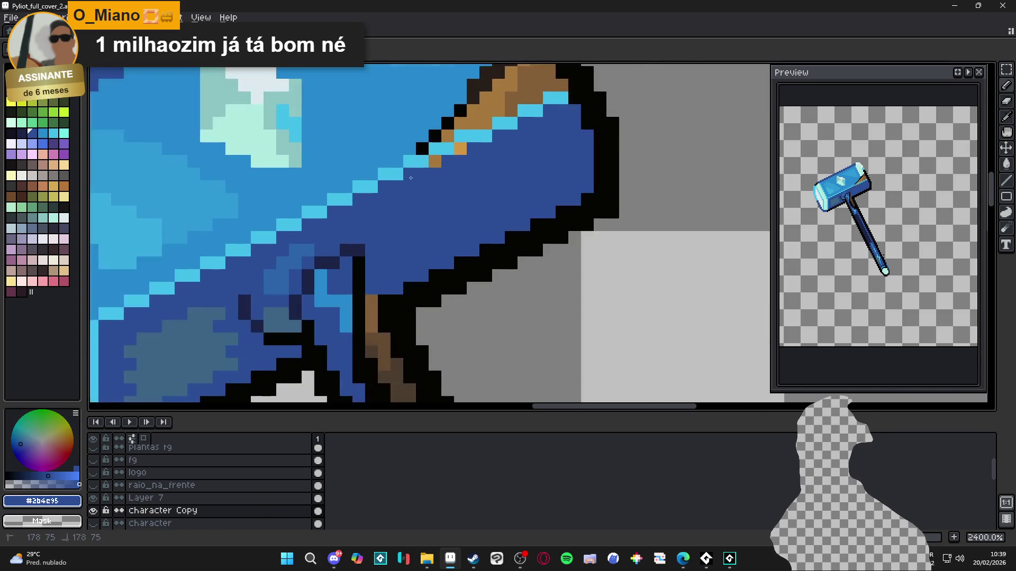
scroll(451, 154, "down", 2)
left_click(443, 147, "alt")
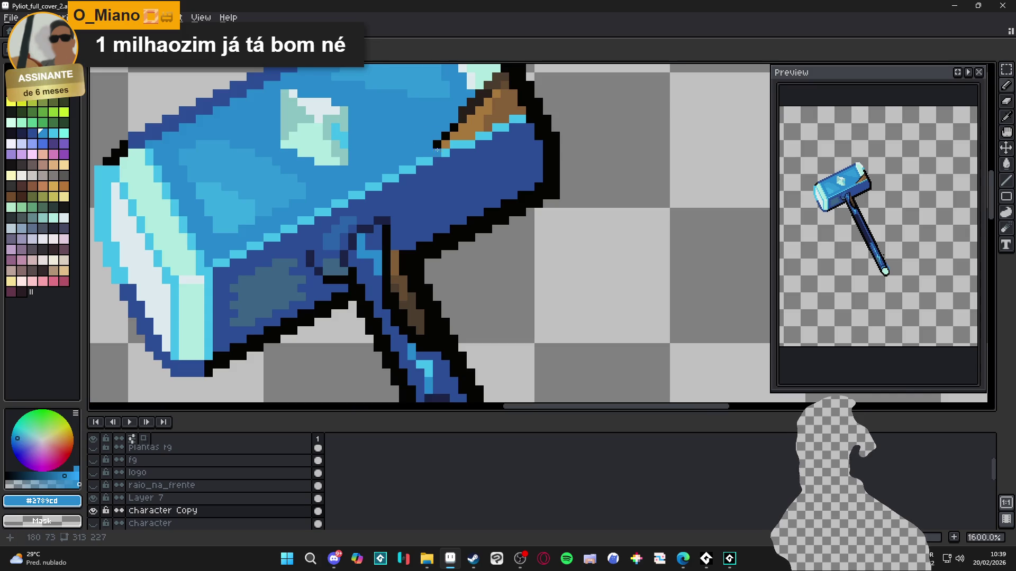
left_click(501, 118)
left_click(512, 110)
left_click(498, 102)
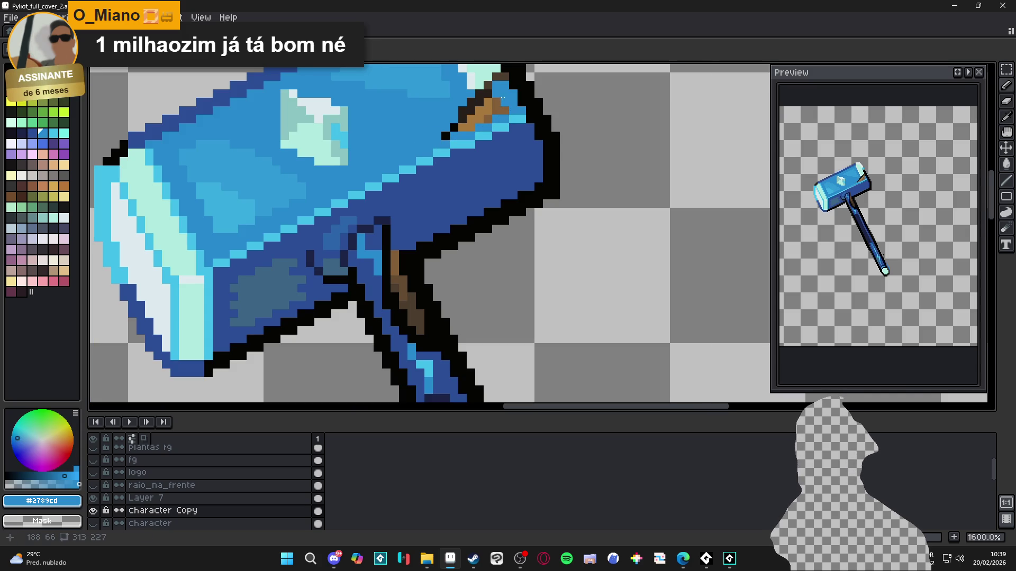
left_click(487, 94)
mouse_move(487, 94)
left_mouse_down()
mouse_move(490, 145)
mouse_move(468, 208)
left_mouse_up()
left_click(487, 203)
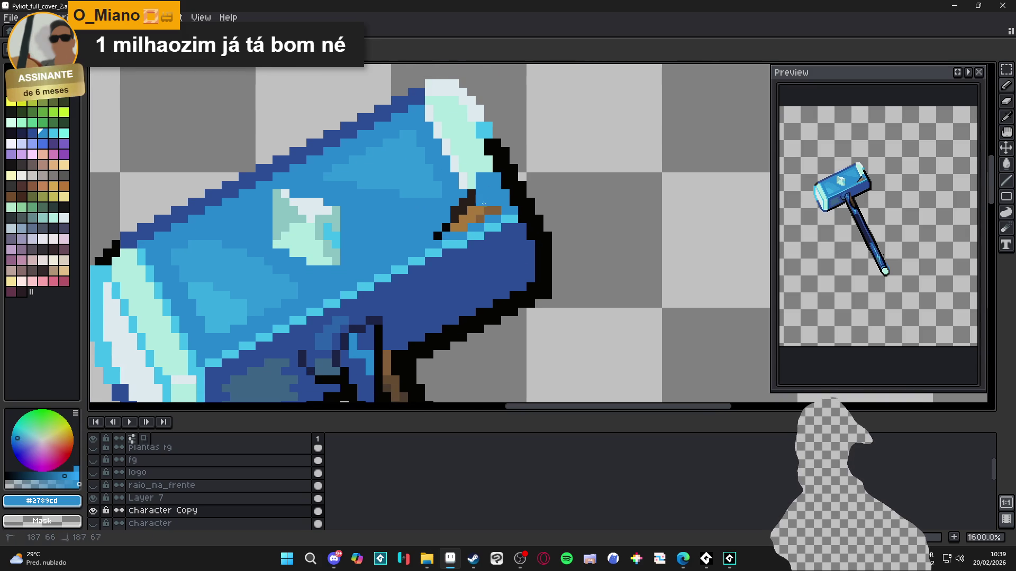
Recolour the remaining brown and black pixels beside the wood blue
scroll(467, 207, "down", 3)
scroll(467, 207, "up", 3)
left_click(456, 223)
left_click(495, 213)
left_click(447, 231)
left_click(438, 240)
Paint the brown pixels along the handle dark blue
scroll(438, 240, "down", 3)
scroll(368, 191, "up", 3)
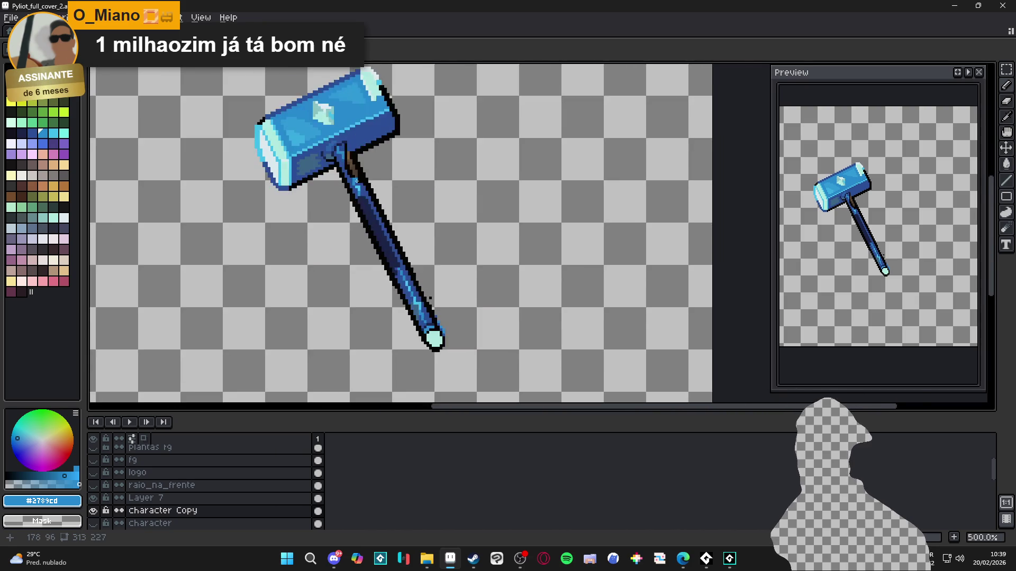
left_click(368, 191, "alt")
left_click_drag(357, 174, 343, 135)
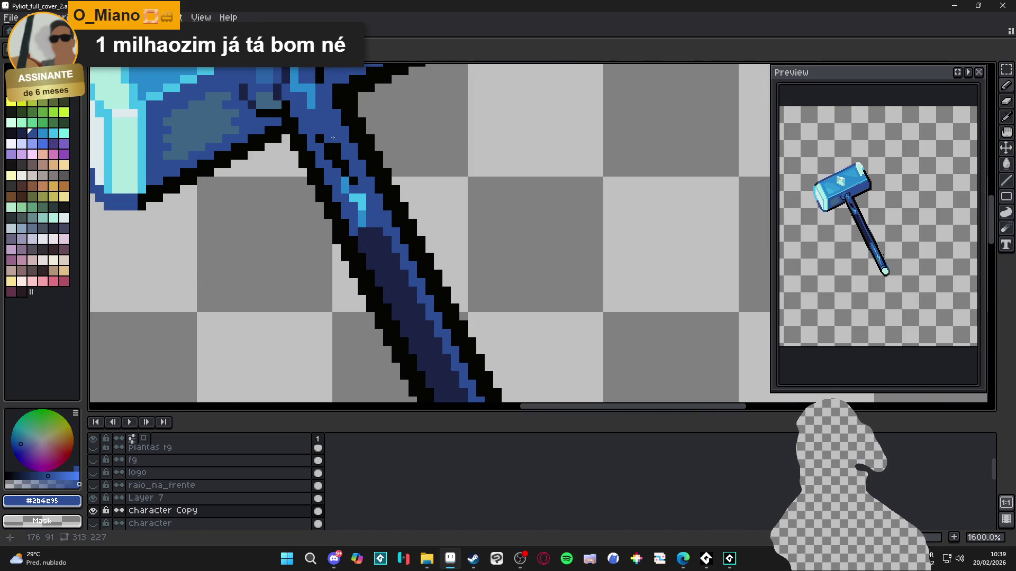
scroll(333, 137, "down", 4)
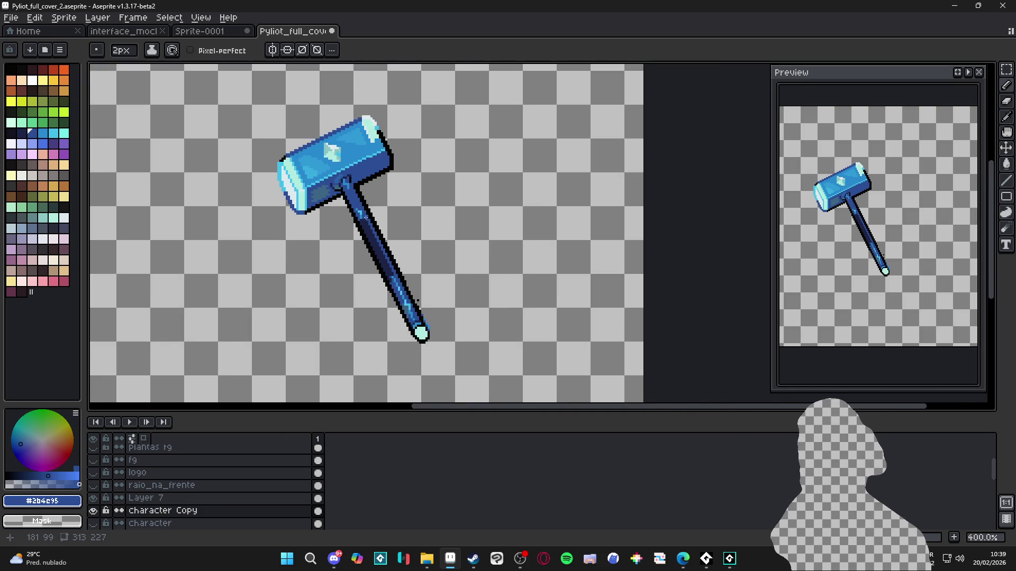
Show the character layer and move it above character Copy
scroll(354, 254, "down", 1)
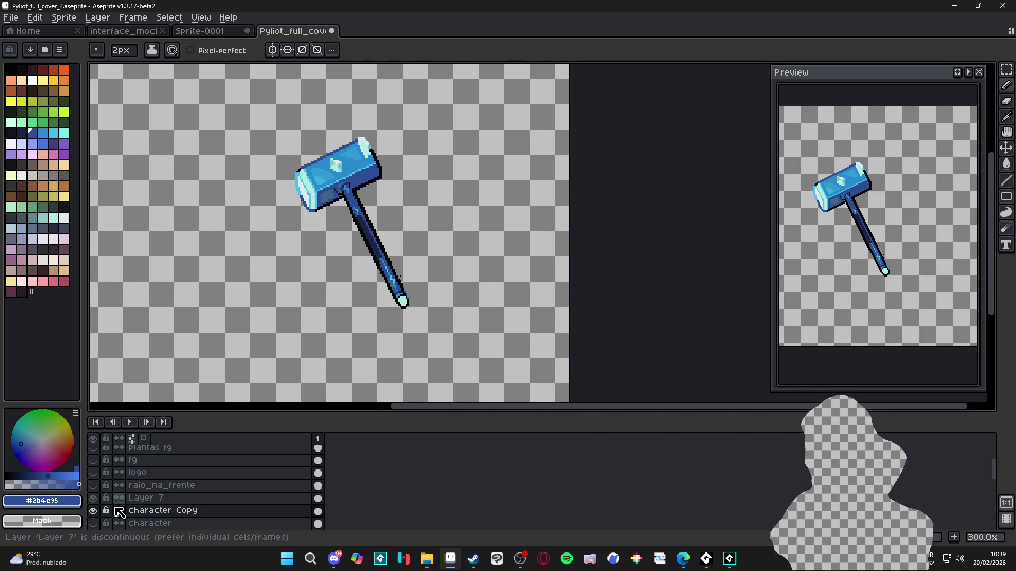
left_click(93, 524)
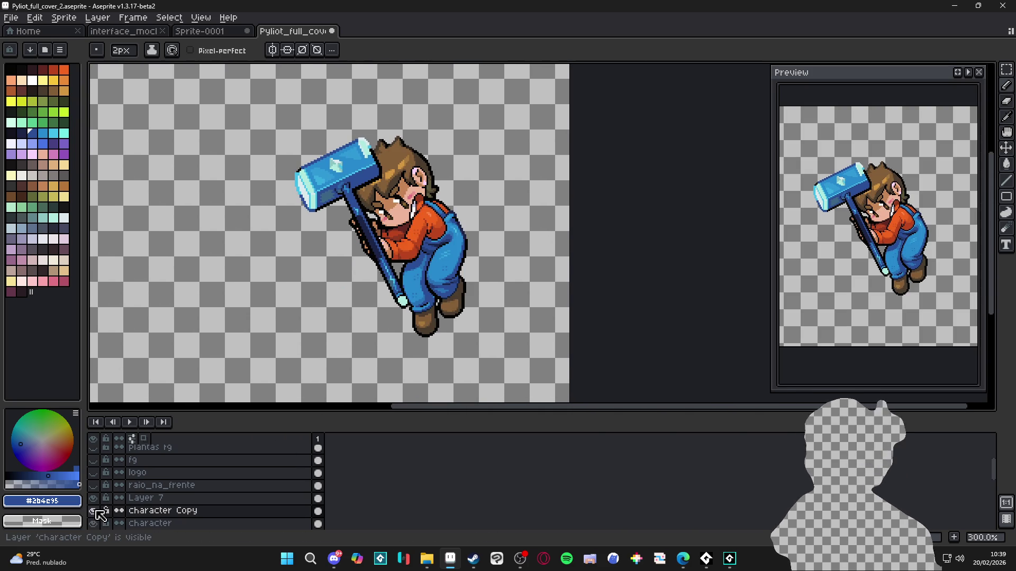
left_click_drag(151, 524, 162, 512)
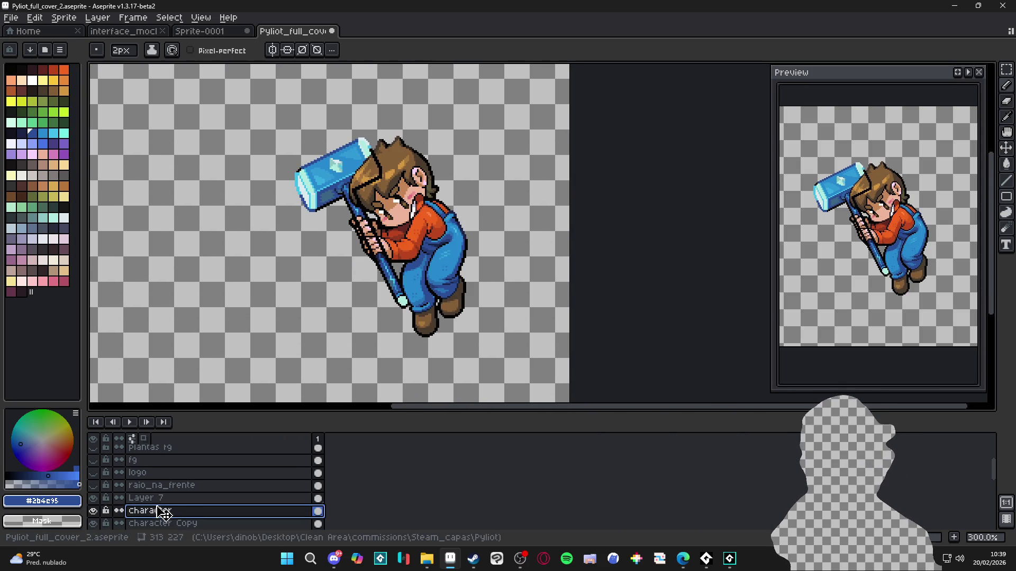
double_click(98, 512)
Make Layer 7 visible and active, and move it below the character layer
scroll(102, 517, "down", 1)
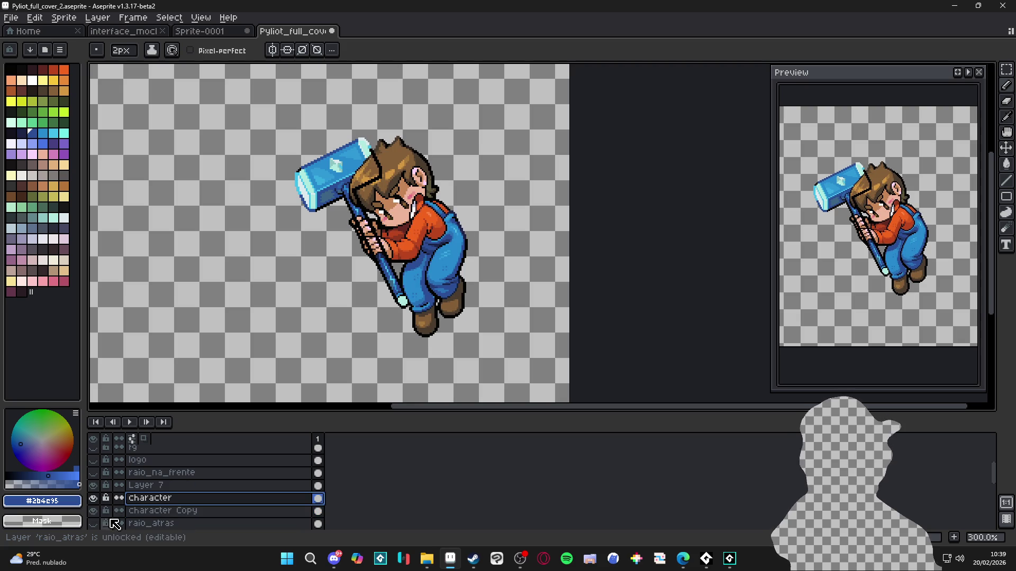
scroll(102, 511, "down", 1)
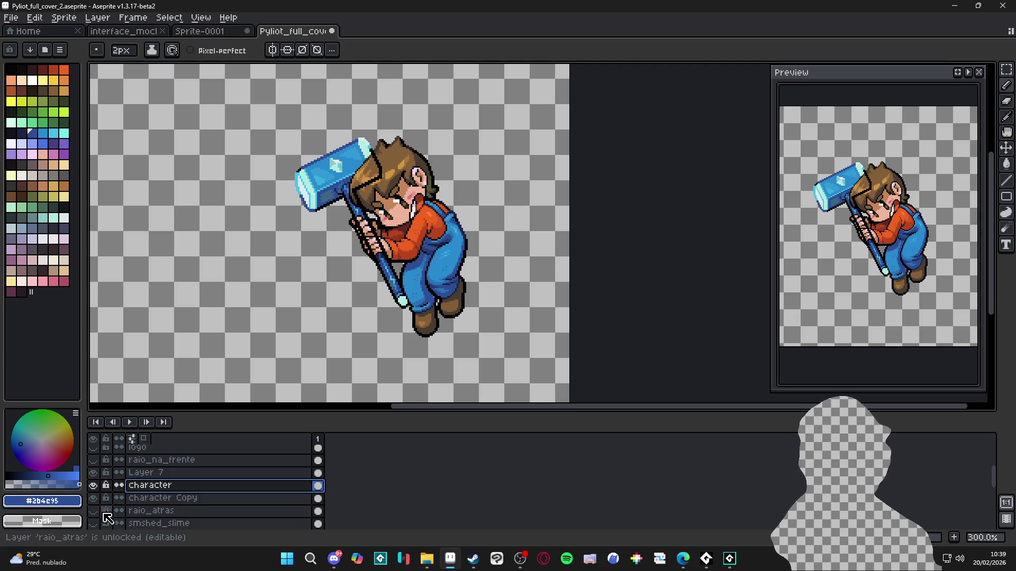
left_click(91, 474)
double_click(90, 474)
left_click(91, 474)
left_click(153, 474)
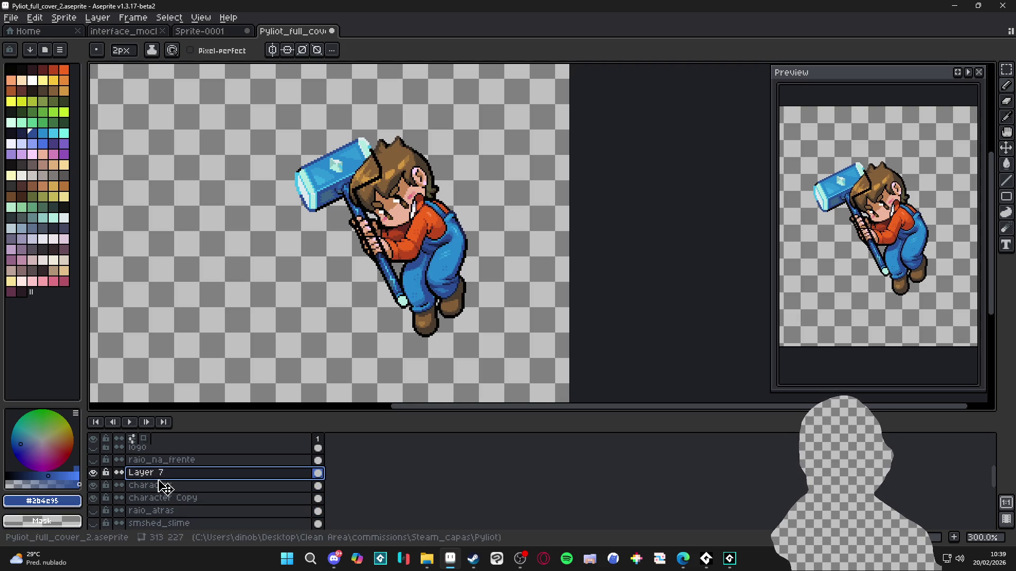
left_click_drag(168, 486, 138, 500)
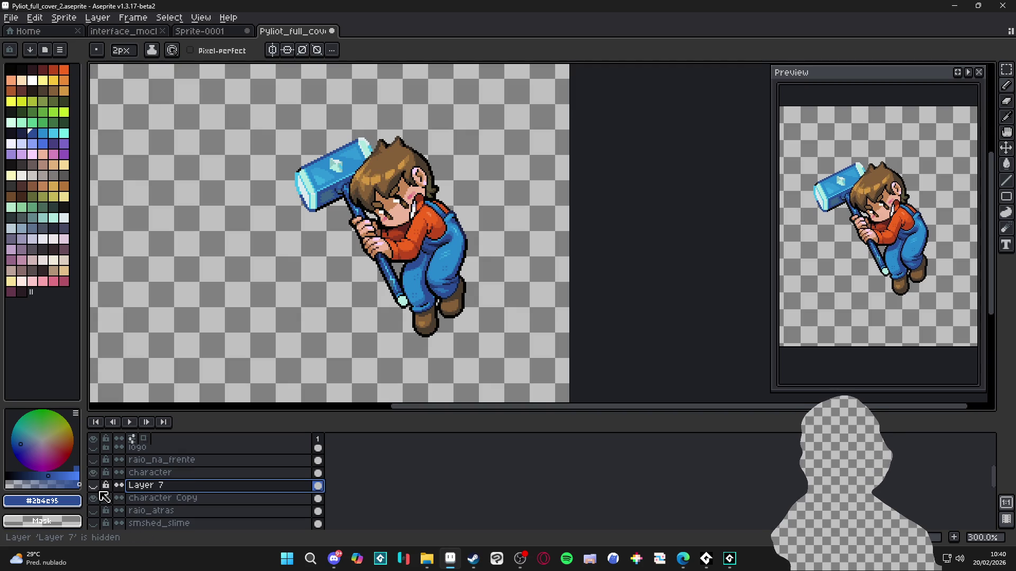
right_click(158, 486)
Merge Layer 7 down into character Copy and rename the result 'martelo'
left_click(185, 512)
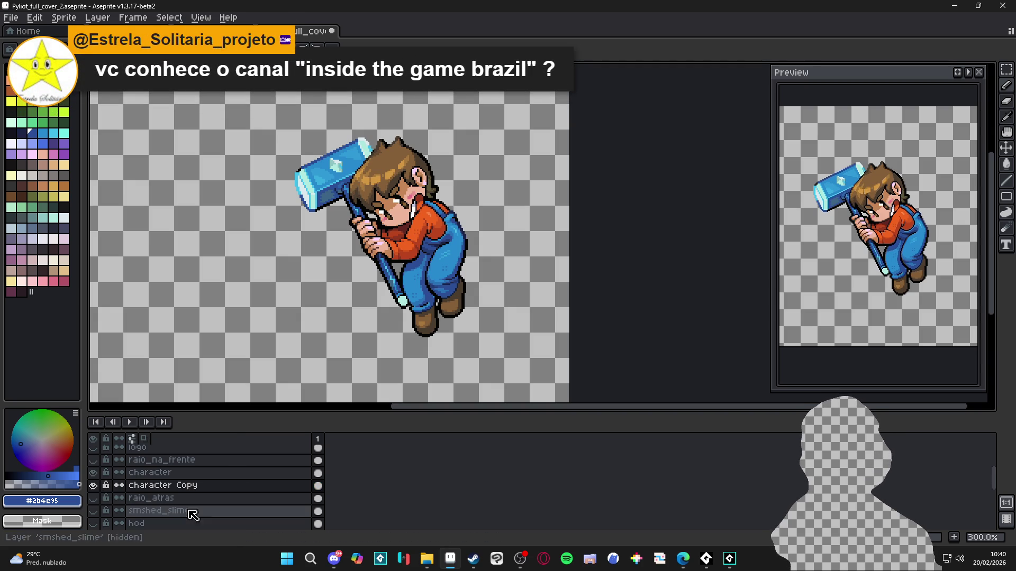
left_click(93, 472)
left_click(93, 485)
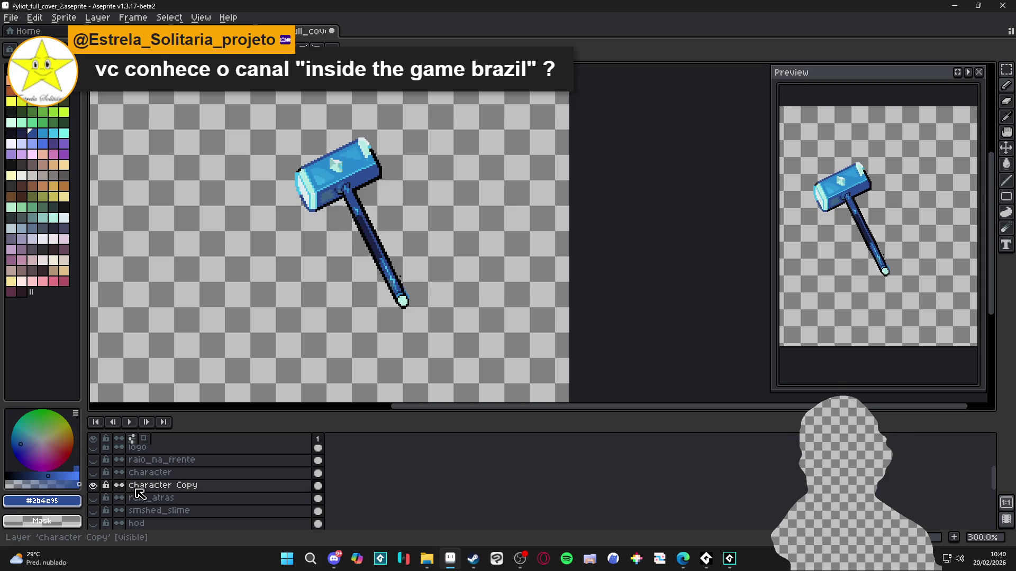
double_click(154, 488)
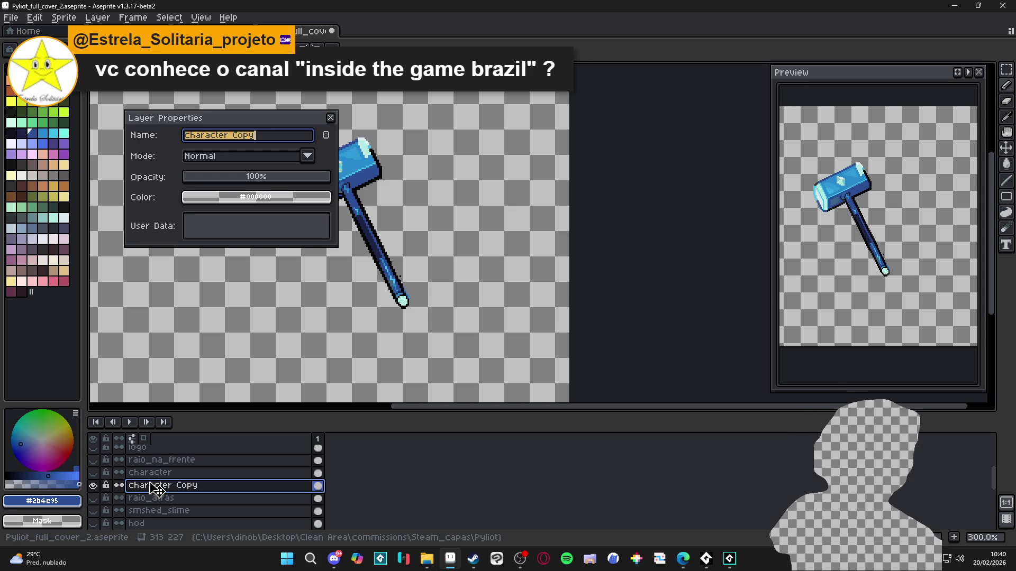
type("o")
key("Return")
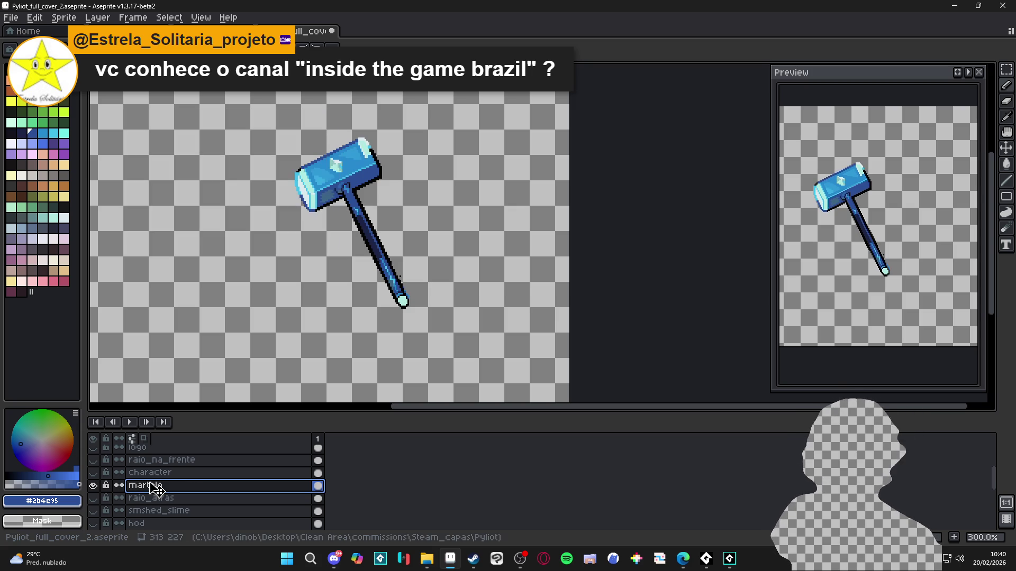
Toggle the raio_atras, character and martelo layers on and off to compare the hammer
left_click(99, 499)
left_click(99, 499)
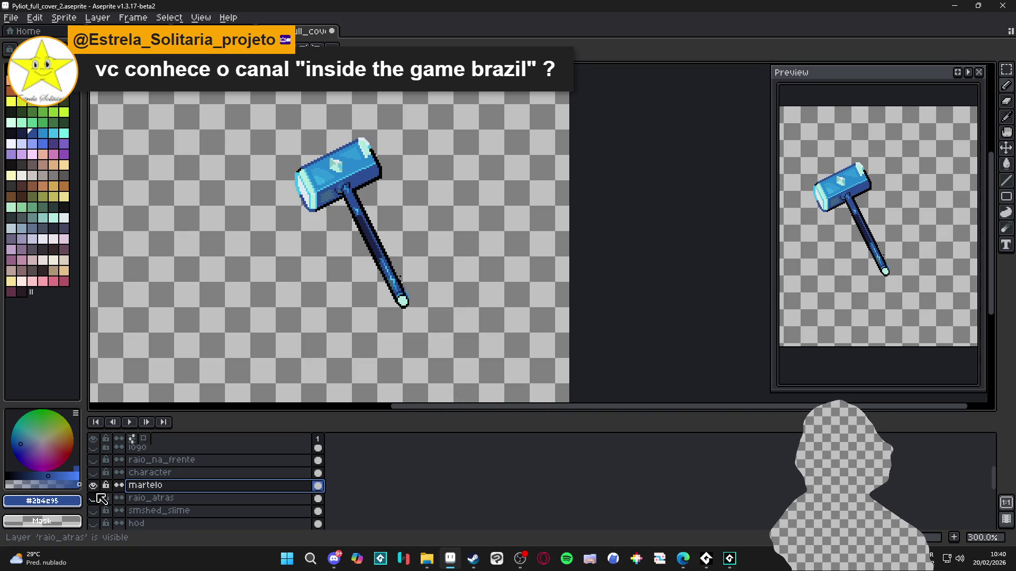
left_click(96, 473)
left_click(95, 473)
left_click(96, 472)
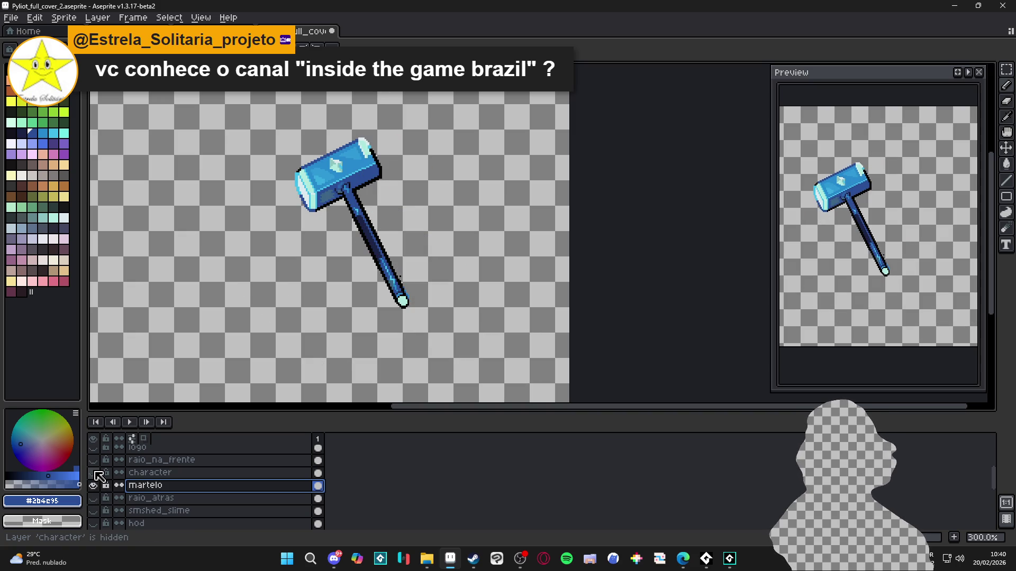
left_click(96, 472)
left_click(96, 472)
left_click(95, 472)
left_click(96, 485)
left_click(96, 485)
left_click(96, 473)
left_click(96, 473)
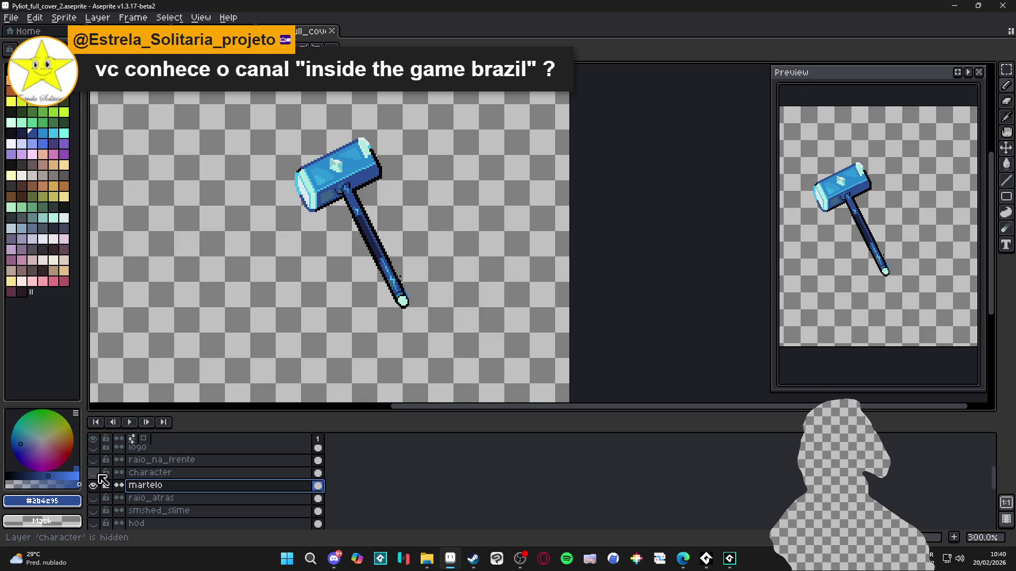
left_click(97, 474)
left_click(100, 475)
left_click(100, 475)
left_click(100, 475)
left_click(100, 475)
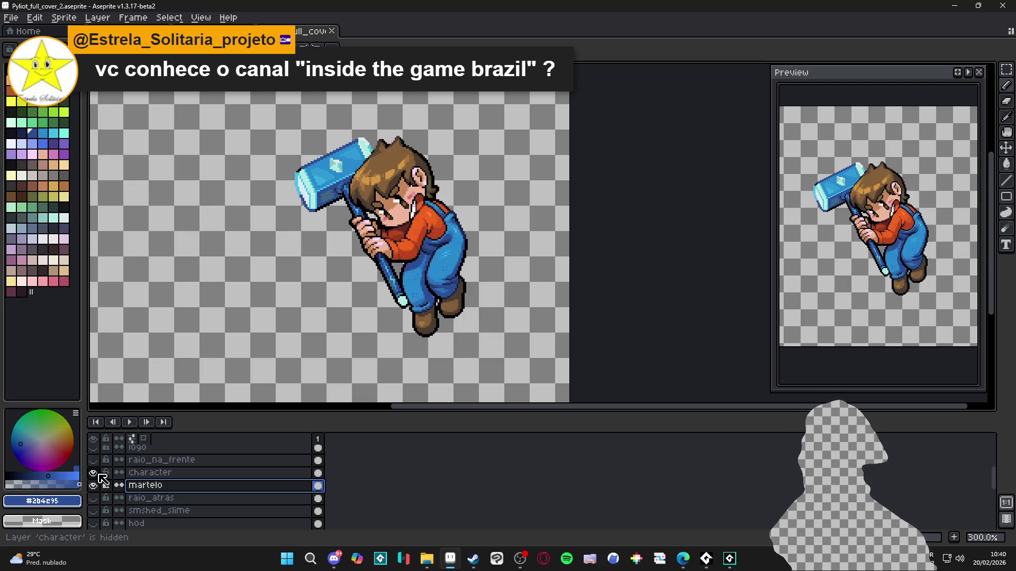
left_click(100, 475)
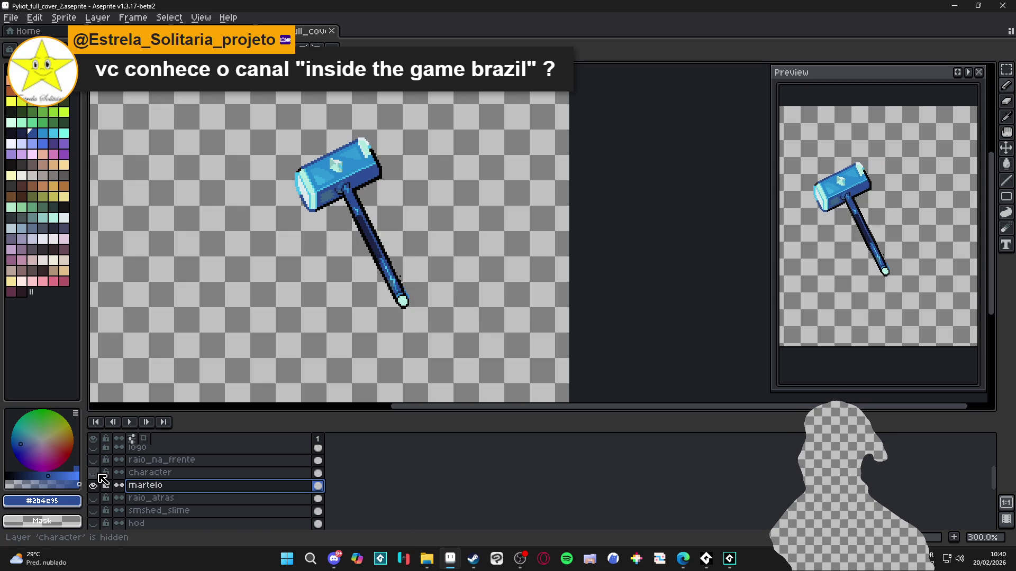
left_click(100, 475)
left_click(99, 475)
left_click(99, 475)
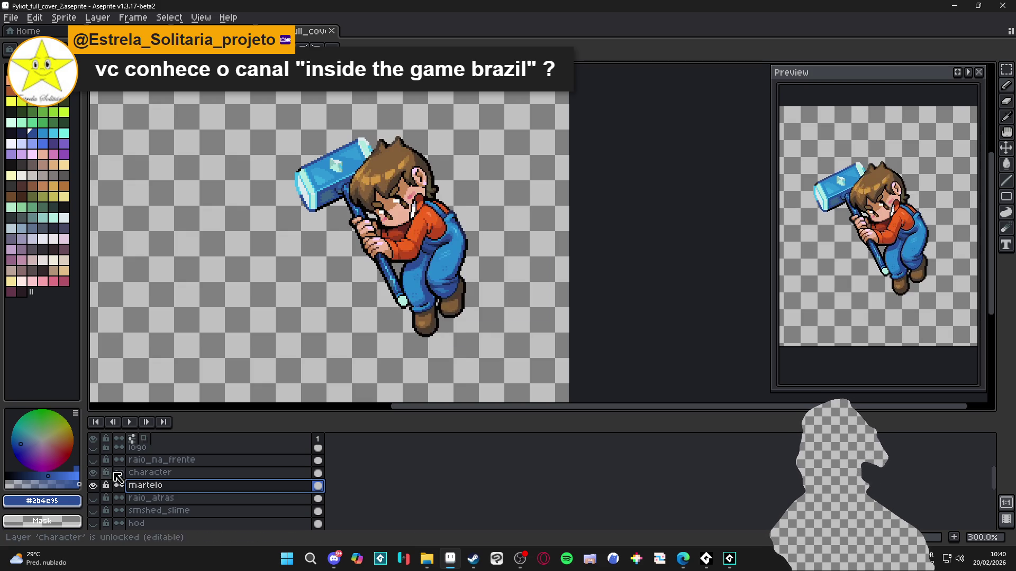
Lower the character layer's opacity to 22% in its properties
left_click(155, 476)
double_click(158, 480)
mouse_move(236, 186)
left_mouse_down()
mouse_move(222, 181)
mouse_move(236, 179)
left_mouse_up()
left_click(331, 118)
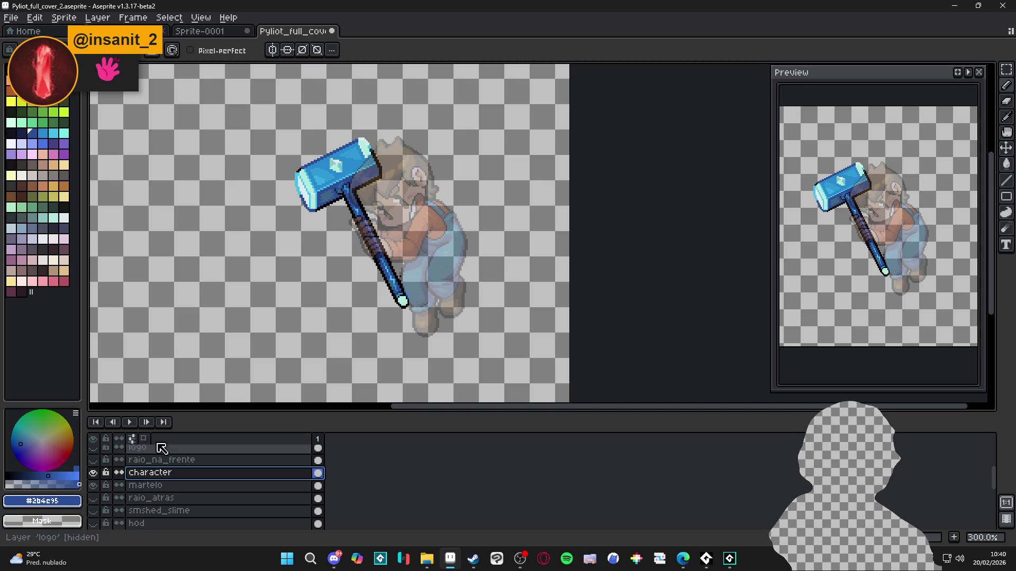
Turn on the white background Layer 3
scroll(127, 501, "down", 3)
scroll(127, 501, "down", 1)
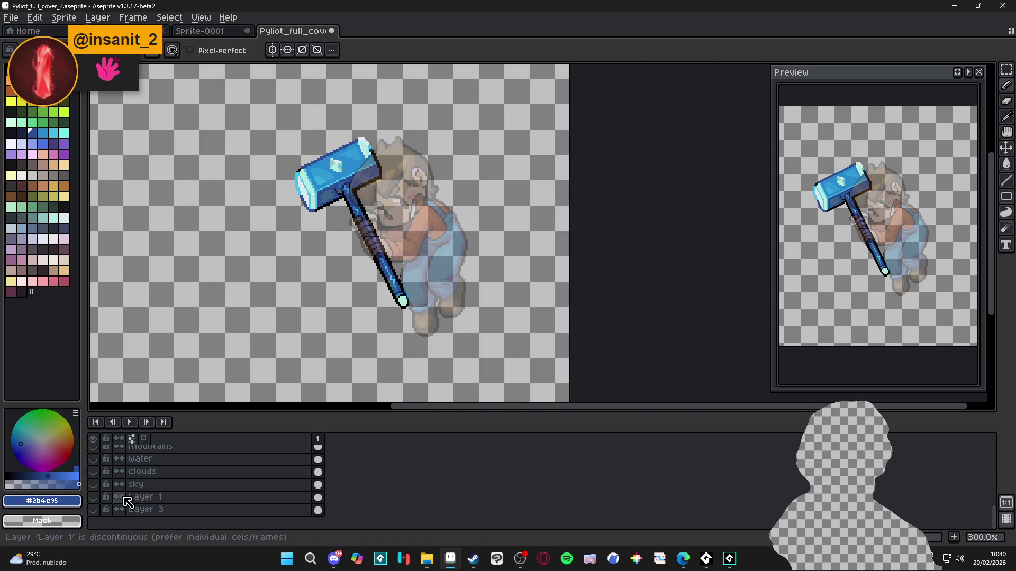
left_click(93, 509)
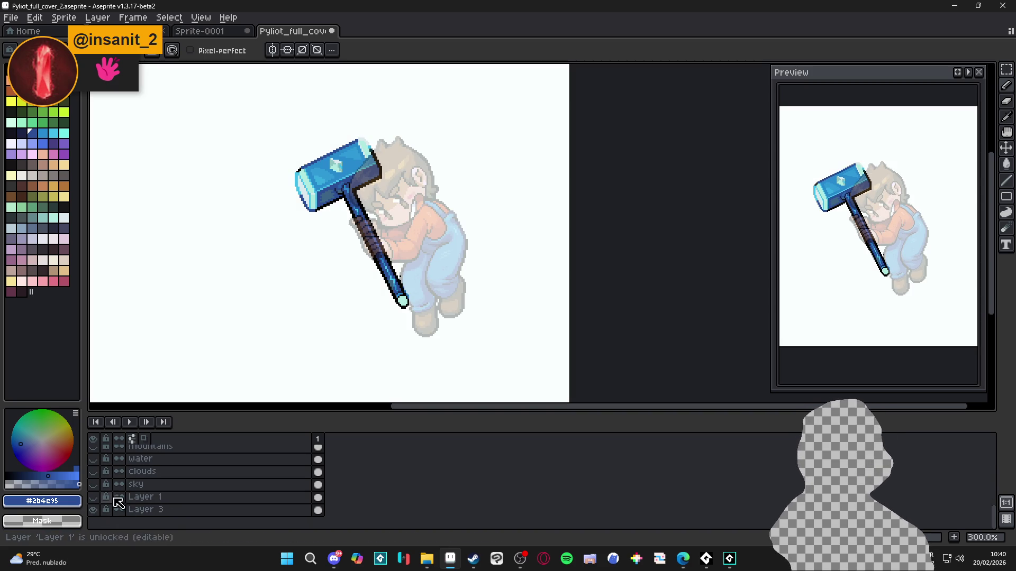
Return to the Pencil and select the martelo layer for drawing
key("v")
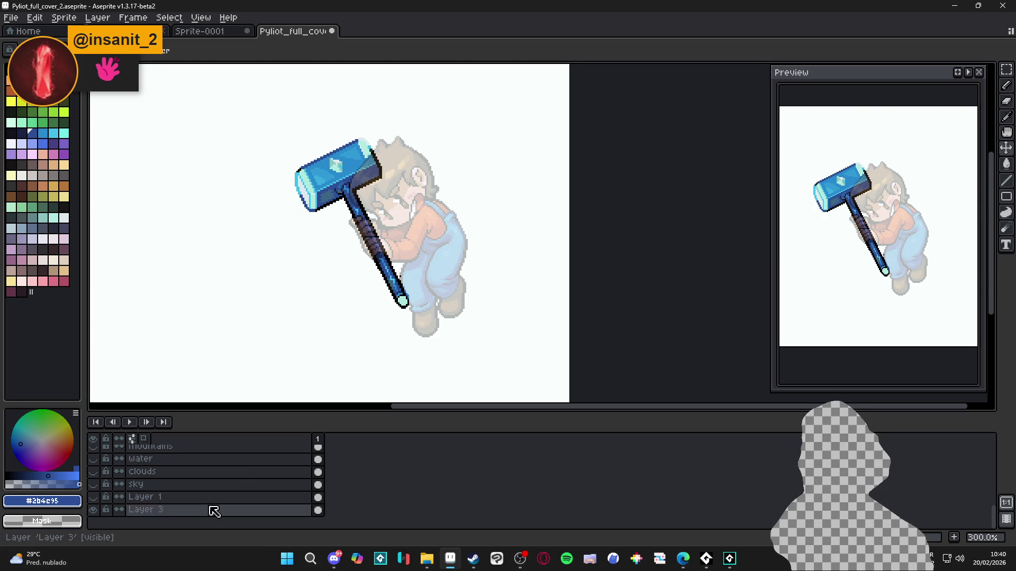
scroll(217, 503, "up", 2)
scroll(194, 338, "up", 3)
scroll(392, 276, "down", 2)
key("b")
scroll(212, 487, "up", 2)
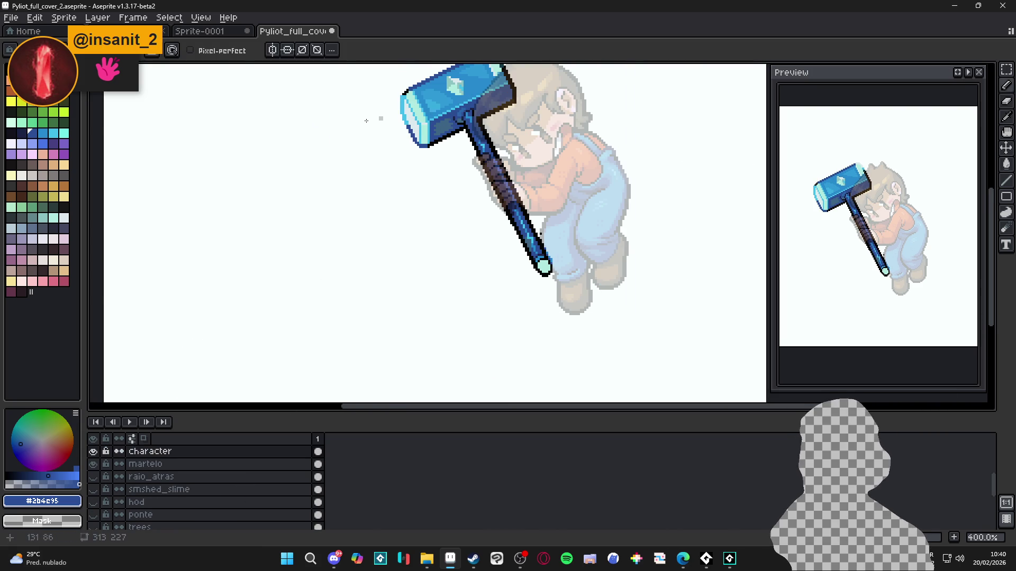
scroll(172, 164, "up", 1)
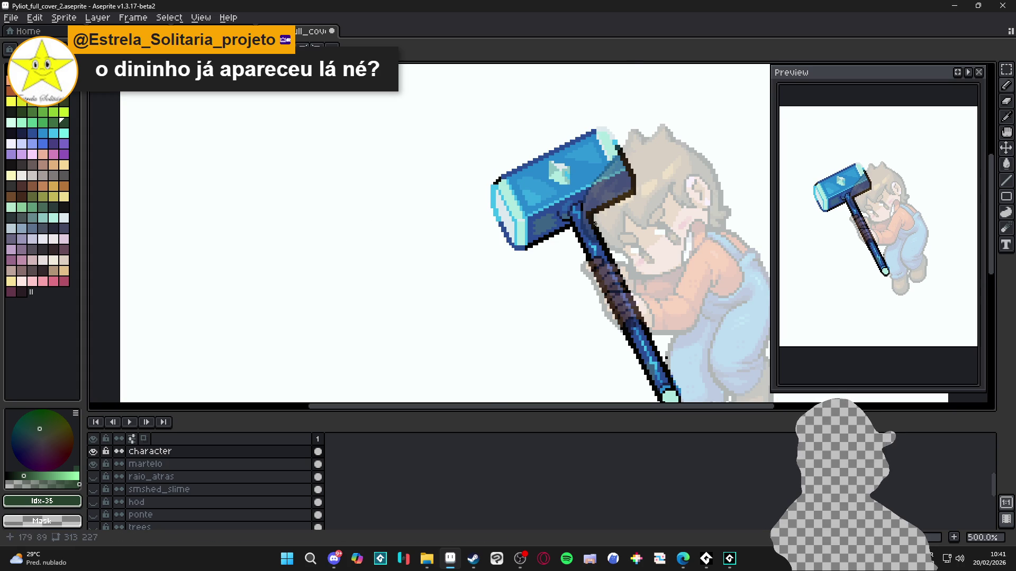
scroll(261, 483, "up", 5)
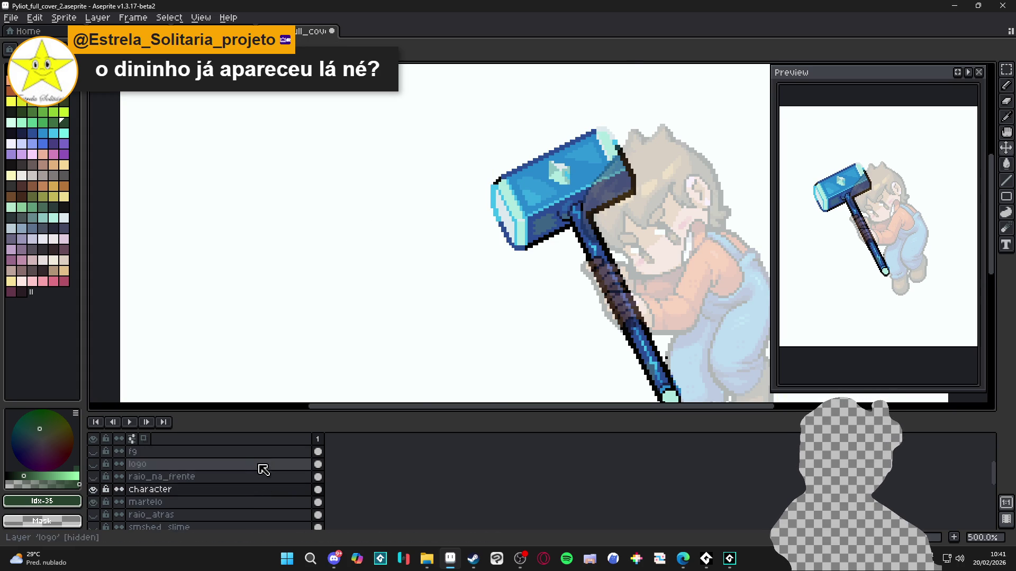
scroll(261, 461, "down", 2)
left_click(159, 502)
Paint dark-green pixel blocks left of the hammer to start the blob
scroll(311, 245, "up", 7)
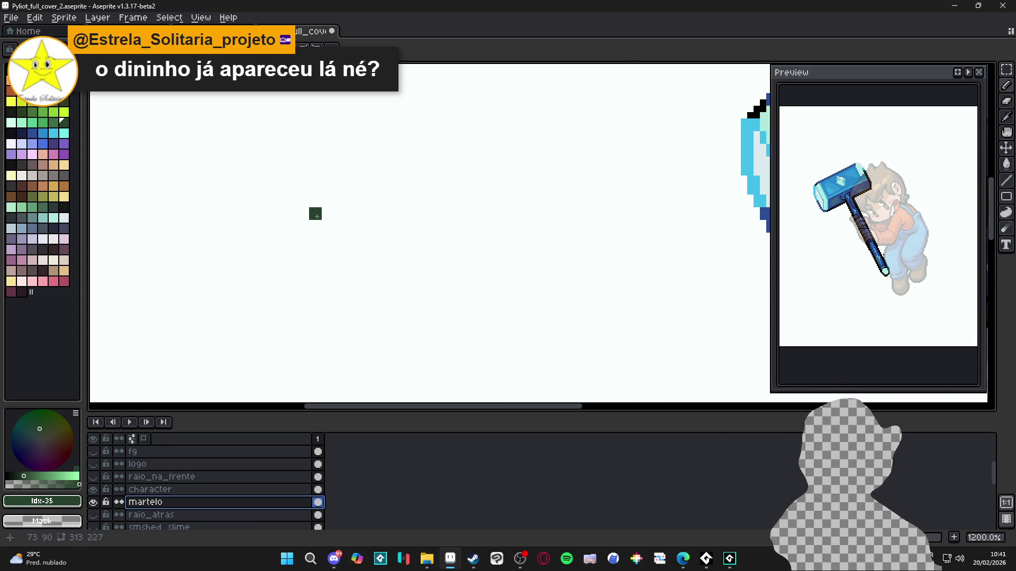
left_click(384, 252)
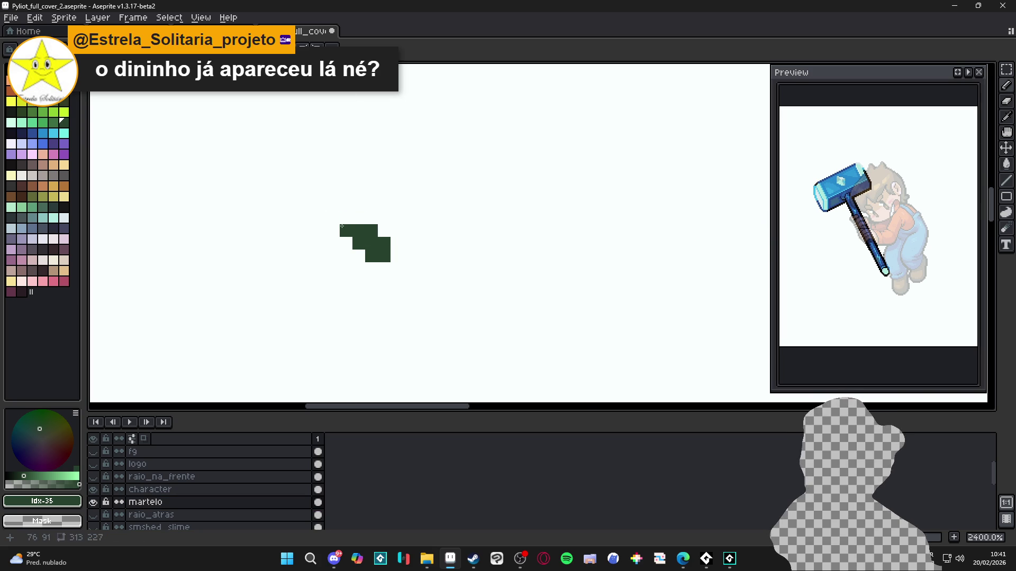
left_click(400, 233)
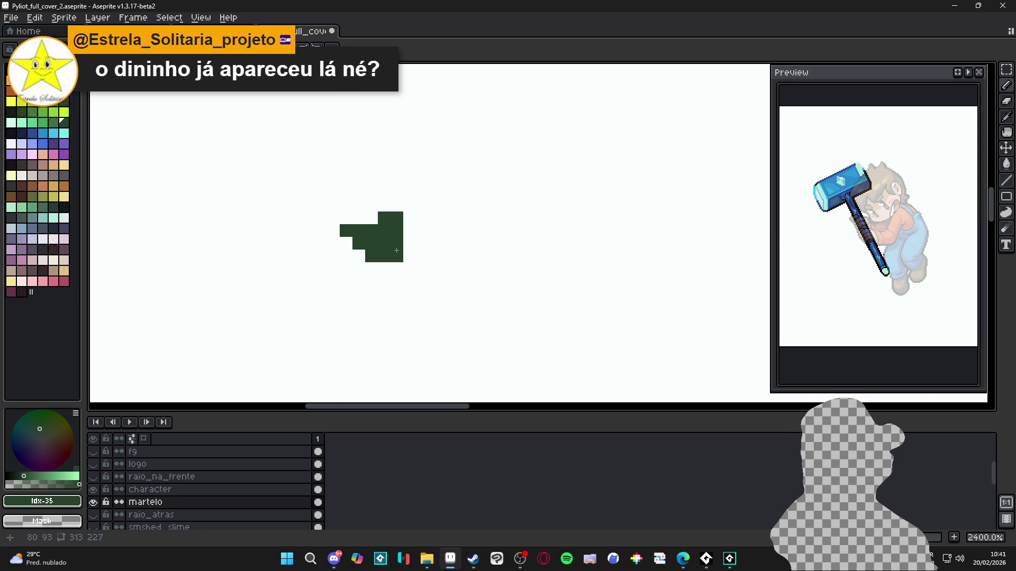
left_click(411, 227)
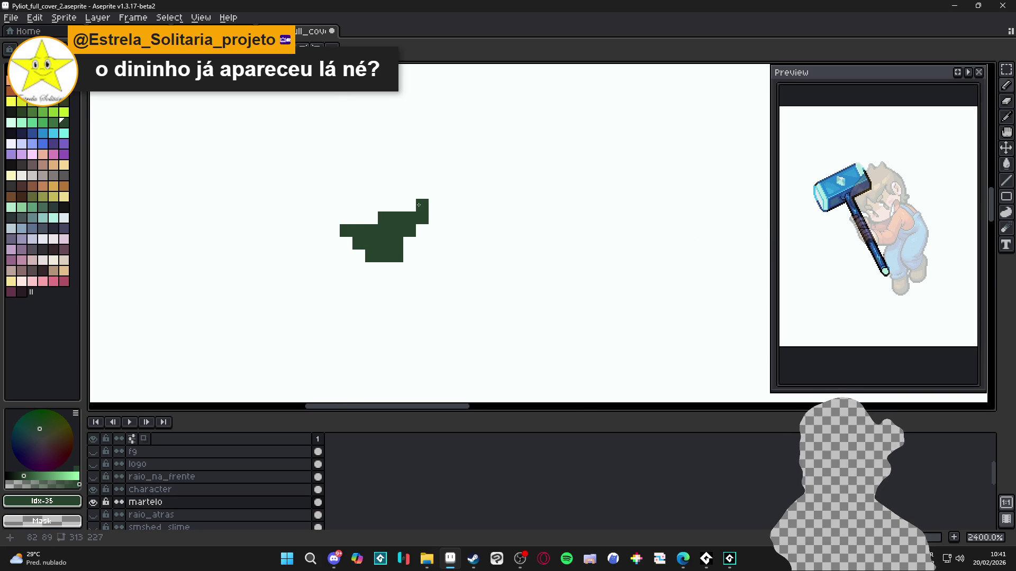
scroll(433, 209, "down", 1)
scroll(431, 206, "up", 1)
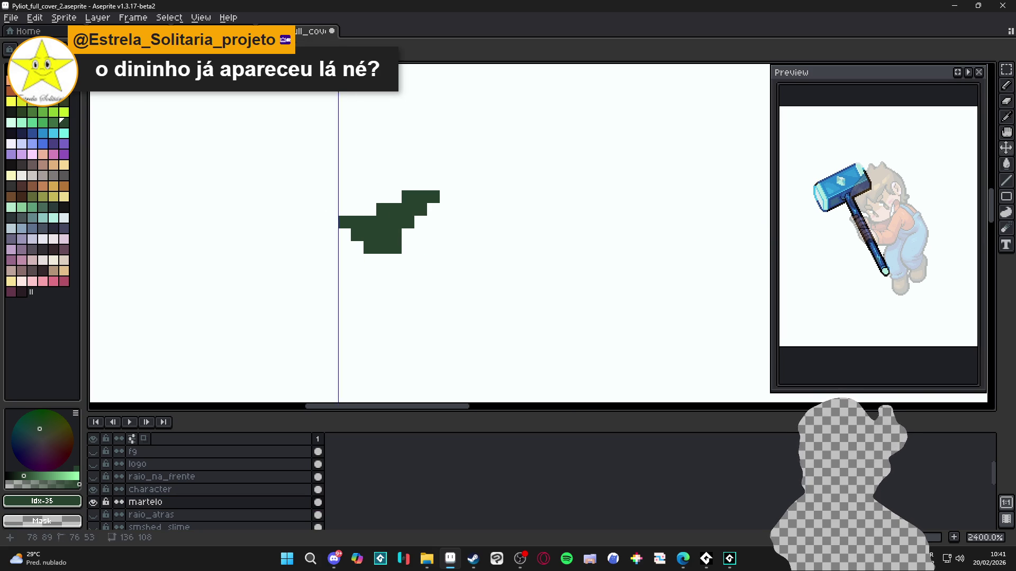
left_click(382, 206)
scroll(361, 194, "down", 1)
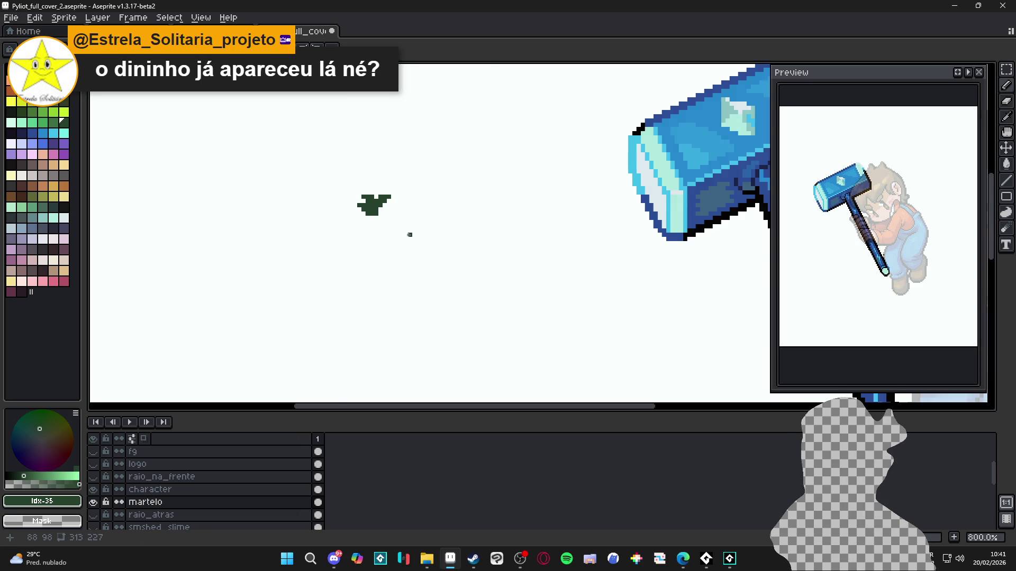
scroll(397, 202, "up", 1)
left_click(404, 198)
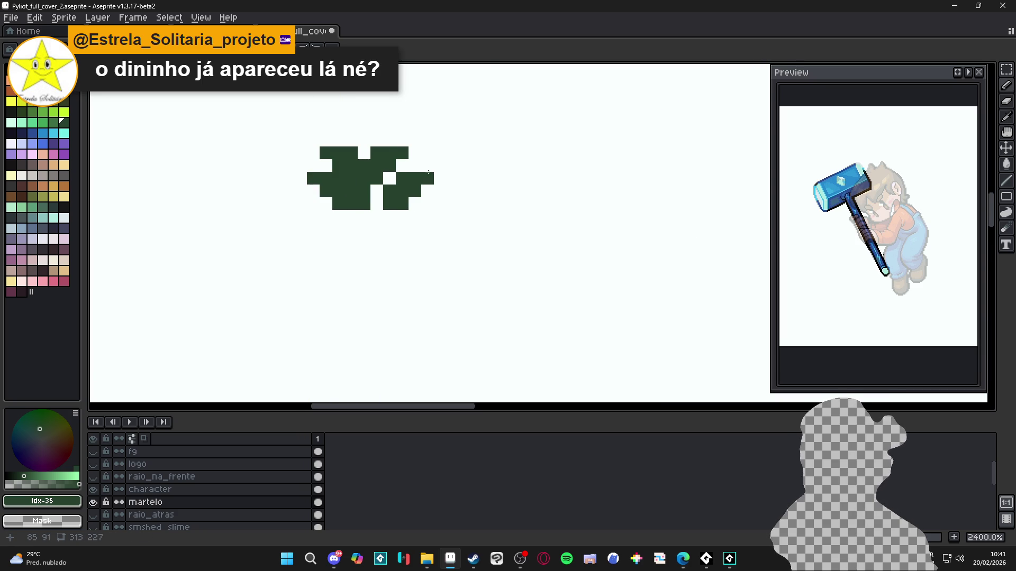
Duplicate the green shape down-right and extend dark green along its top-right edge
scroll(411, 189, "down", 3)
scroll(408, 187, "up", 1)
scroll(408, 187, "up", 2)
left_click_drag(418, 198, 436, 209)
scroll(431, 212, "down", 3)
key("b")
scroll(443, 195, "up", 2)
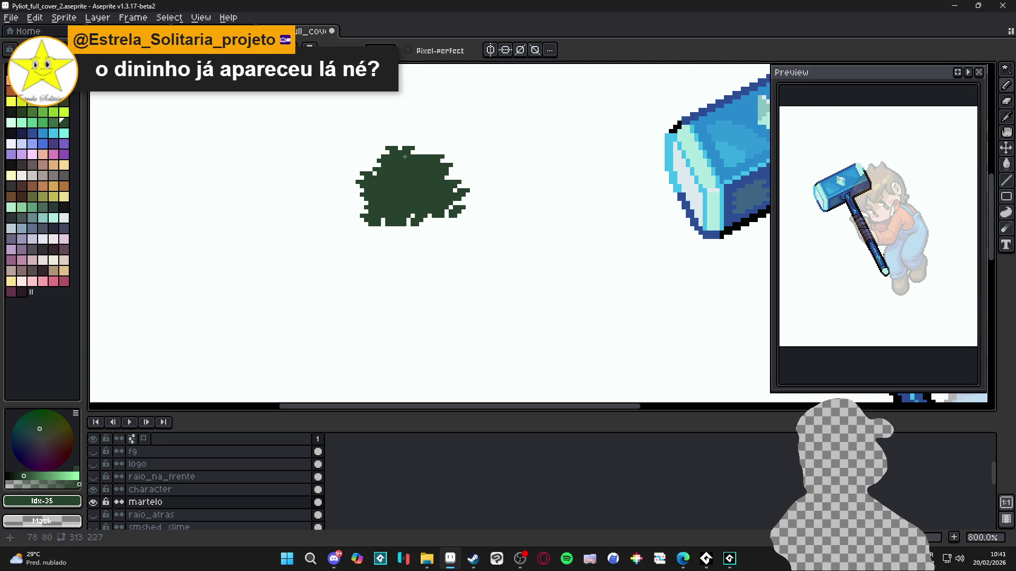
mouse_move(405, 157)
left_mouse_down()
mouse_move(446, 150)
mouse_move(428, 142)
left_mouse_up()
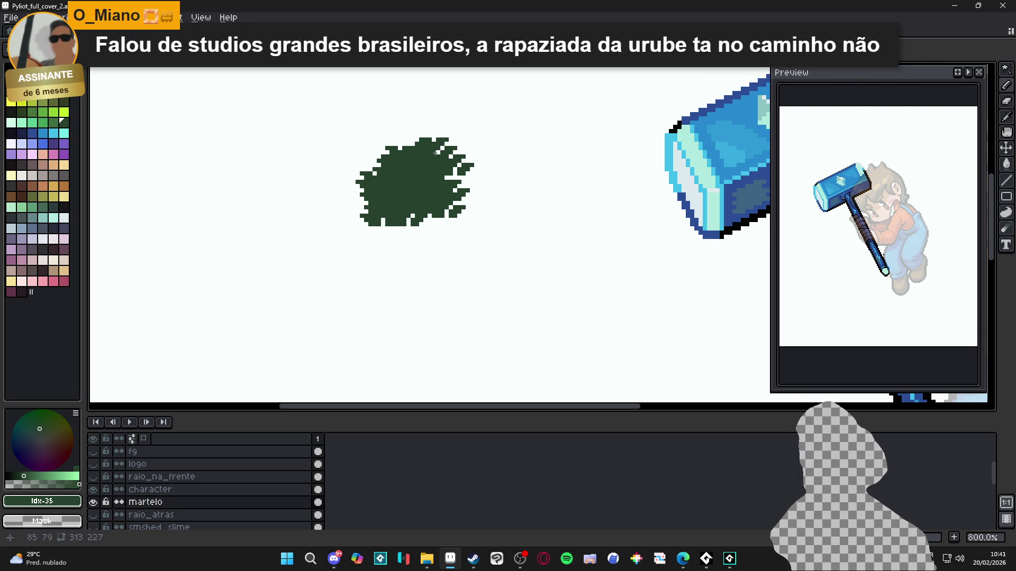
Cancel the moved blob copy, deselect, and enlarge the dark-green blob
scroll(428, 214, "down", 3)
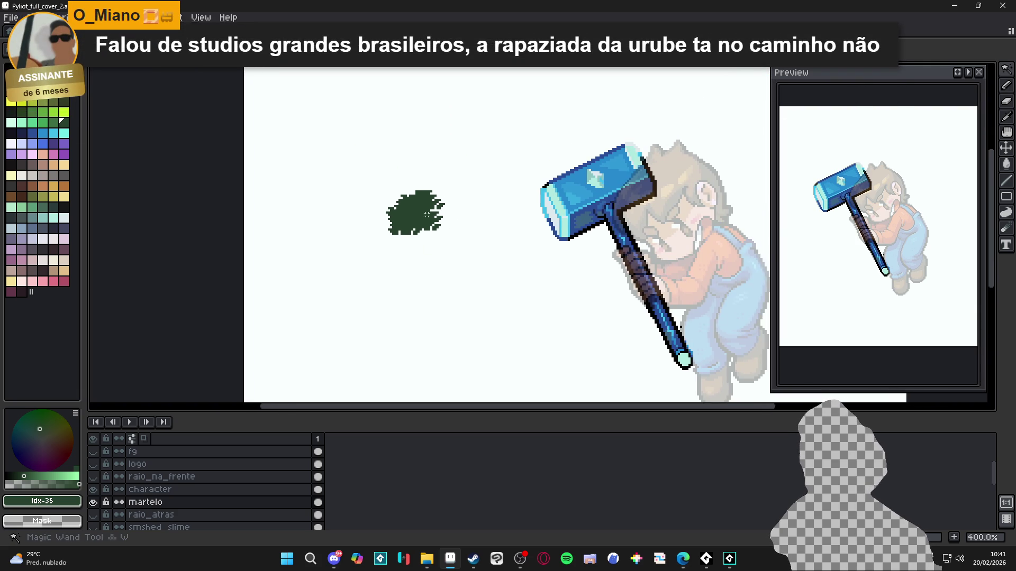
left_click_drag(417, 241, 418, 312, "ctrl")
key("Escape")
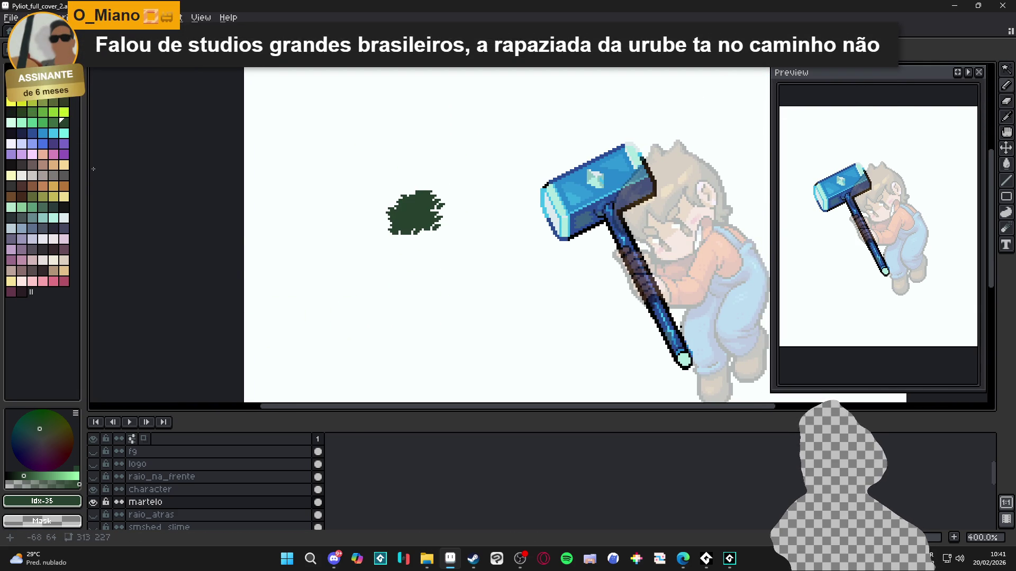
key("ctrl+d")
mouse_move(413, 212)
left_mouse_down()
mouse_move(394, 159)
mouse_move(365, 217)
mouse_move(410, 171)
mouse_move(450, 210)
left_mouse_up()
mouse_move(369, 210)
left_mouse_down()
mouse_move(402, 237)
mouse_move(365, 267)
mouse_move(397, 277)
left_mouse_up()
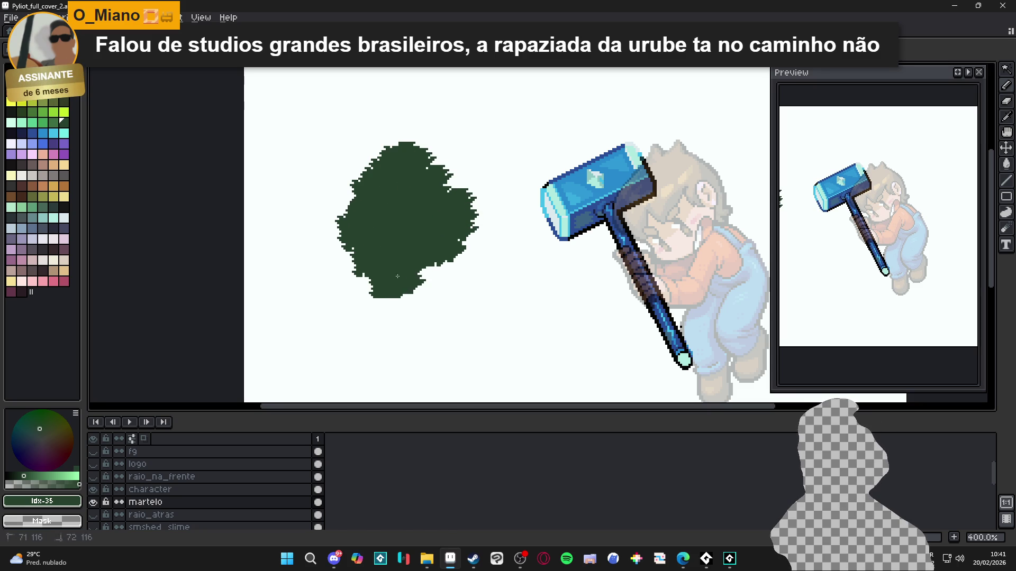
key("ctrl+z")
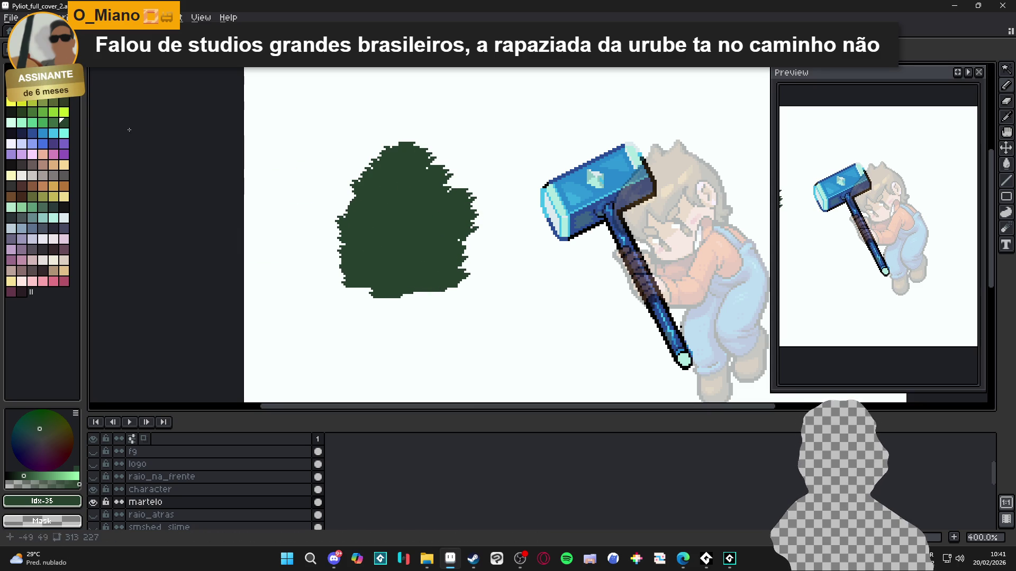
Paint a lighter green mass over the blob's upper and middle area
key("bracketleft")
mouse_move(389, 159)
left_mouse_down()
mouse_move(418, 170)
mouse_move(365, 204)
mouse_move(455, 222)
mouse_move(364, 230)
mouse_move(418, 234)
mouse_move(384, 250)
left_mouse_up()
key("ctrl+z")
left_click(412, 257, "alt")
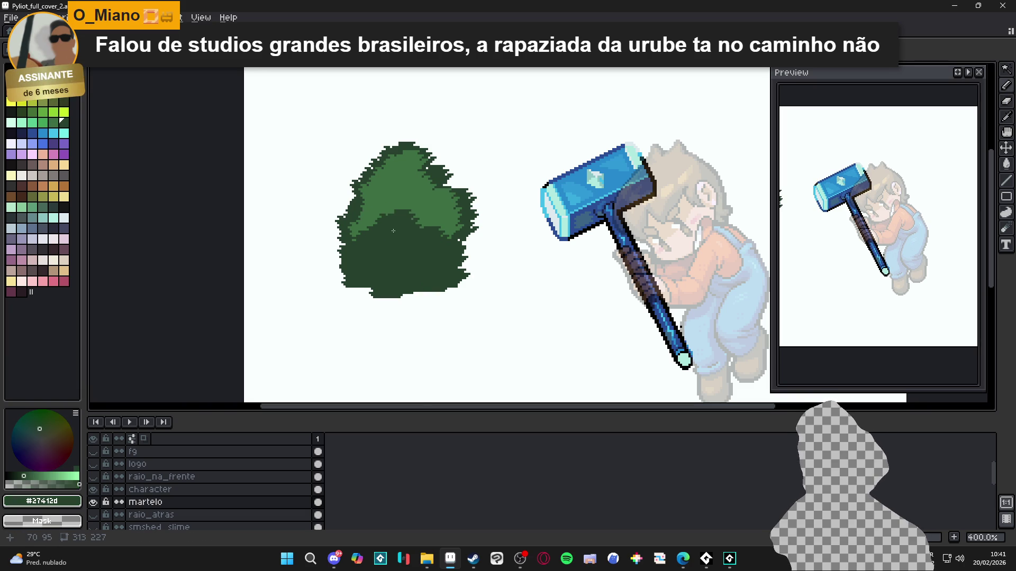
left_click(408, 168, "alt")
mouse_move(412, 227)
left_mouse_down()
mouse_move(370, 241)
mouse_move(419, 248)
left_mouse_up()
Shape a dark-green swirl in the middle and place a small dark patch left of the bush
left_click(394, 254, "alt")
left_click(418, 222, "alt")
left_click(413, 275, "alt")
key("ctrl+v")
scroll(408, 269, "down", 1)
left_click_drag(385, 325, 319, 243)
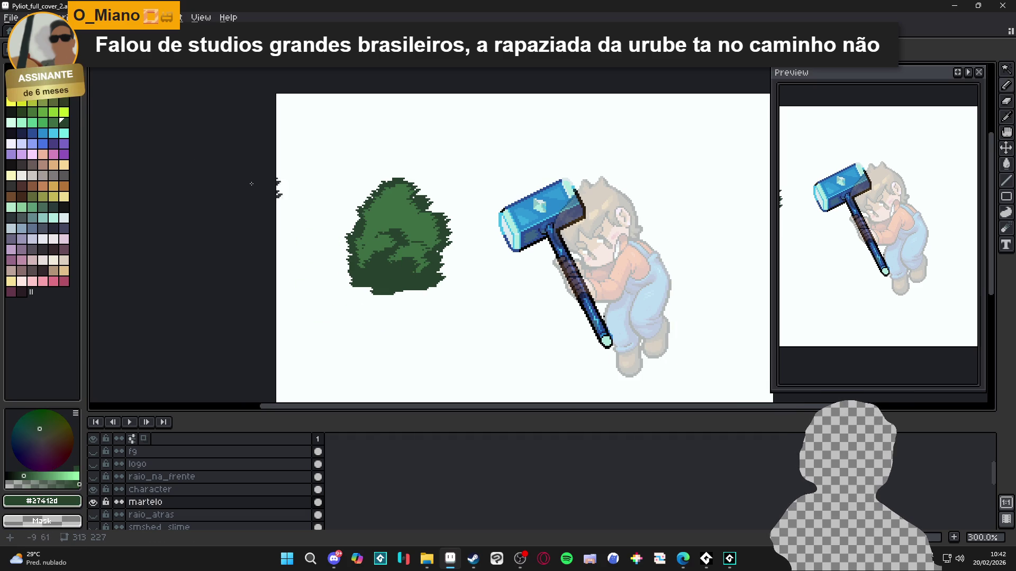
Add a black outline around the green bush with the Outline effect
left_click(529, 148, "alt")
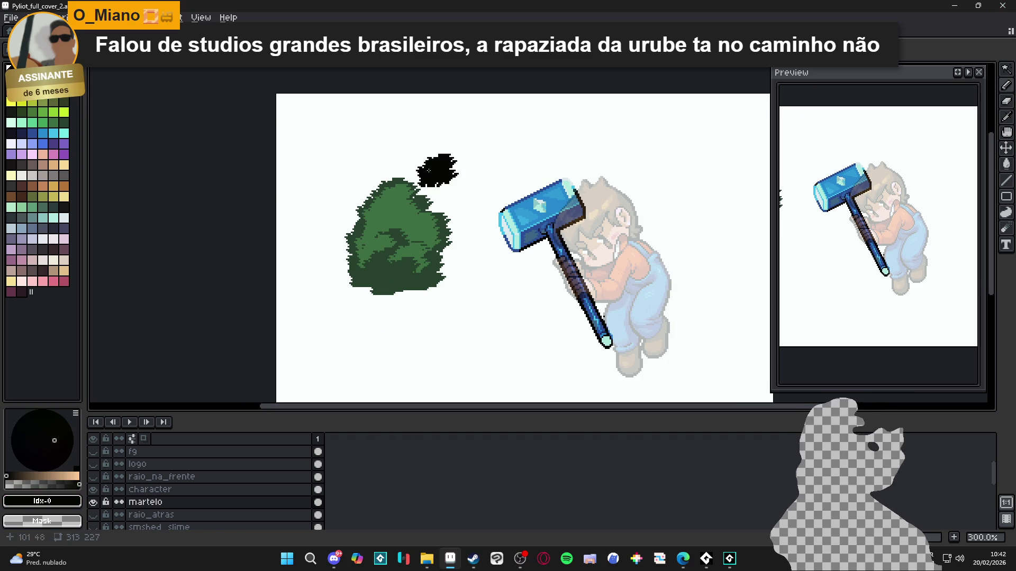
key("m")
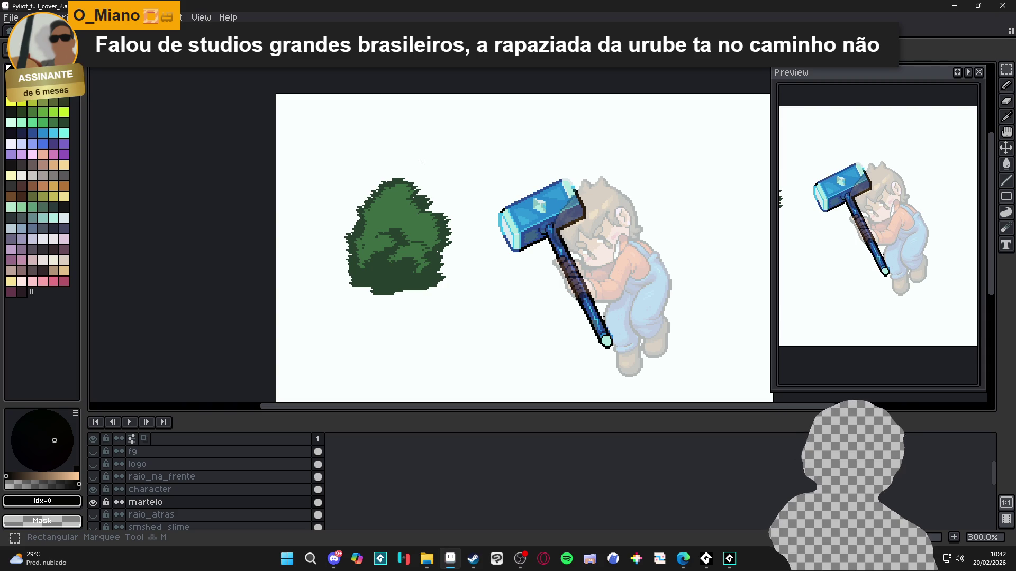
left_click_drag(320, 156, 463, 298)
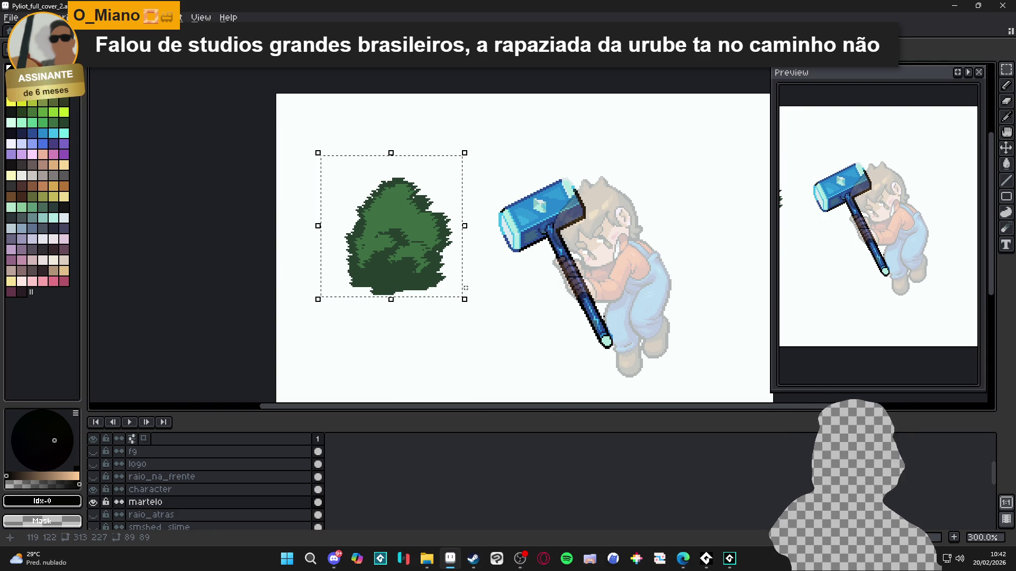
key("shift+o")
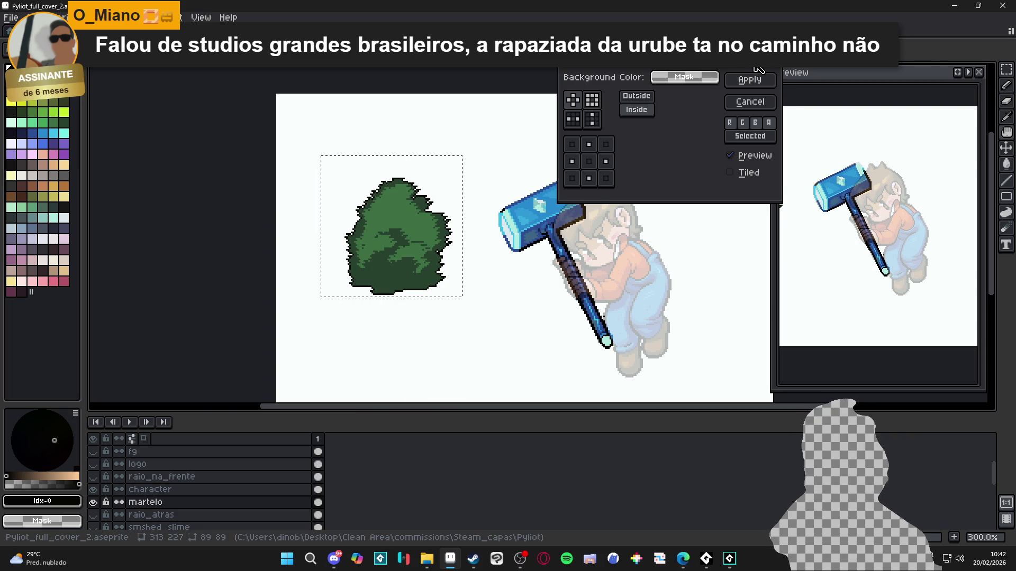
left_click(751, 80)
left_click(394, 288)
Select the entire outlined bush and delete it from the canvas
left_click_drag(352, 315, 369, 268)
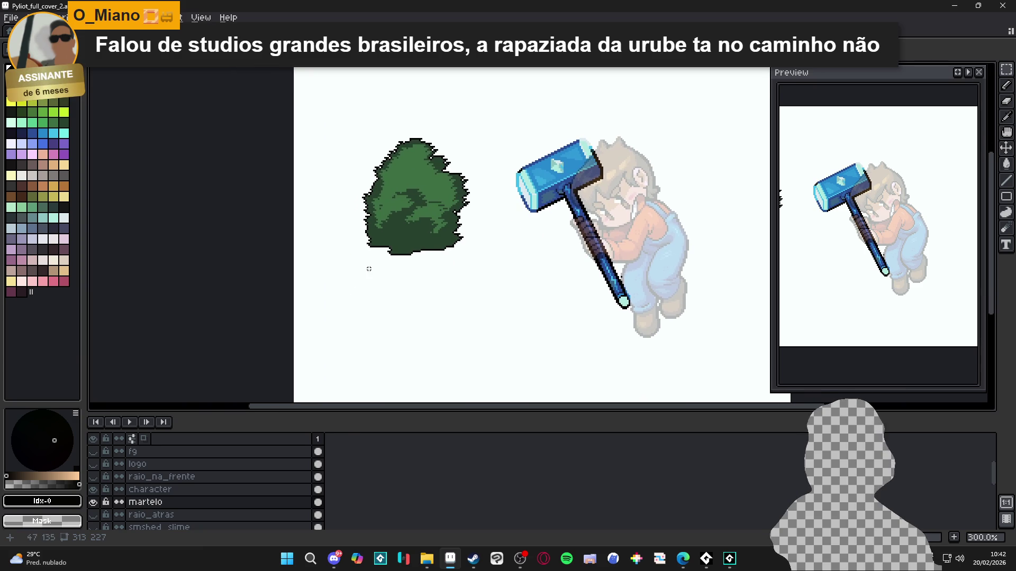
scroll(408, 243, "up", 1)
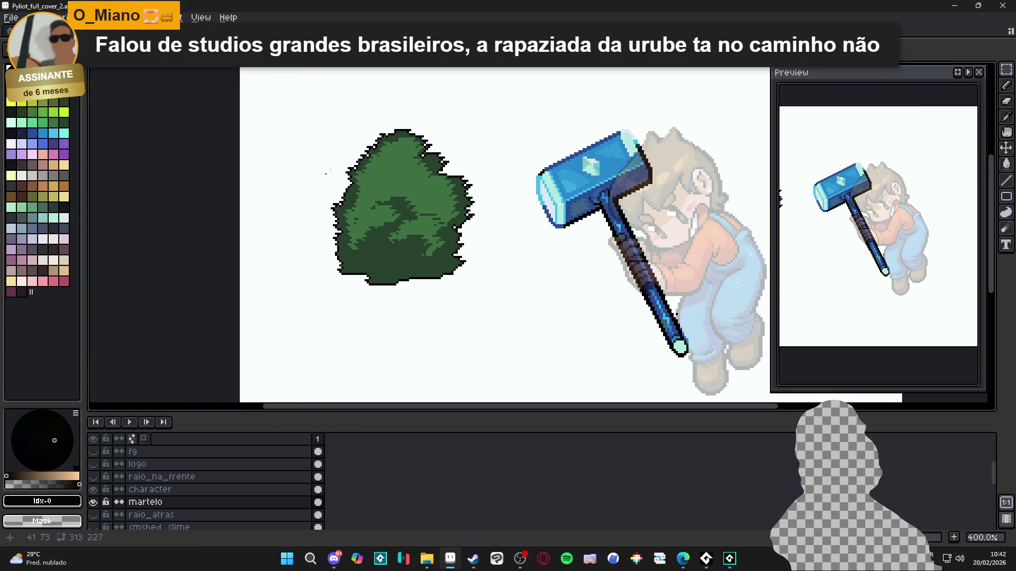
mouse_move(295, 100)
left_mouse_down()
mouse_move(454, 306)
mouse_move(486, 312)
left_mouse_up()
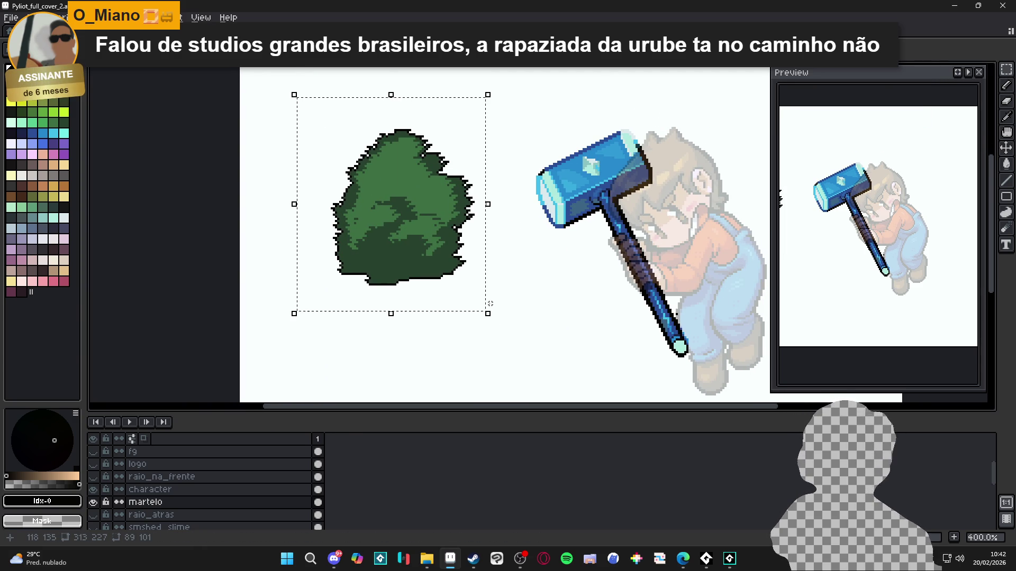
key("Delete")
scroll(503, 291, "down", 1)
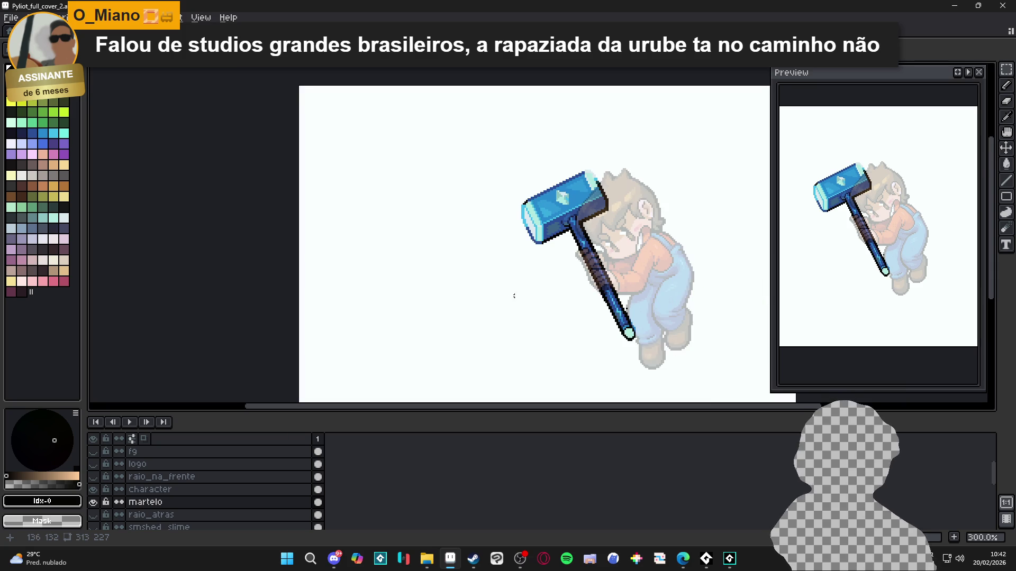
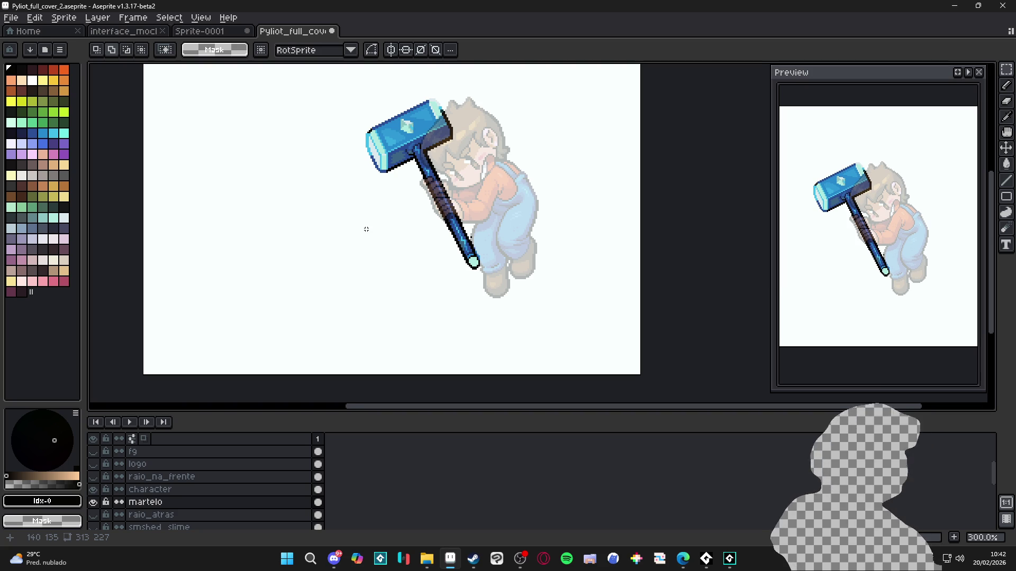
Make the character layer visible and active, then bring Steam forward to search its store
left_click(93, 490)
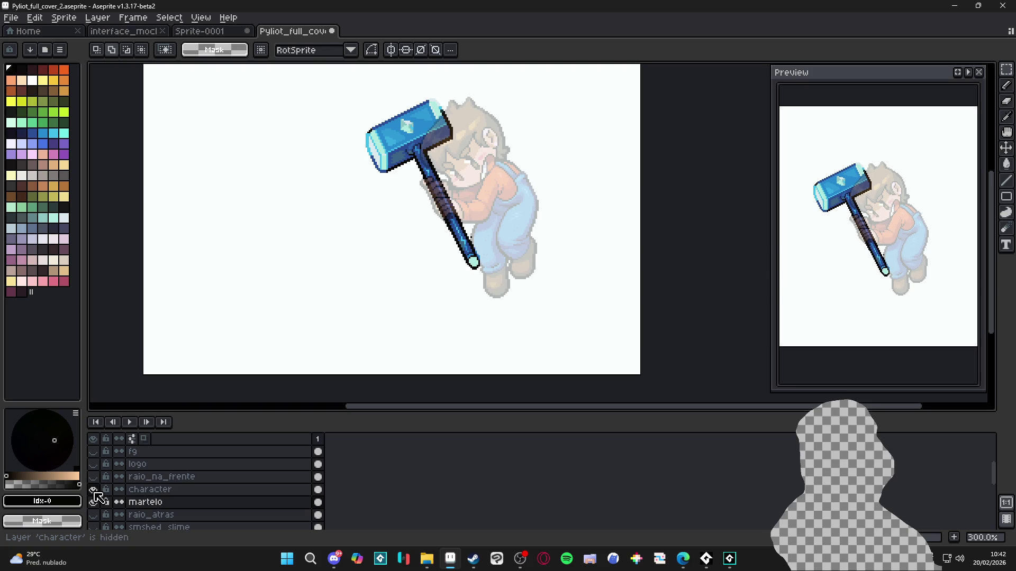
left_click(149, 490)
left_click(93, 489)
left_click(93, 490)
left_click(473, 558)
left_click(618, 144)
type("kaze")
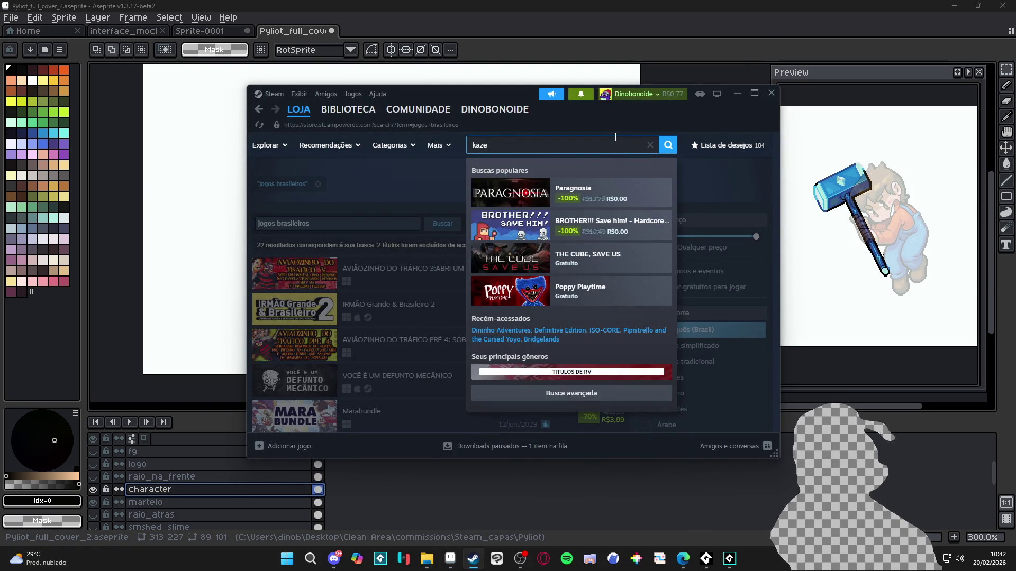
Open the Kaze and the Wild Masks store page, maximise Steam and browse it
left_click(609, 191)
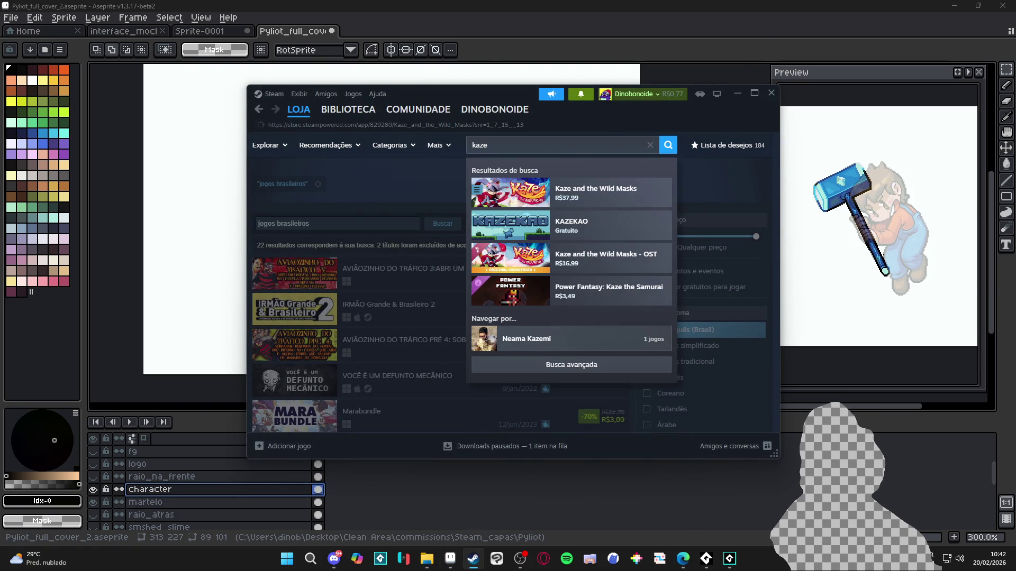
scroll(686, 227, "down", 1)
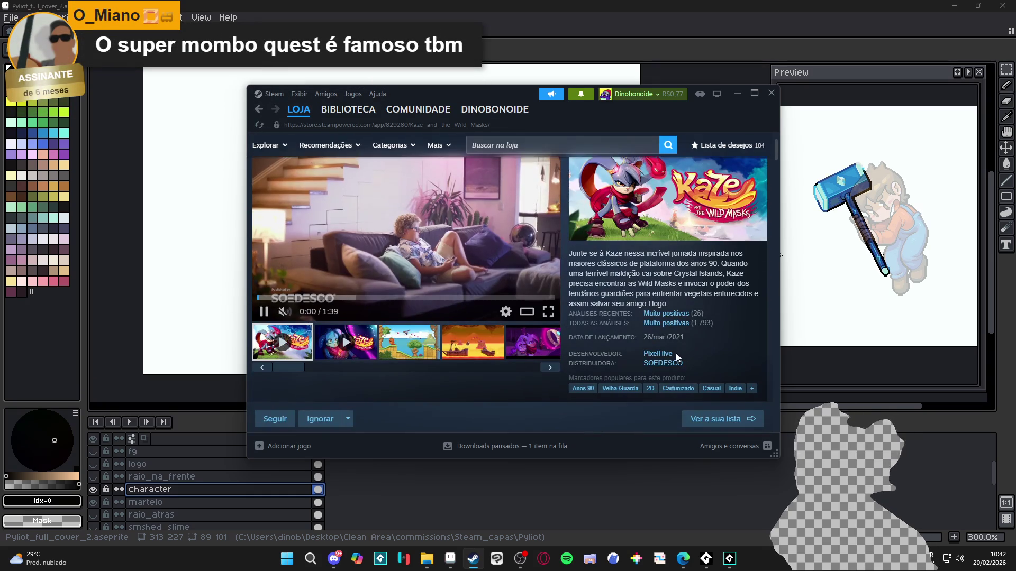
scroll(508, 264, "down", 10)
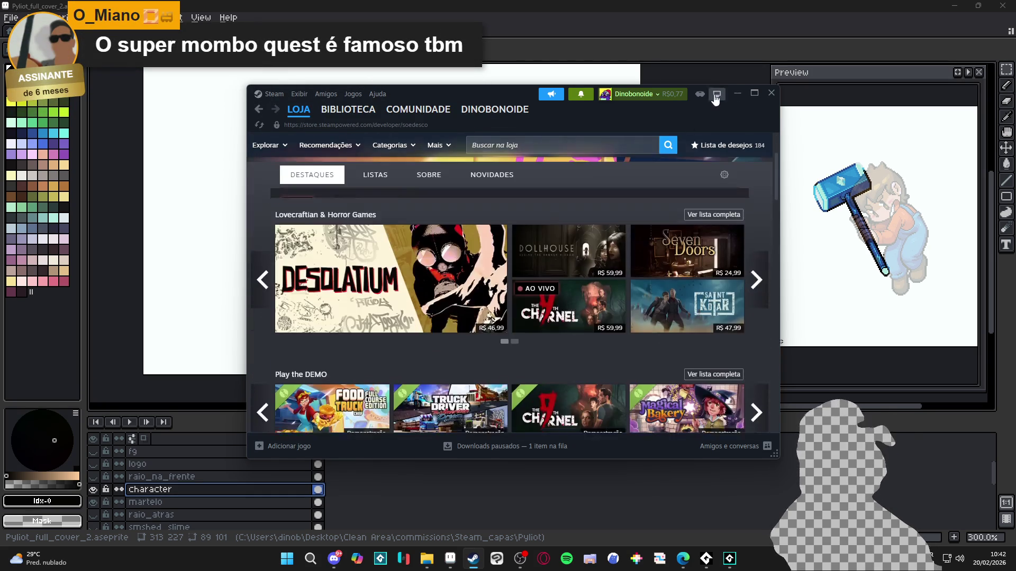
key("super+Up")
scroll(481, 241, "down", 5)
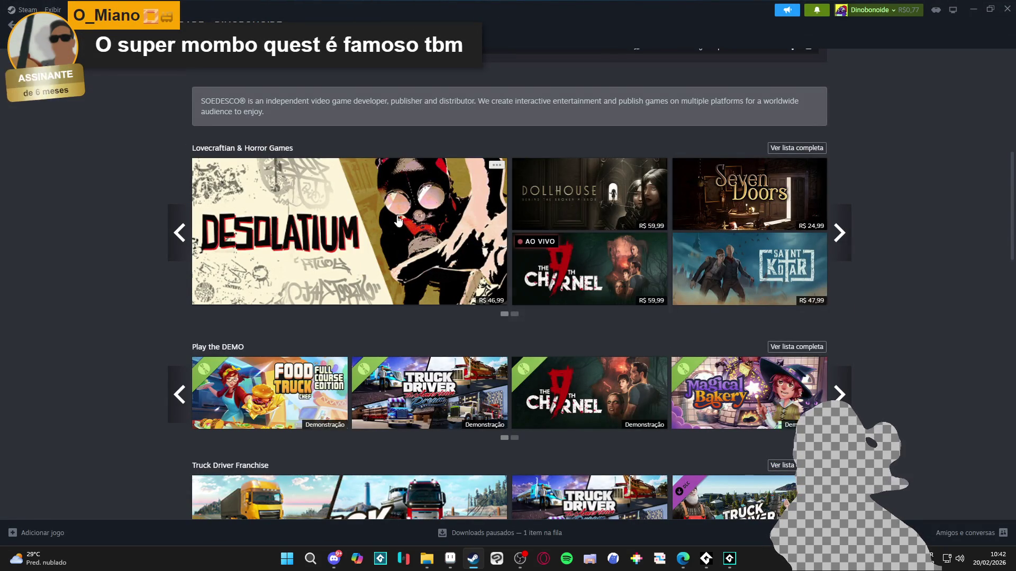
scroll(582, 185, "down", 4)
scroll(121, 205, "up", 15)
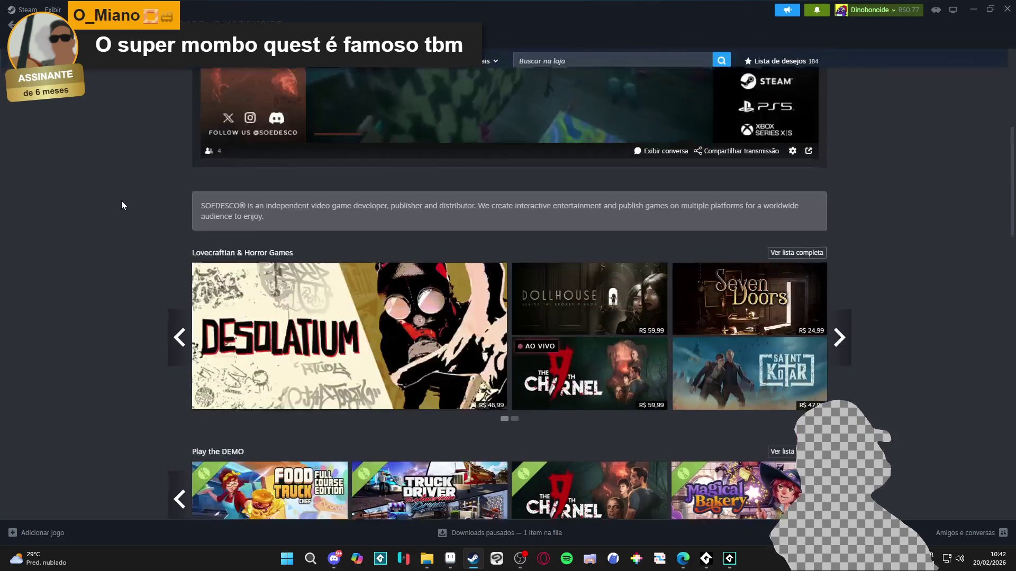
mouse_move(106, 22)
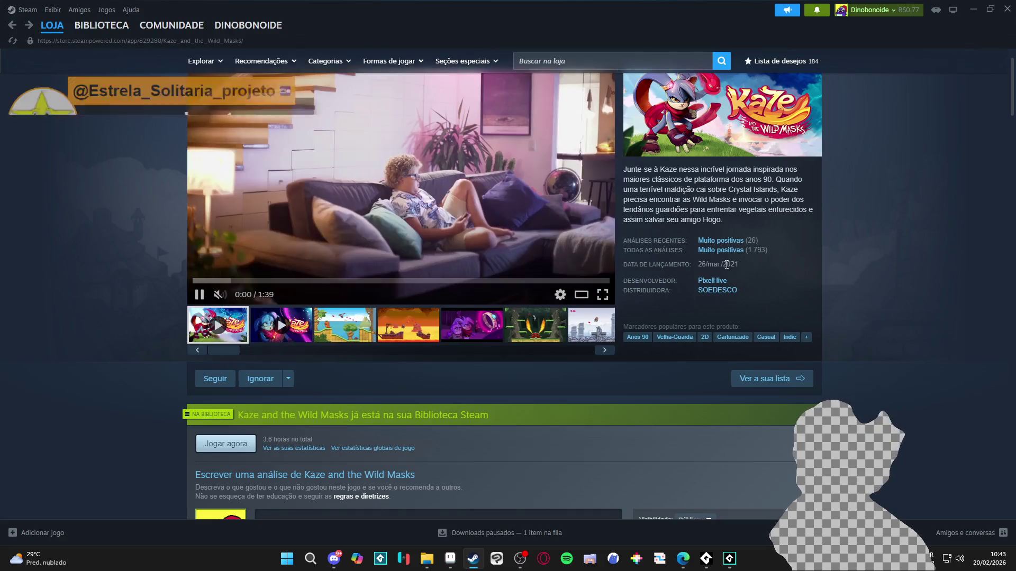
Visit the SOEDESCO publisher page and its news hub, then minimise Steam
left_click(718, 290)
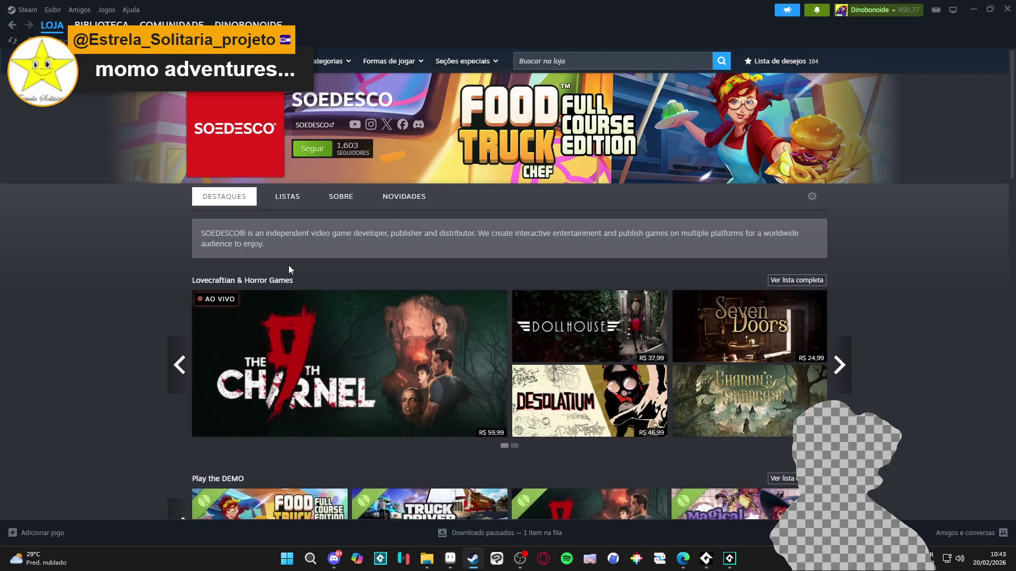
scroll(318, 238, "down", 10)
scroll(335, 228, "up", 10)
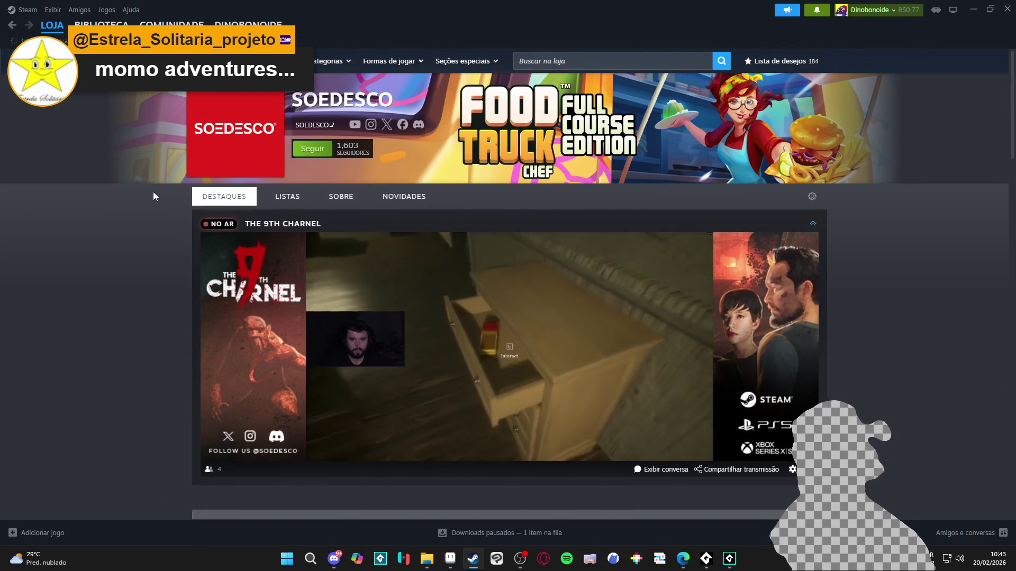
left_click(404, 196)
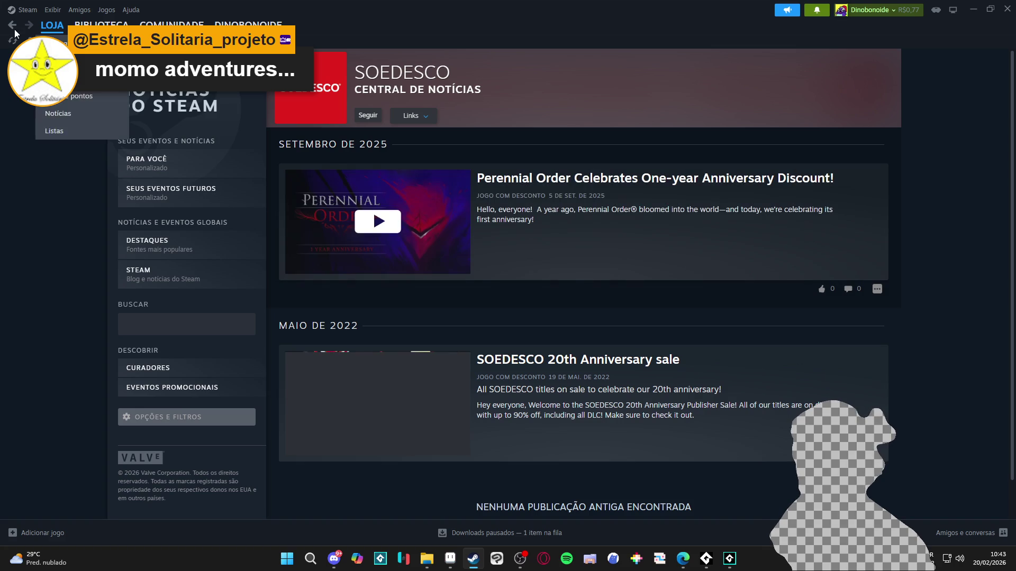
left_click(973, 9)
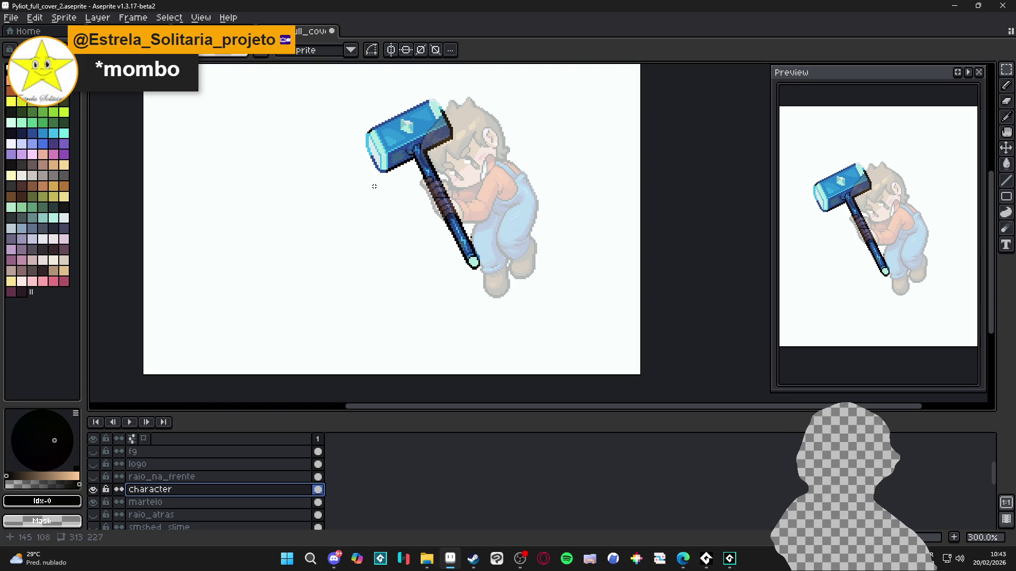
Open remake_do_dinao.aseprite from the desktop and pan to the sunset heart scene
left_click(434, 562)
left_click(80, 149)
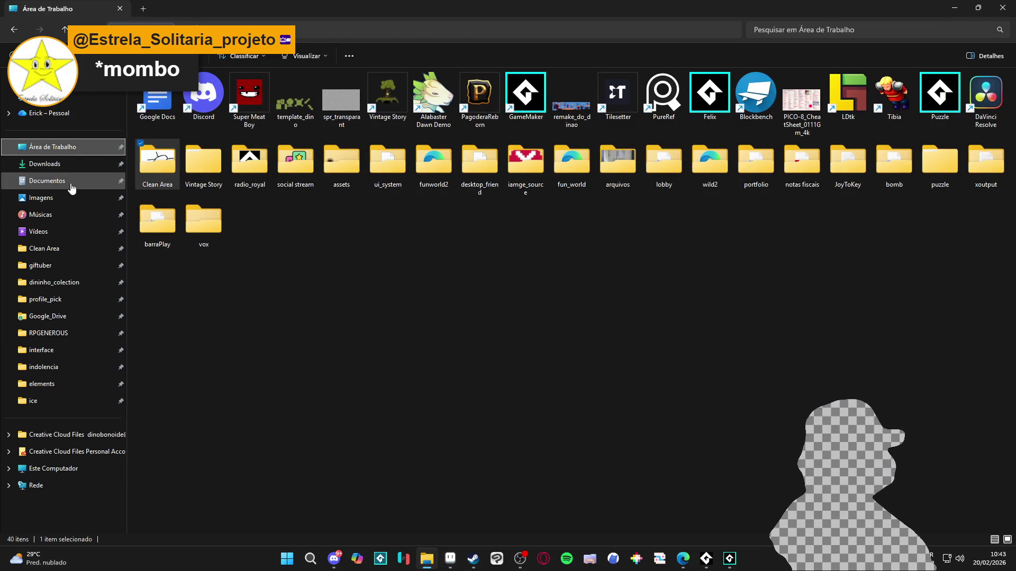
double_click(571, 100)
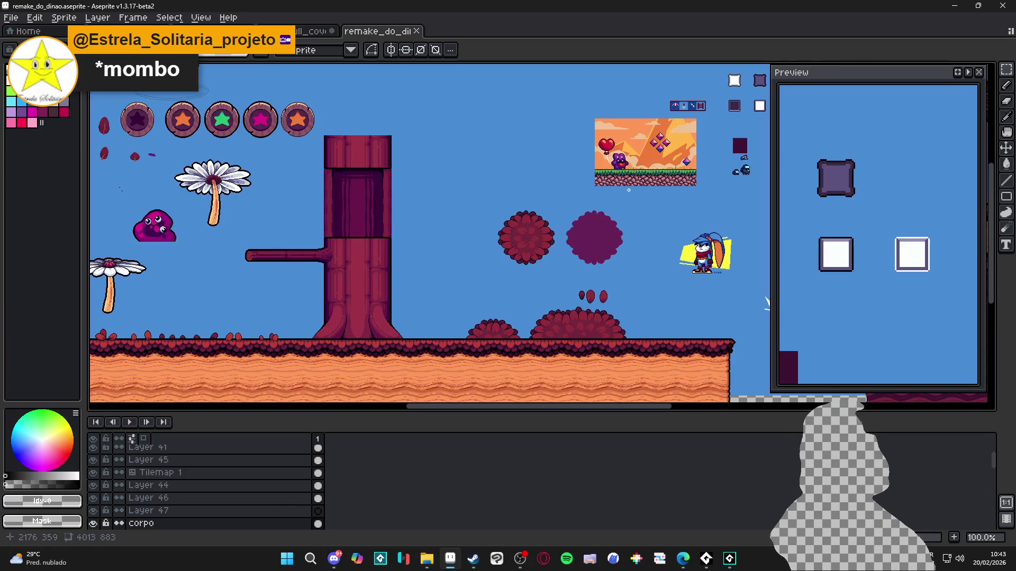
scroll(635, 190, "up", 3)
mouse_move(608, 195)
left_mouse_down()
mouse_move(423, 243)
mouse_move(398, 240)
left_mouse_up()
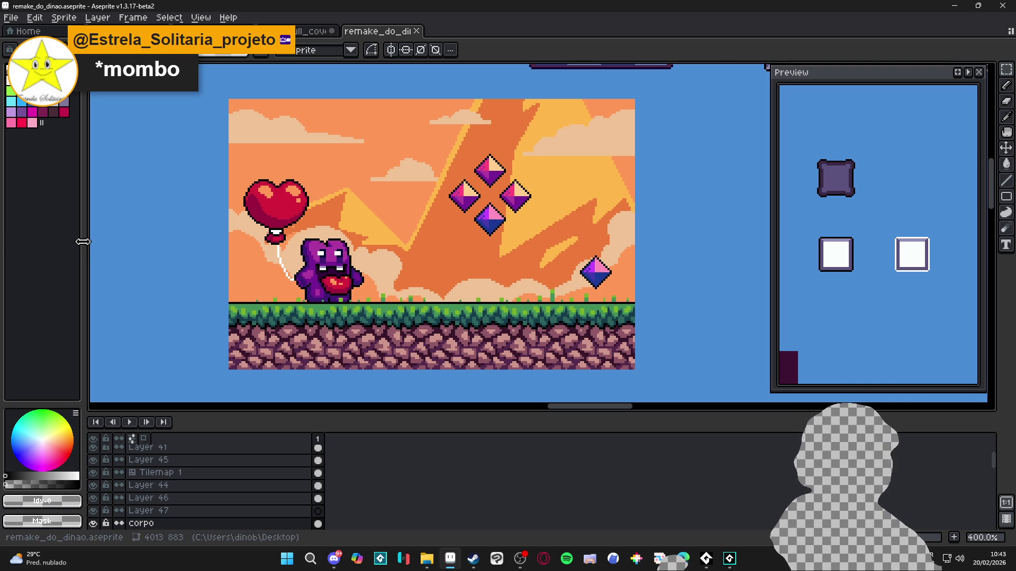
Zoom around the level and center the bunny character in view
scroll(268, 218, "down", 2)
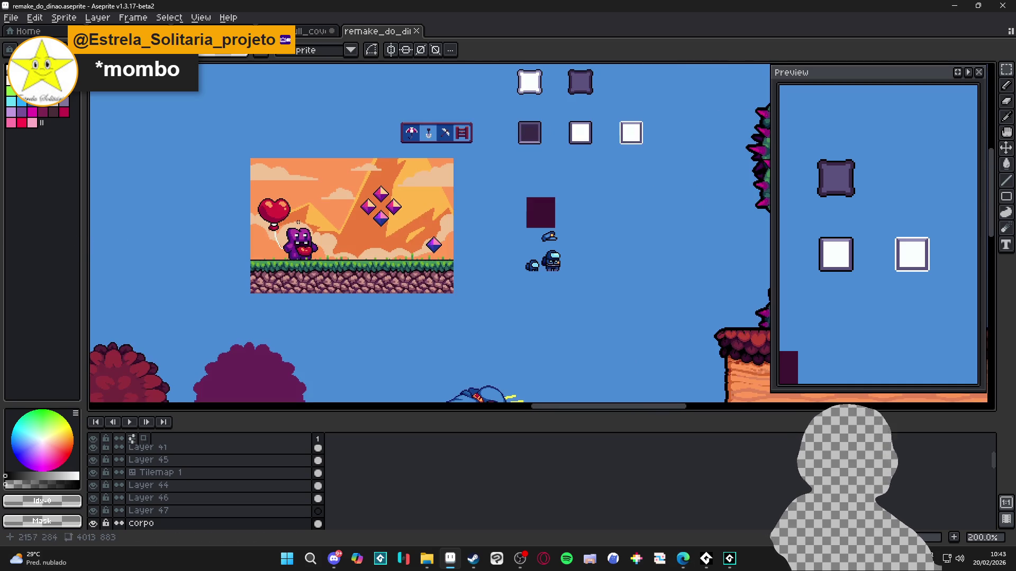
scroll(423, 238, "down", 3)
scroll(466, 285, "up", 1)
scroll(419, 306, "up", 2)
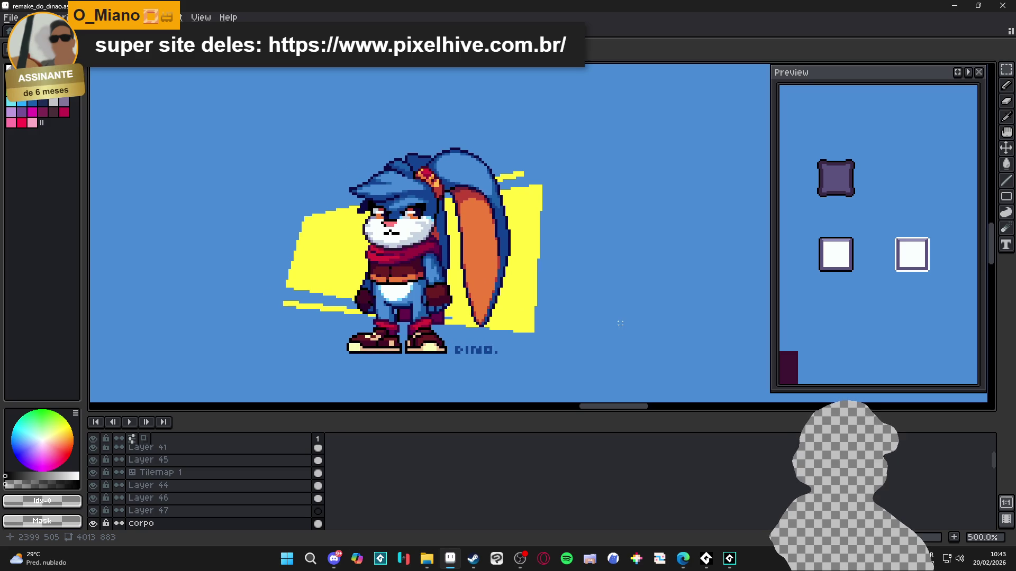
scroll(620, 324, "down", 1)
left_click_drag(579, 321, 570, 286)
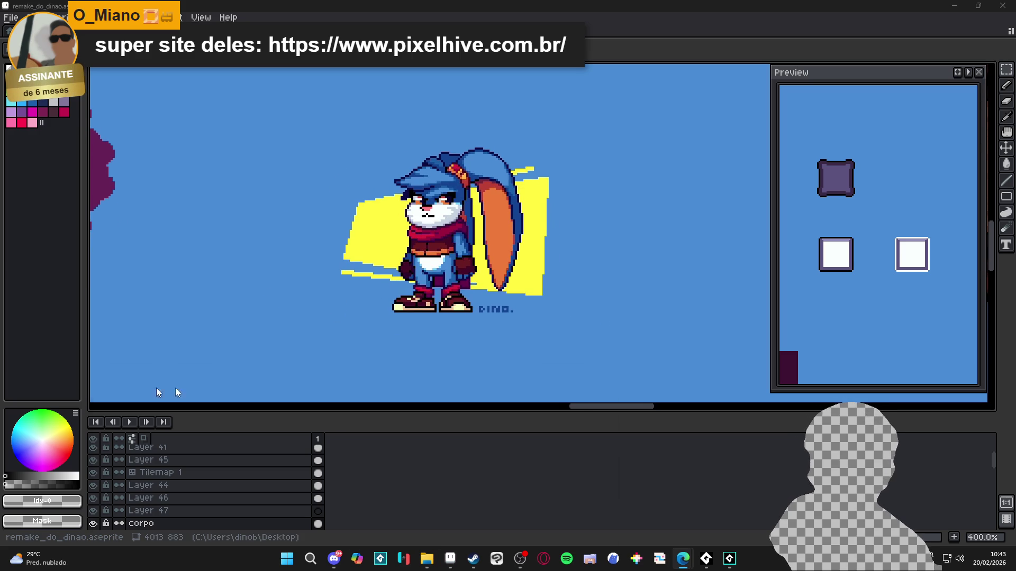
Check the PixelHIVE page in the browser, then return to Pyliot_full_cover_2
key("alt+Tab")
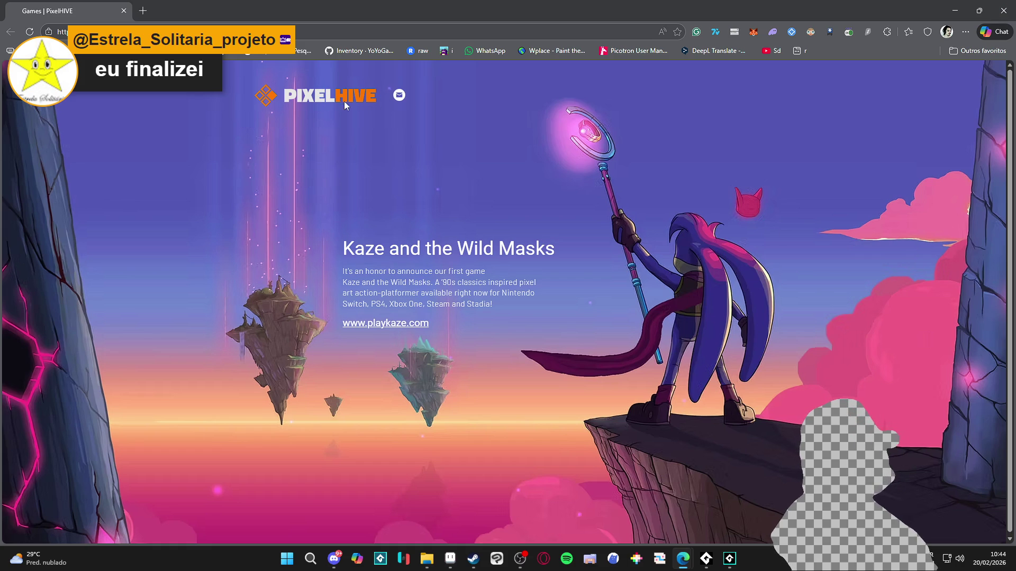
key("alt+Tab")
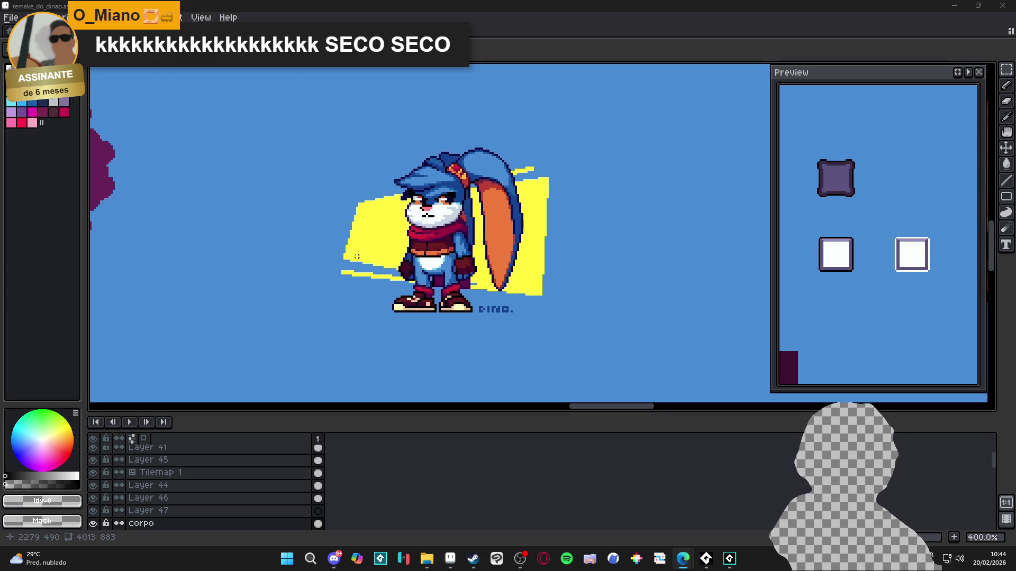
scroll(357, 256, "down", 3)
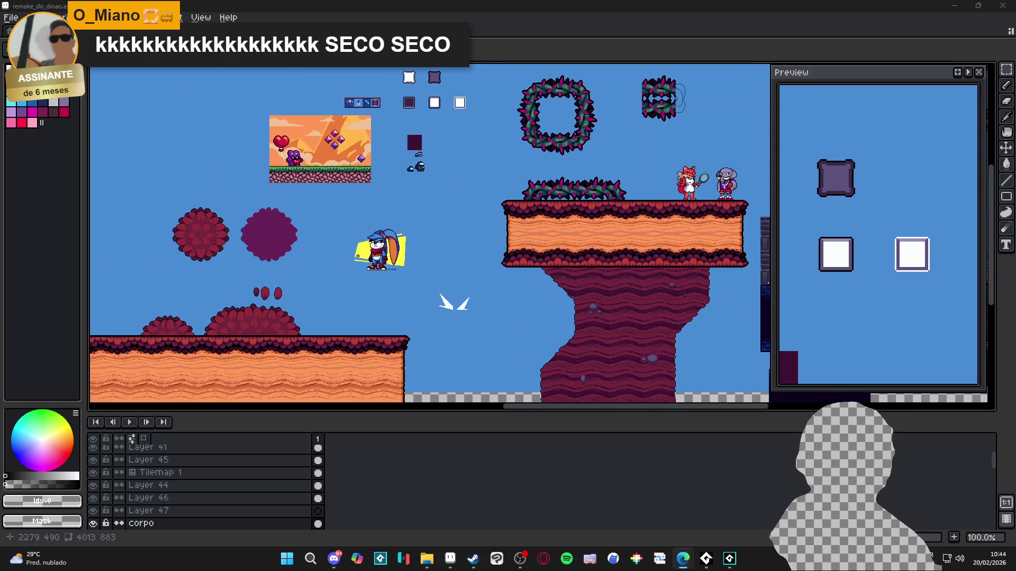
scroll(434, 221, "down", 1)
scroll(435, 220, "up", 1)
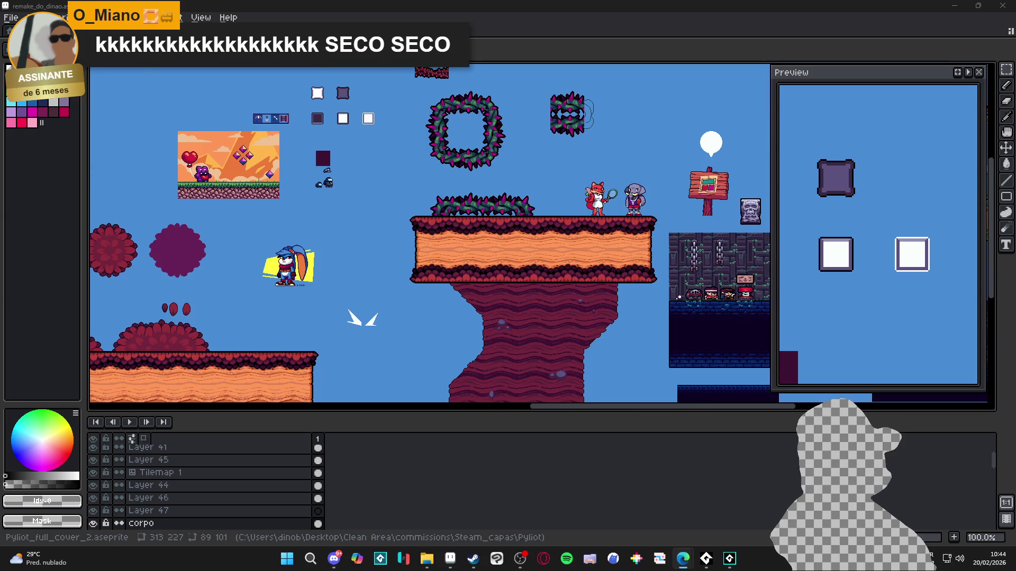
key("ctrl+Tab")
Briefly open Discord, then search 'parallel' in the Windows Start menu
scroll(479, 185, "up", 1)
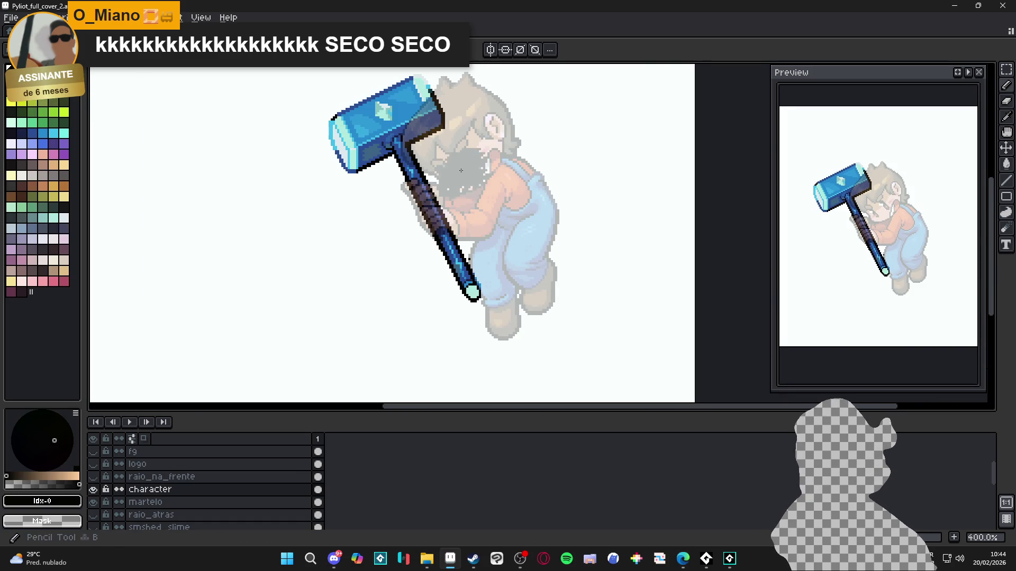
left_click(334, 558)
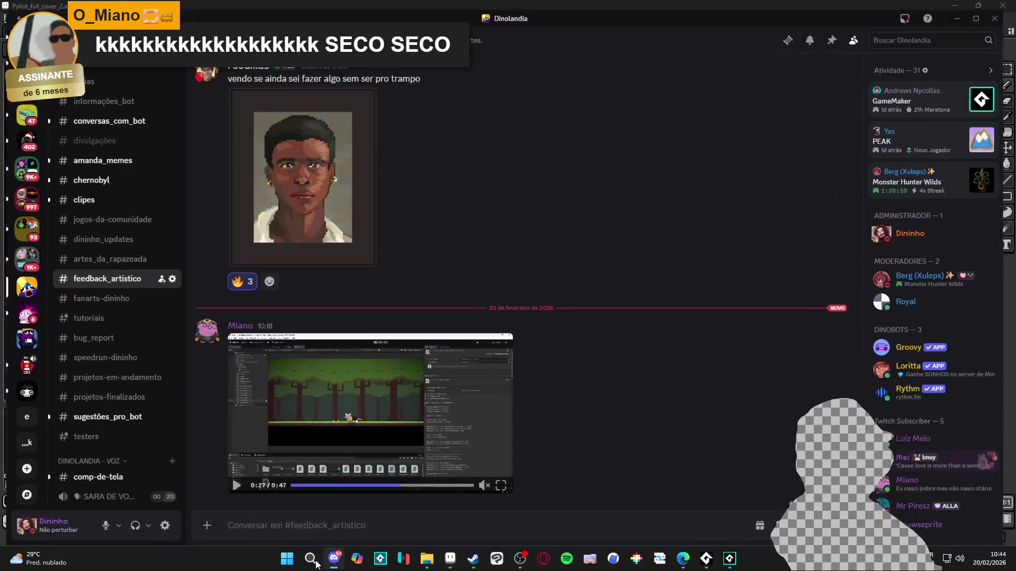
left_click(335, 558)
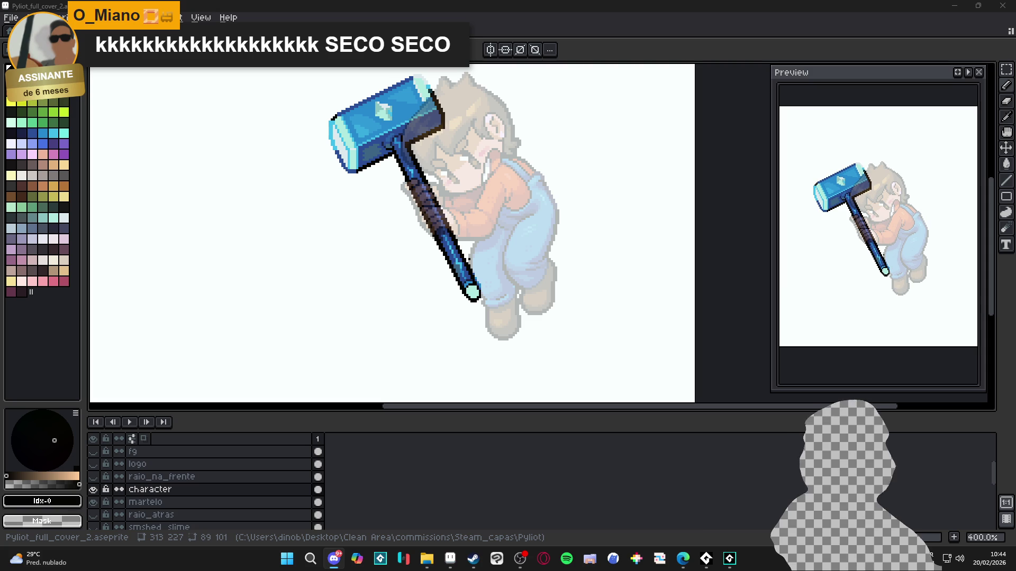
key("alt+Tab")
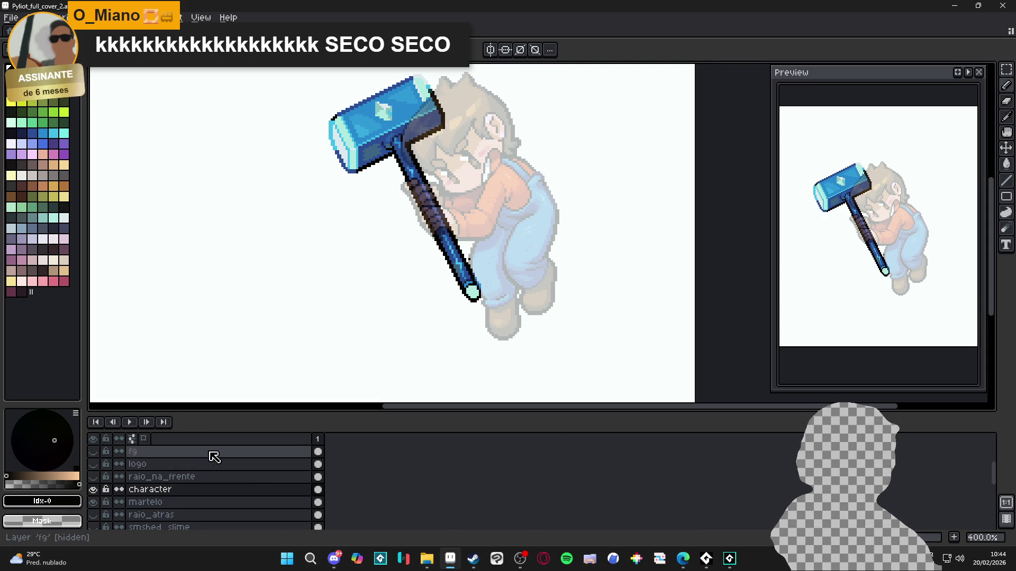
left_click(285, 557)
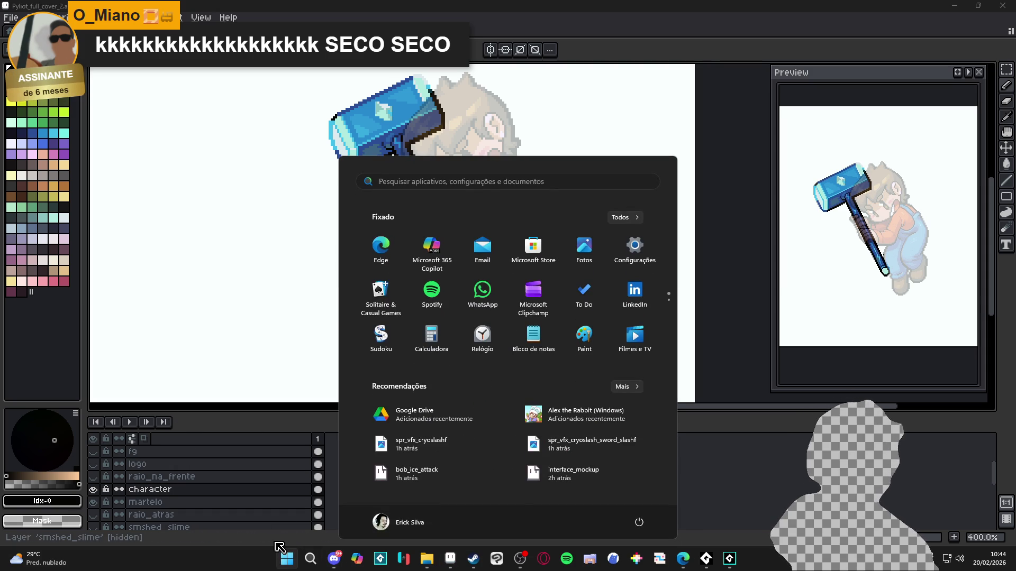
type("parallel")
key("Return")
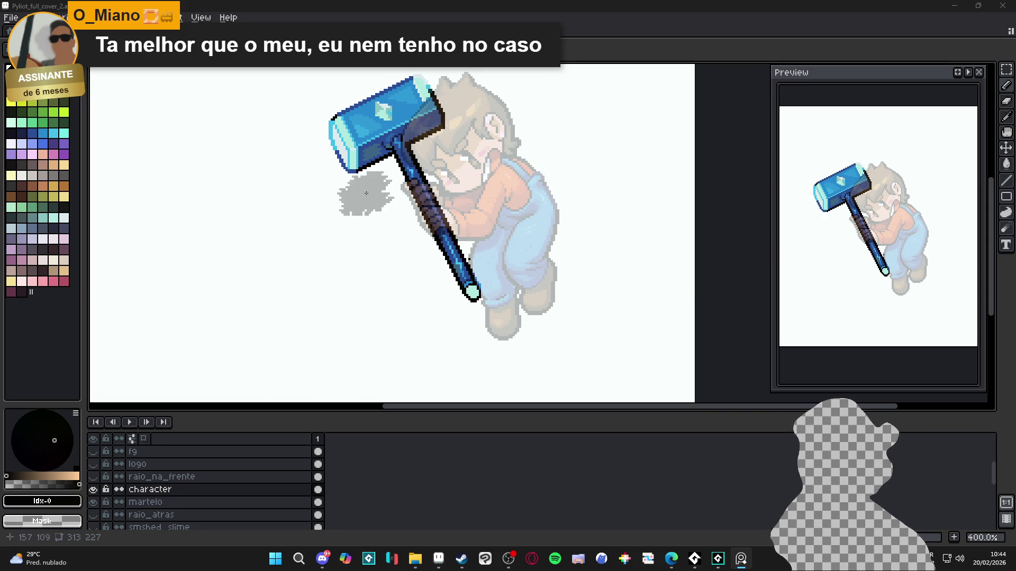
Toggle the character layer off and on, then add a new empty layer above it
scroll(106, 495, "up", 2)
scroll(118, 496, "down", 3)
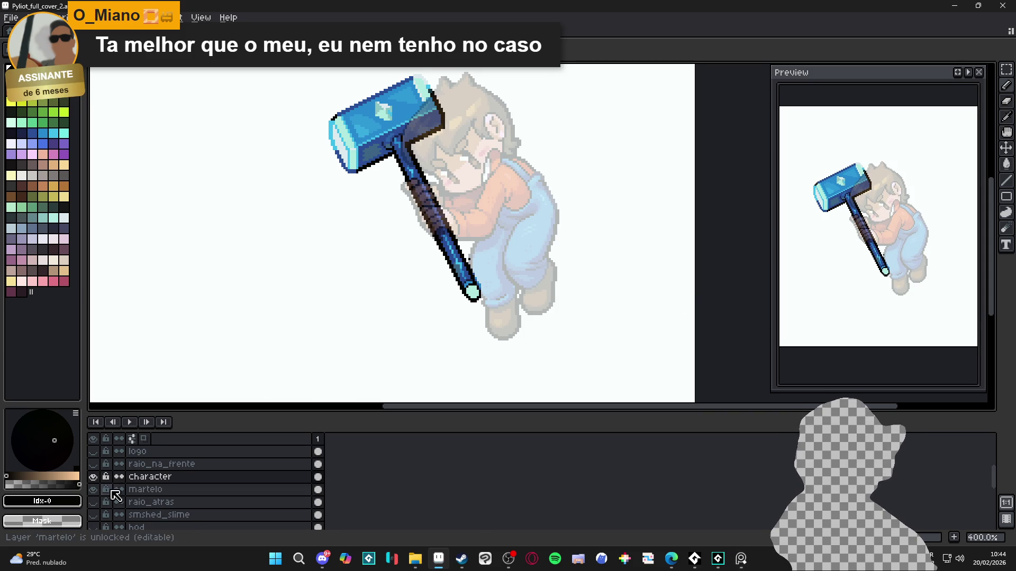
left_click(98, 476)
left_click(97, 476)
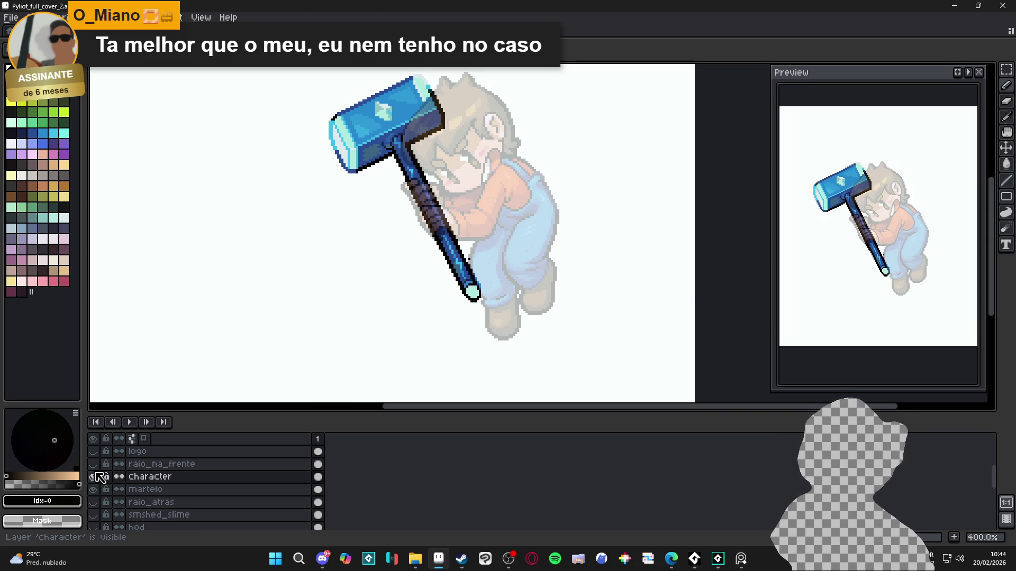
key("shift+n")
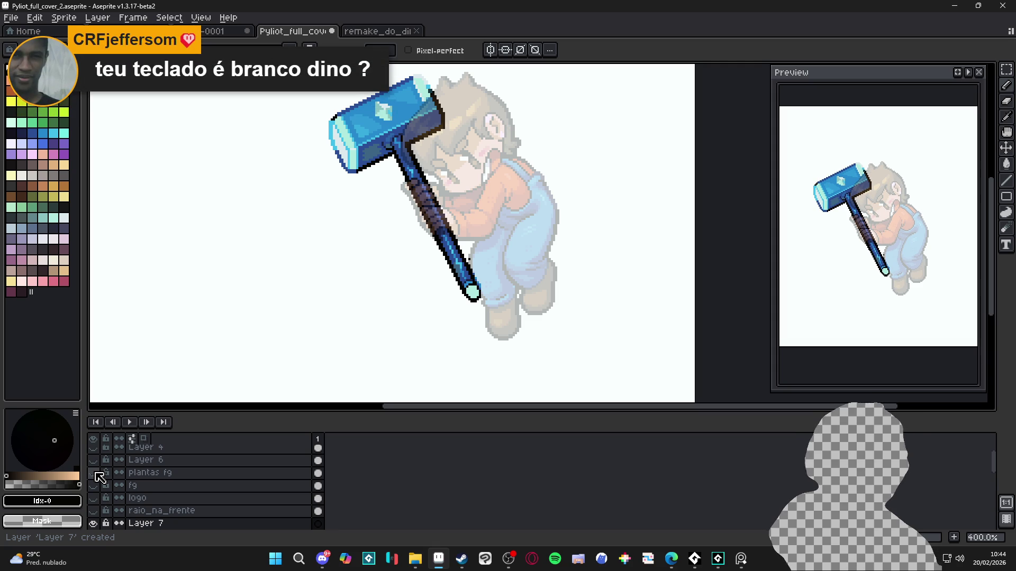
Paint two orange-brown eyes on the character's face in the new layer
key("m")
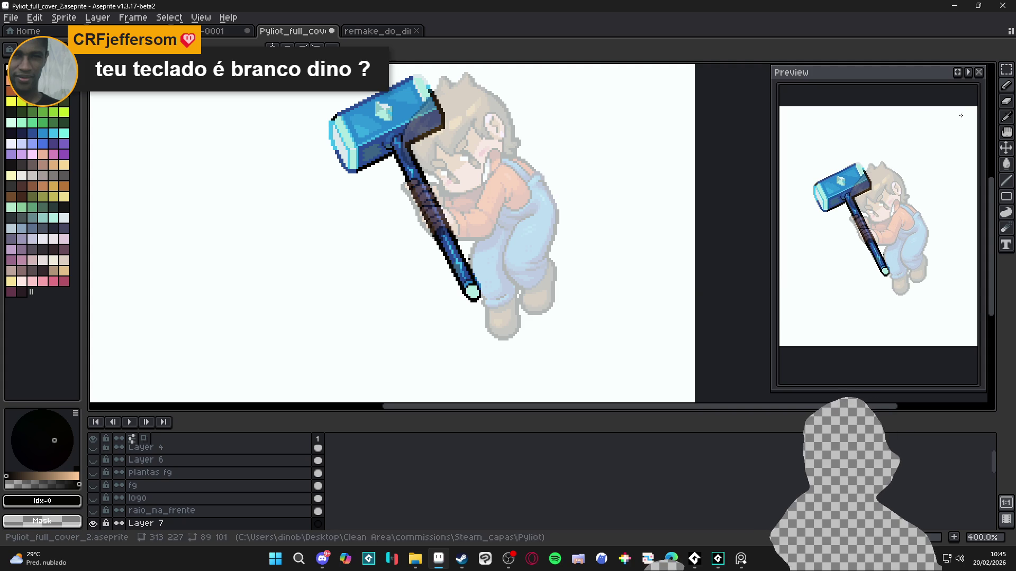
scroll(389, 302, "up", 1)
left_click_drag(455, 254, 353, 258)
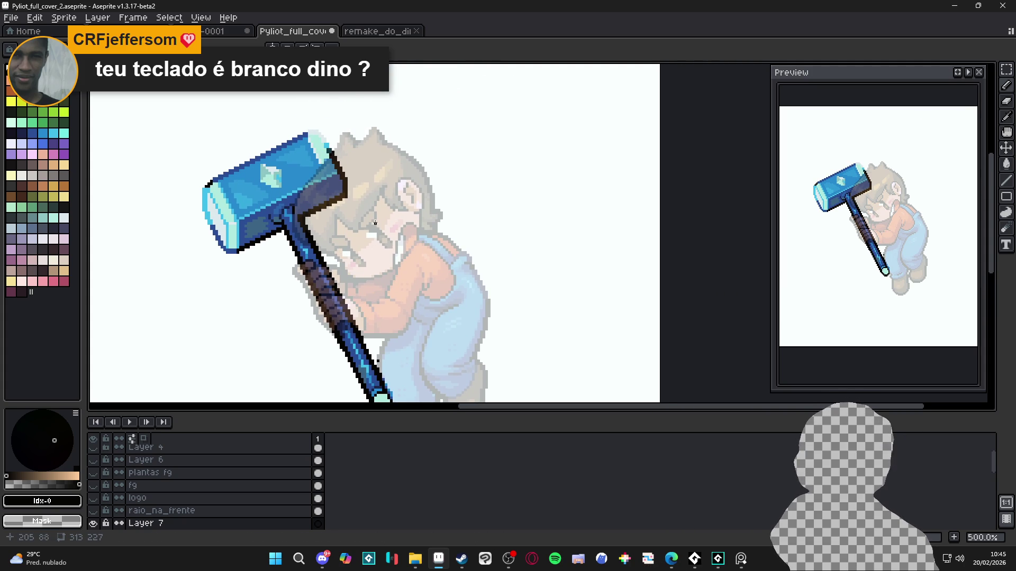
scroll(372, 224, "up", 1)
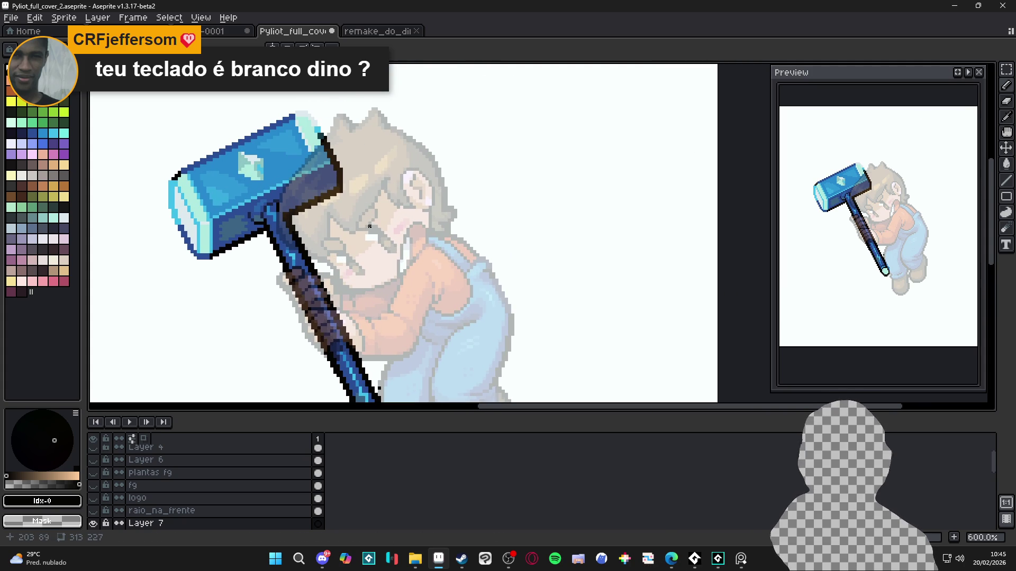
left_click(64, 186)
scroll(379, 240, "up", 1)
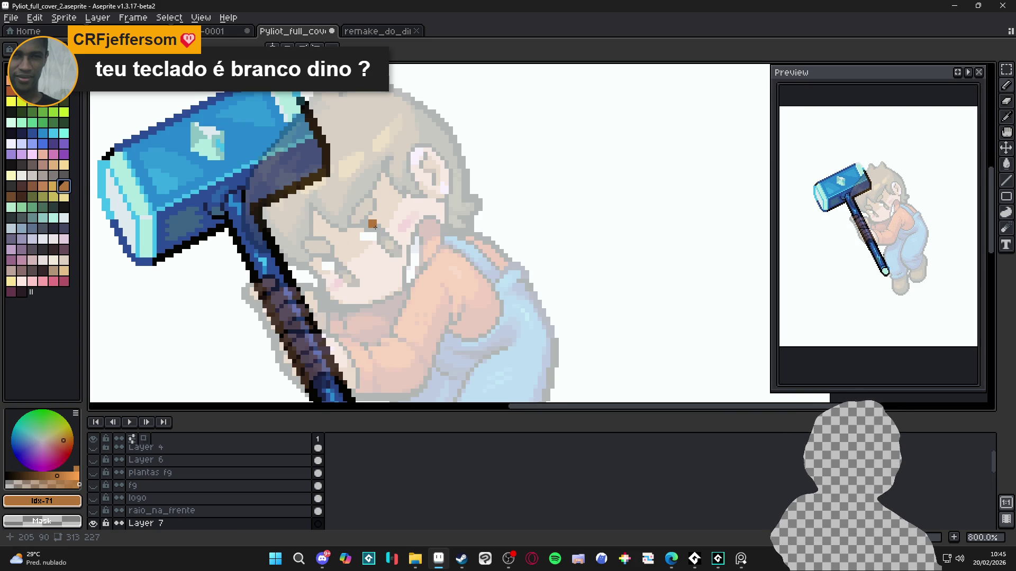
mouse_move(387, 239)
left_mouse_down()
mouse_move(378, 232)
mouse_move(389, 248)
mouse_move(378, 228)
left_mouse_up()
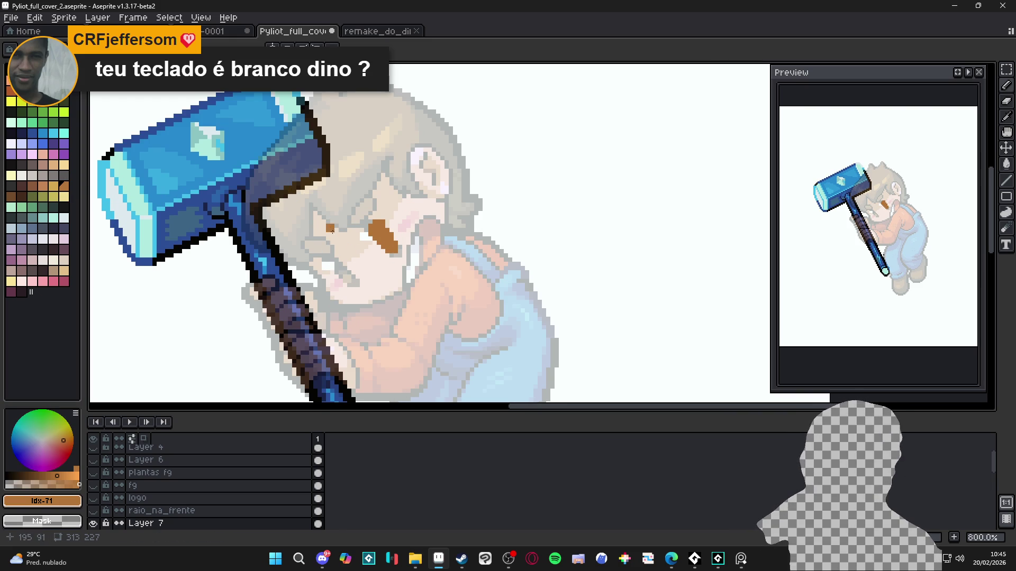
mouse_move(330, 262)
left_mouse_down()
mouse_move(349, 272)
mouse_move(338, 257)
left_mouse_up()
Touch up the second eye, undo the stray brown dot, and preview full screen
left_click(340, 235)
key("ctrl+z")
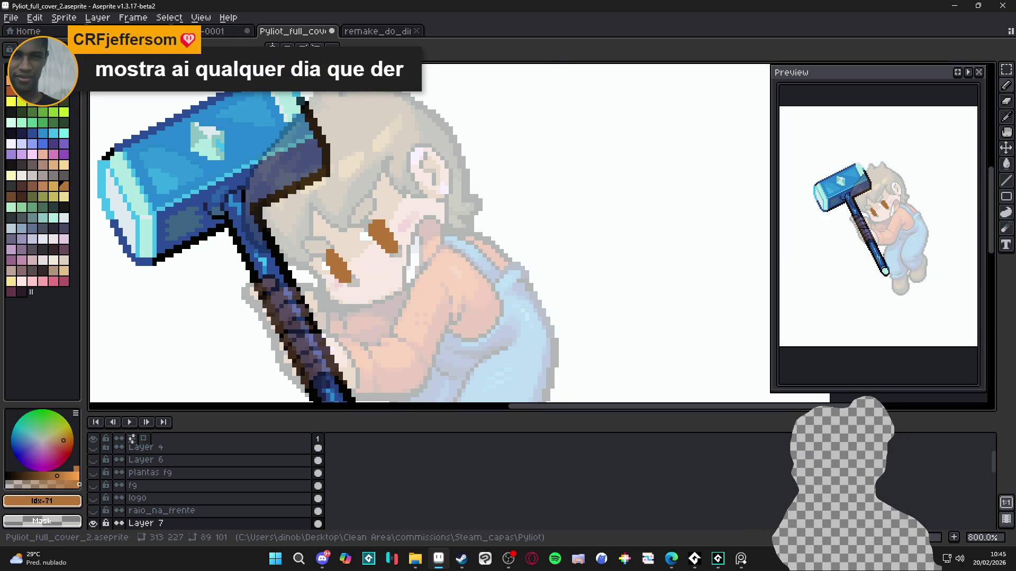
key("F8")
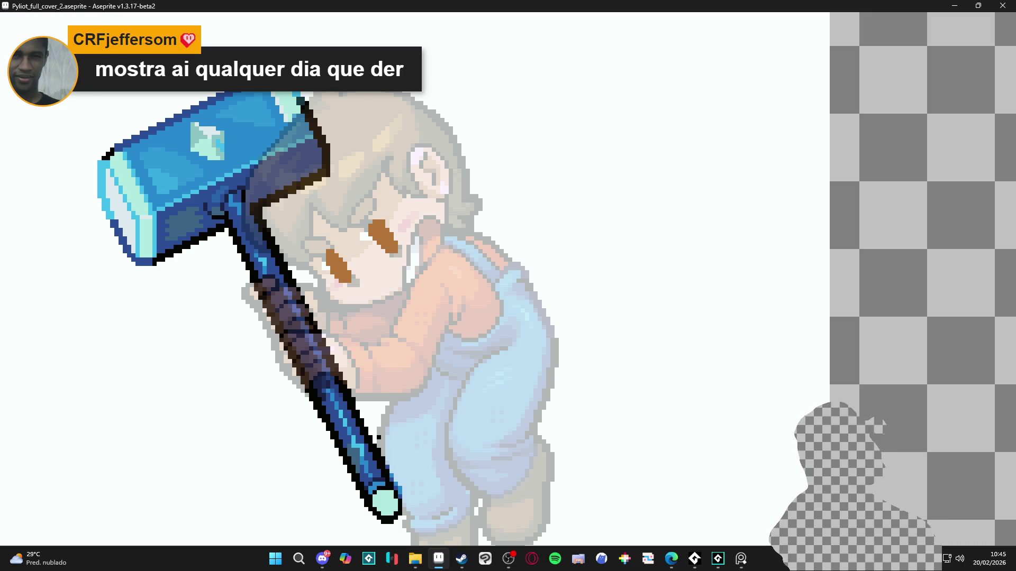
Exit the full-screen preview with Escape
key("Escape")
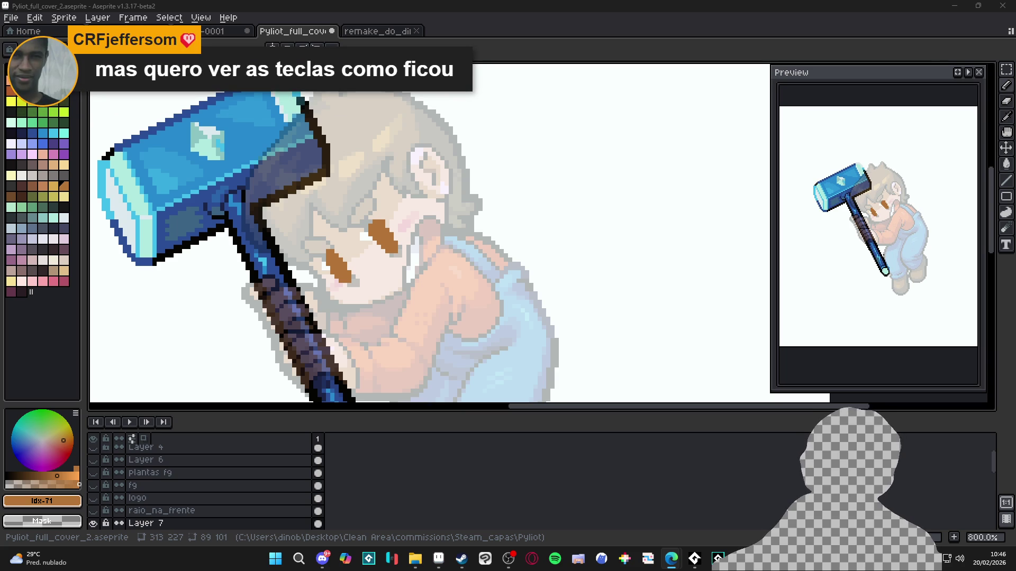
Scroll through the Redragon Kala Bubblegum keyboard page in Edge
key("alt+Tab")
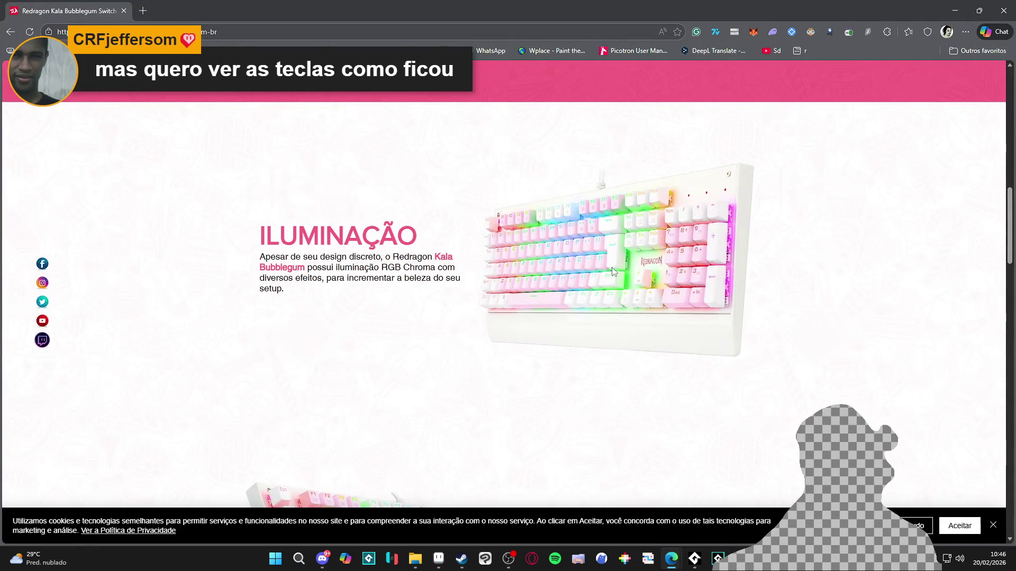
scroll(612, 272, "down", 8)
scroll(608, 304, "down", 6)
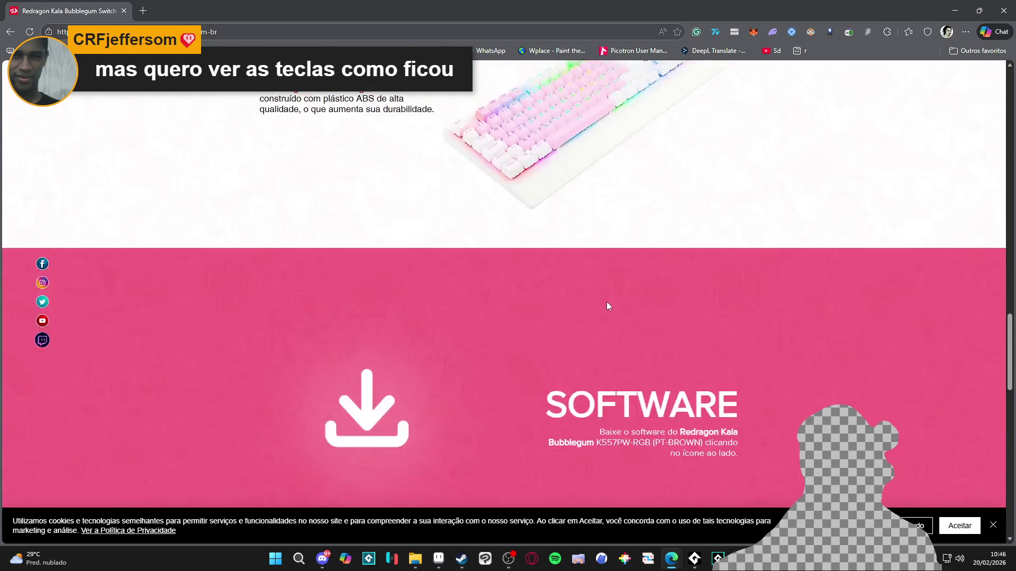
scroll(606, 299, "up", 9)
scroll(608, 299, "up", 7)
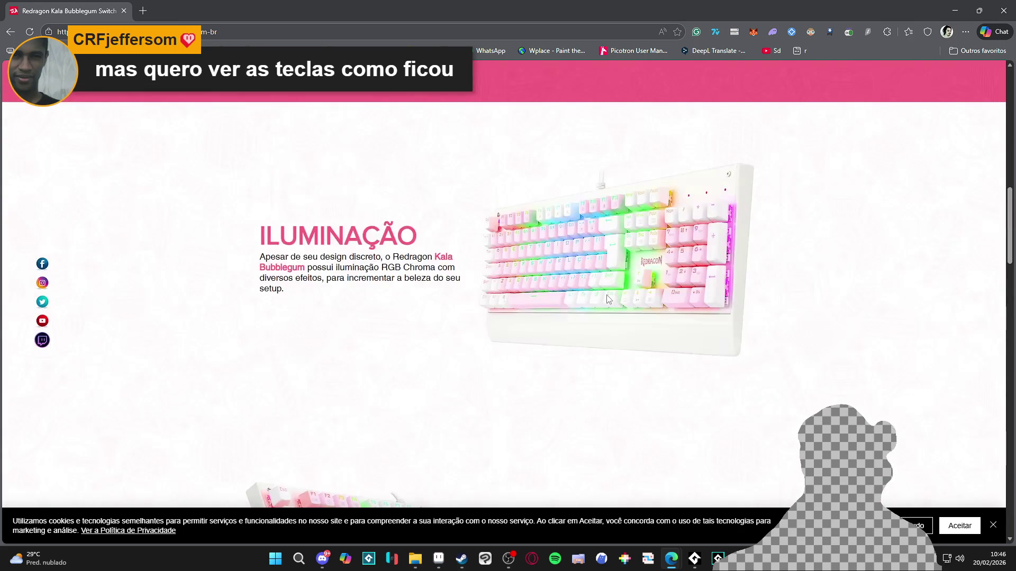
scroll(609, 296, "up", 6)
scroll(367, 211, "up", 3)
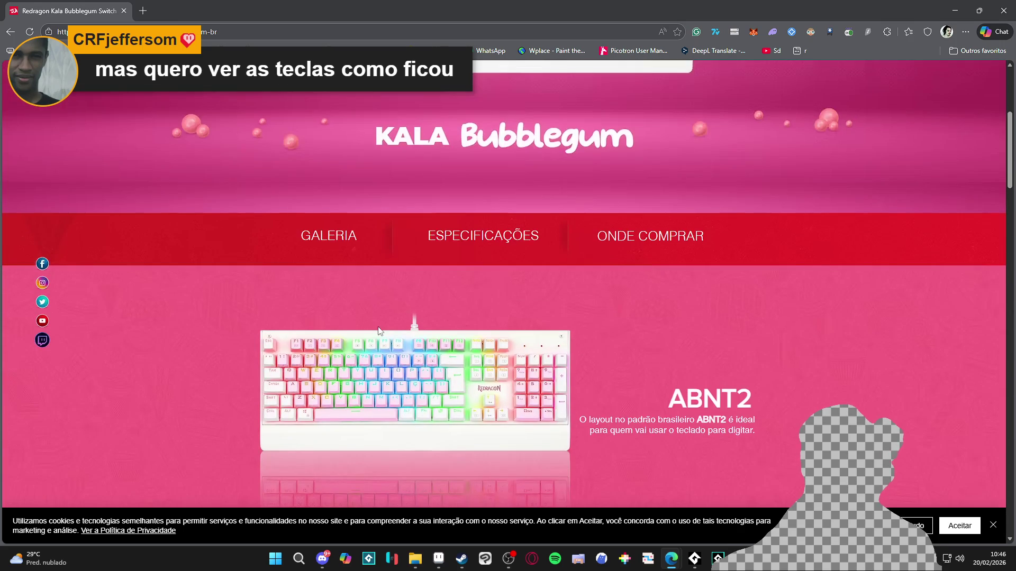
scroll(452, 331, "up", 3)
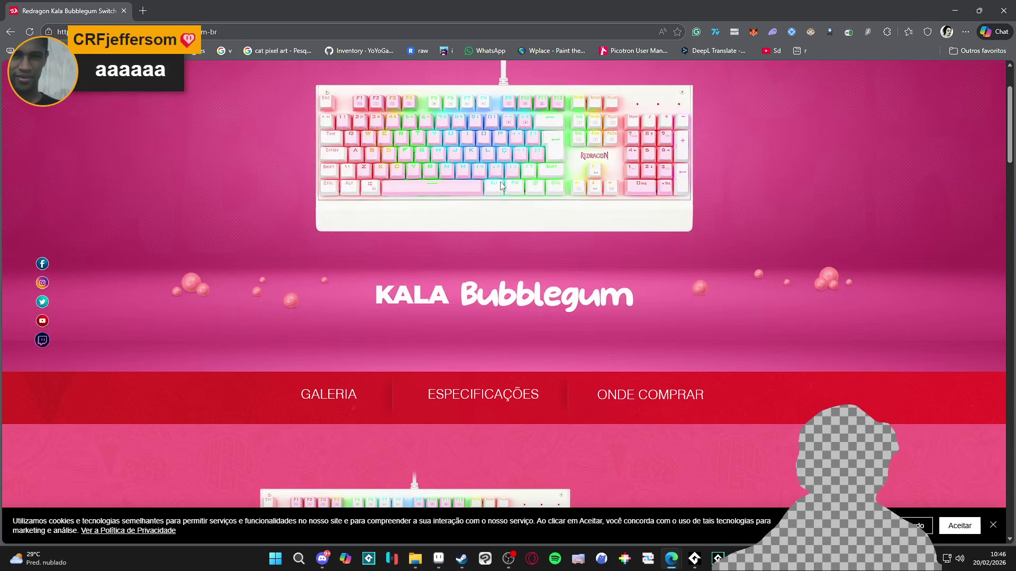
scroll(517, 244, "up", 2)
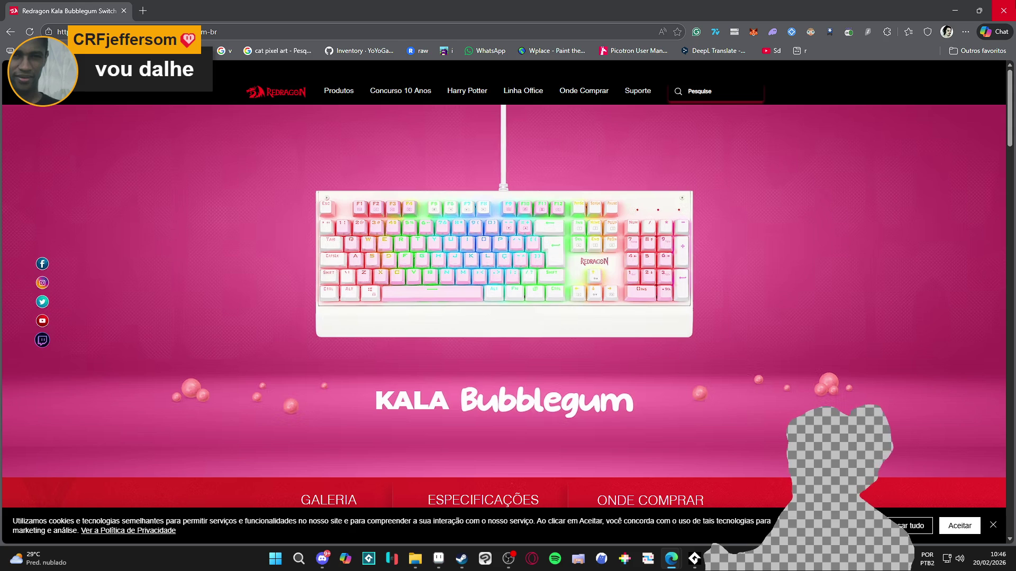
scroll(752, 285, "down", 15)
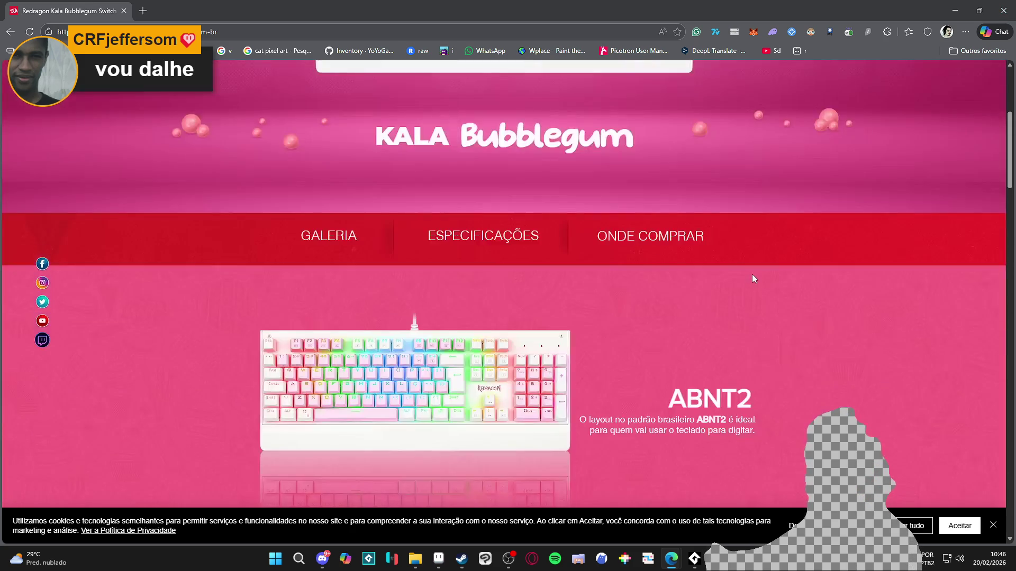
scroll(752, 278, "down", 10)
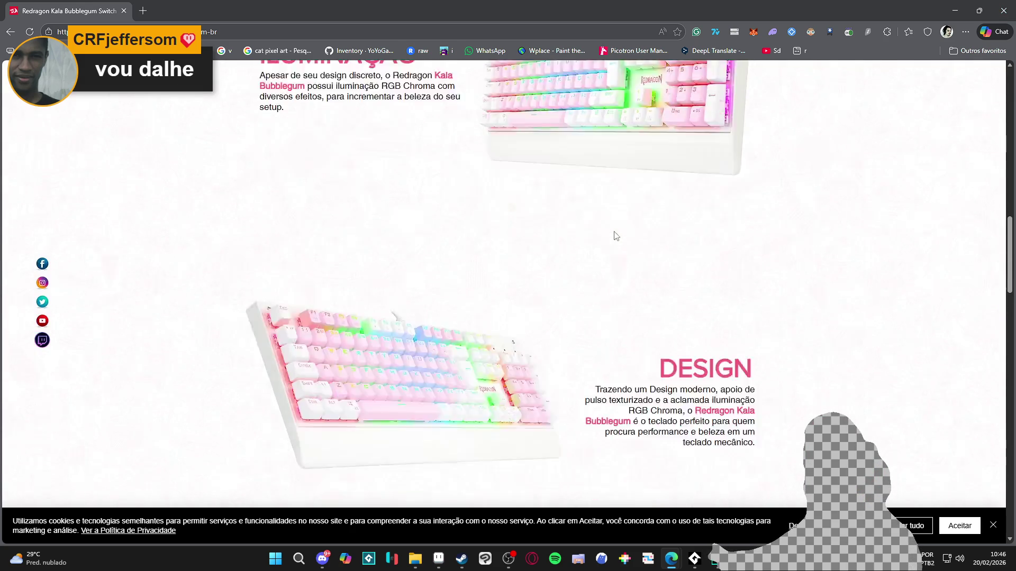
scroll(611, 224, "down", 6)
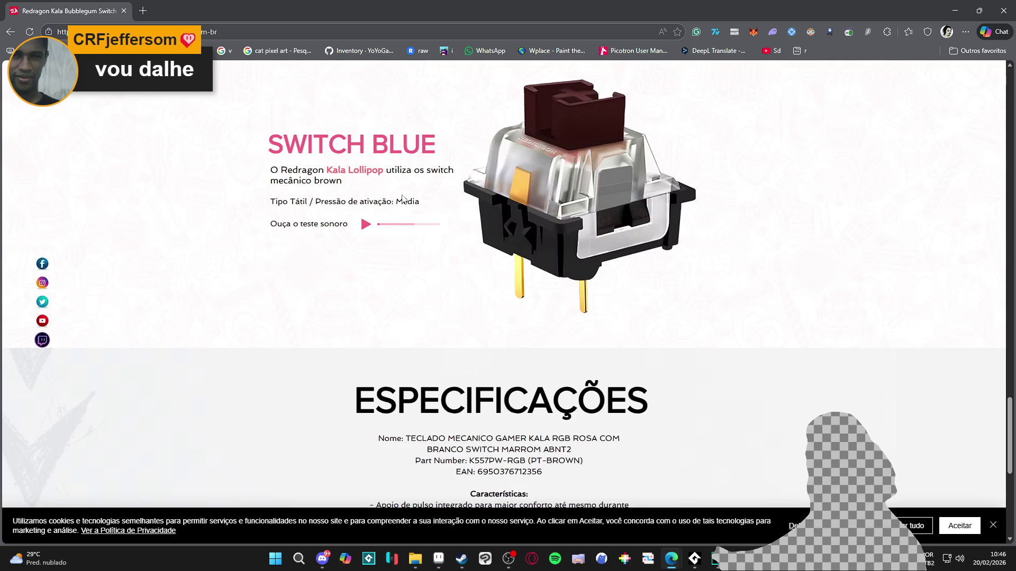
Play the Lollipop switch sound test, browse the page, then return to Aseprite
double_click(379, 169)
left_click(370, 170)
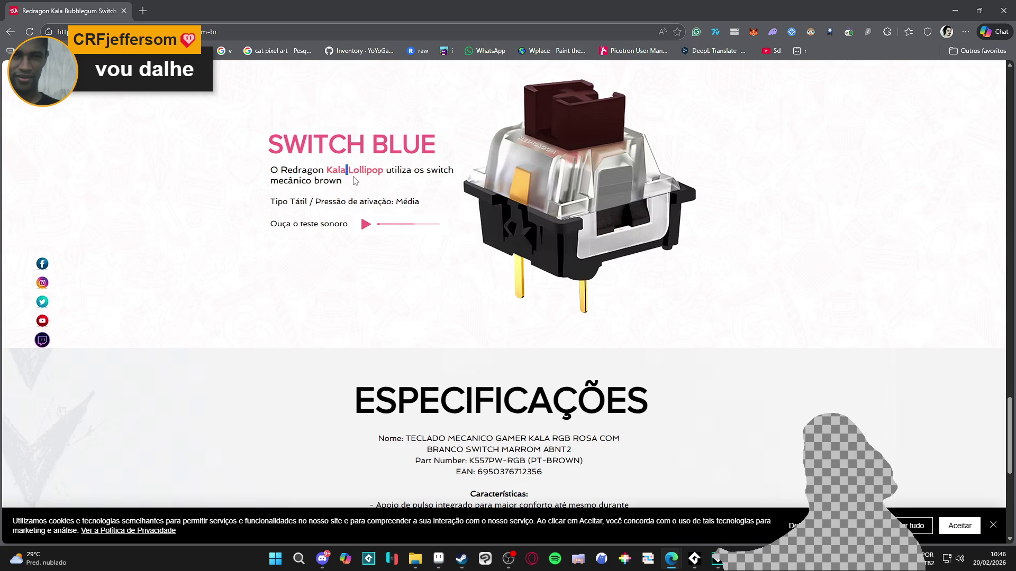
left_click(363, 226)
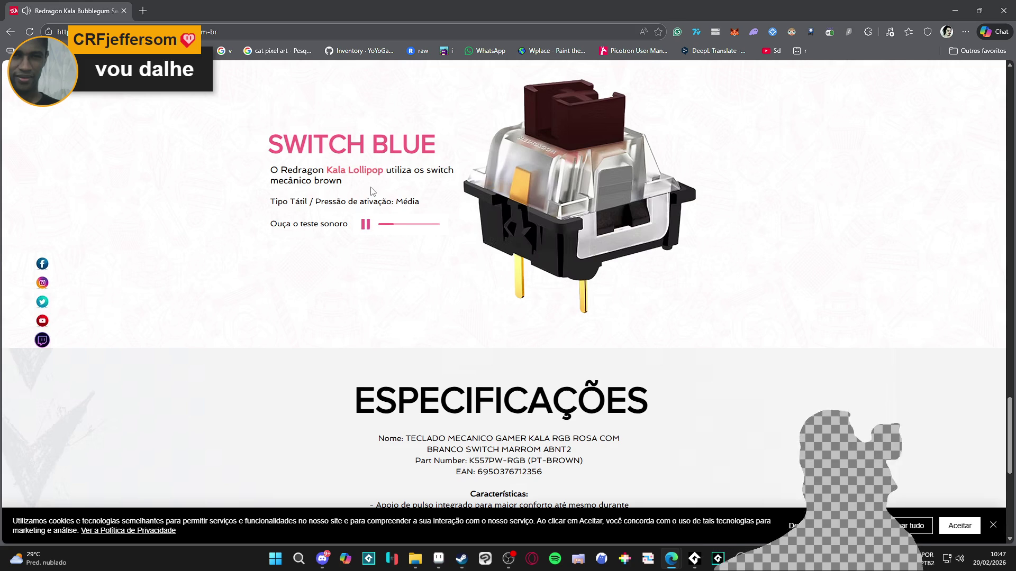
scroll(483, 277, "down", 7)
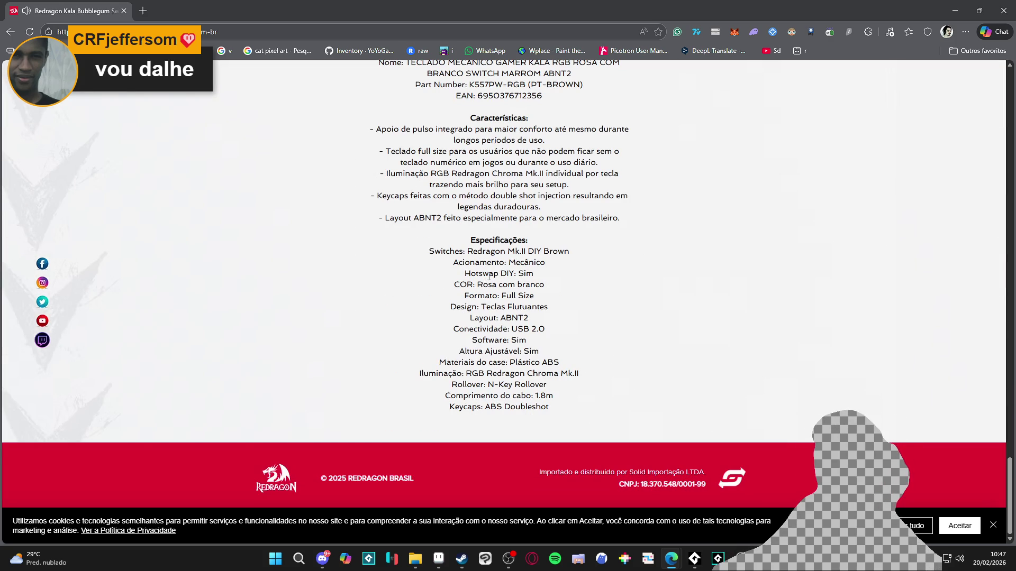
scroll(489, 276, "up", 12)
scroll(489, 276, "down", 4)
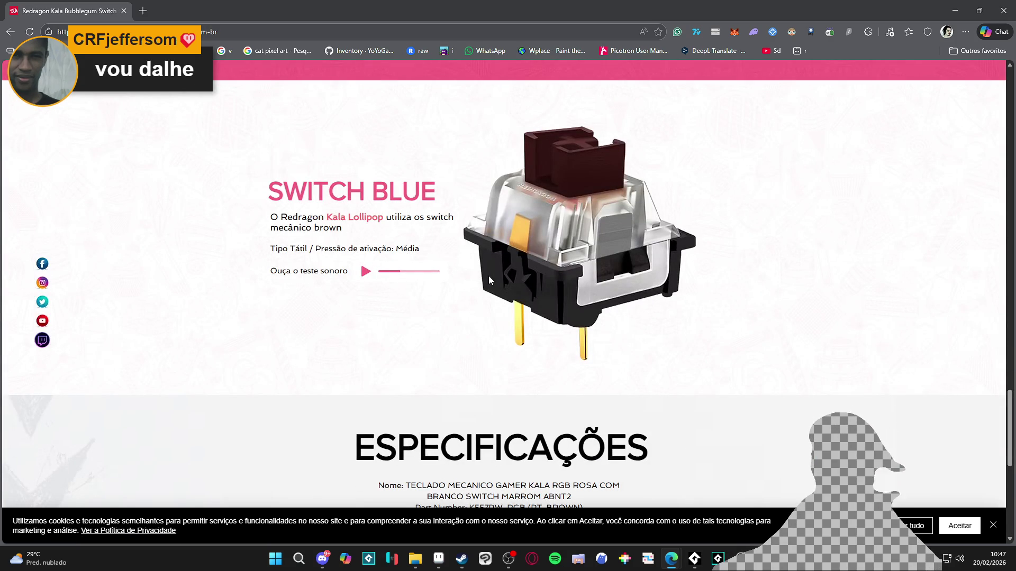
scroll(489, 280, "down", 5)
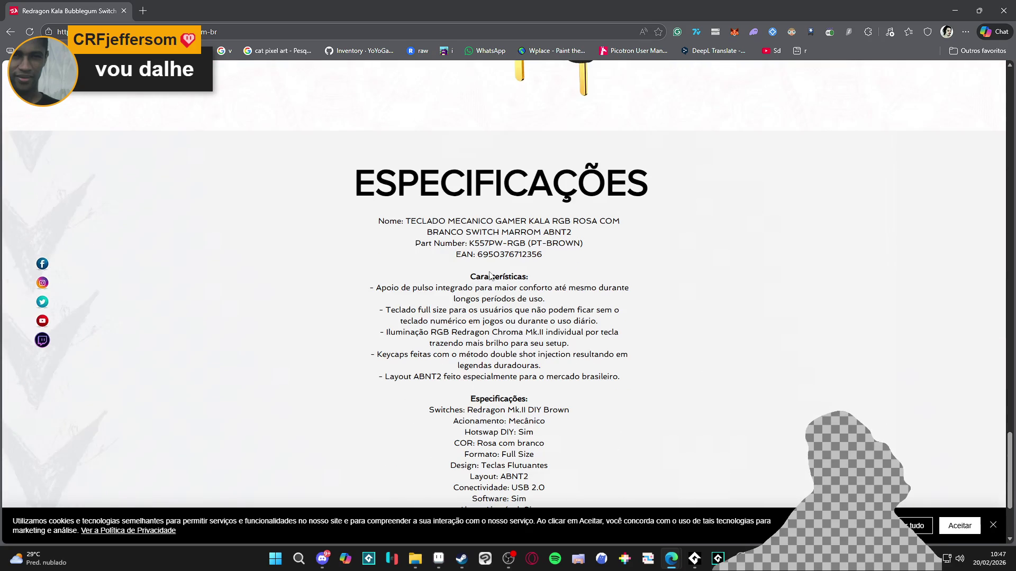
scroll(489, 274, "down", 4)
scroll(484, 269, "up", 20)
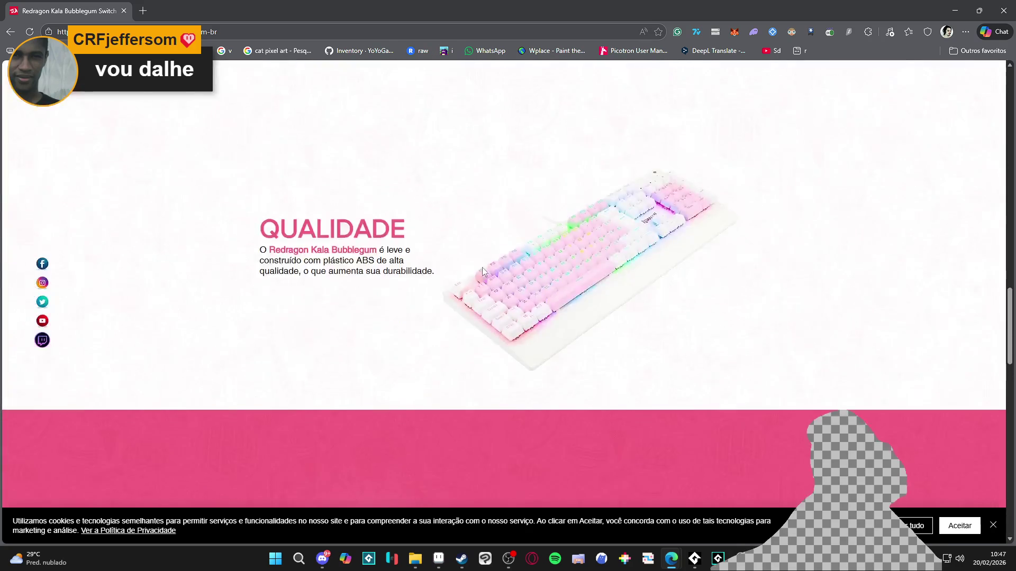
scroll(481, 268, "down", 3)
scroll(482, 271, "up", 10)
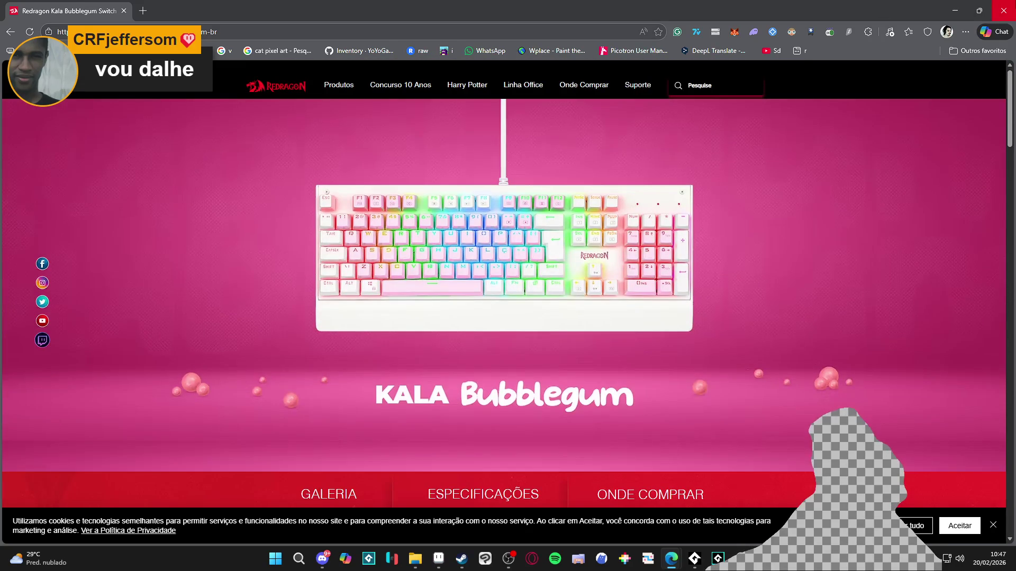
key("alt+Tab")
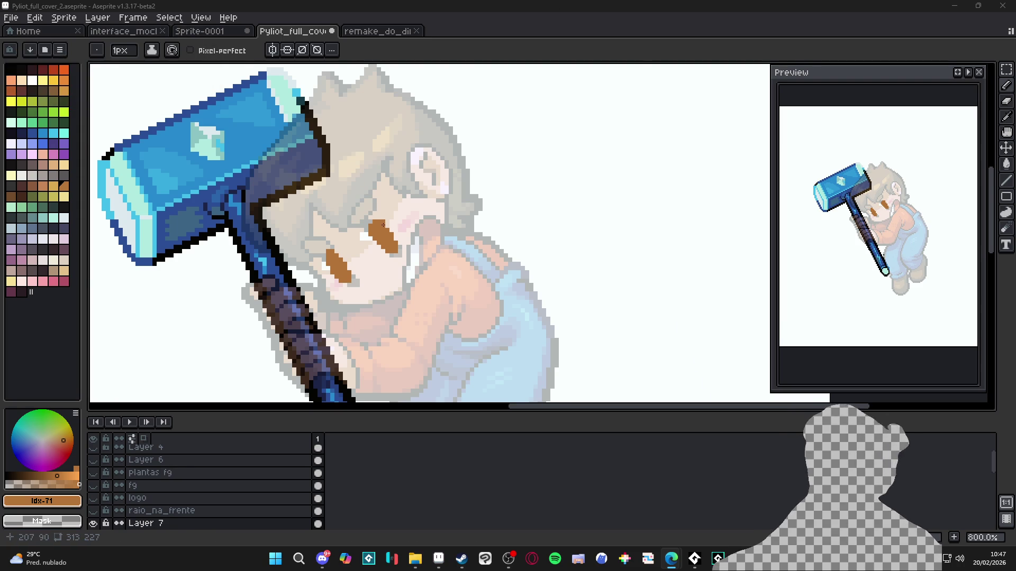
Undo an accidental erase and add a brown pixel beside the left eye
scroll(384, 214, "up", 3)
left_click(377, 215)
key("ctrl+z")
scroll(396, 203, "down", 5)
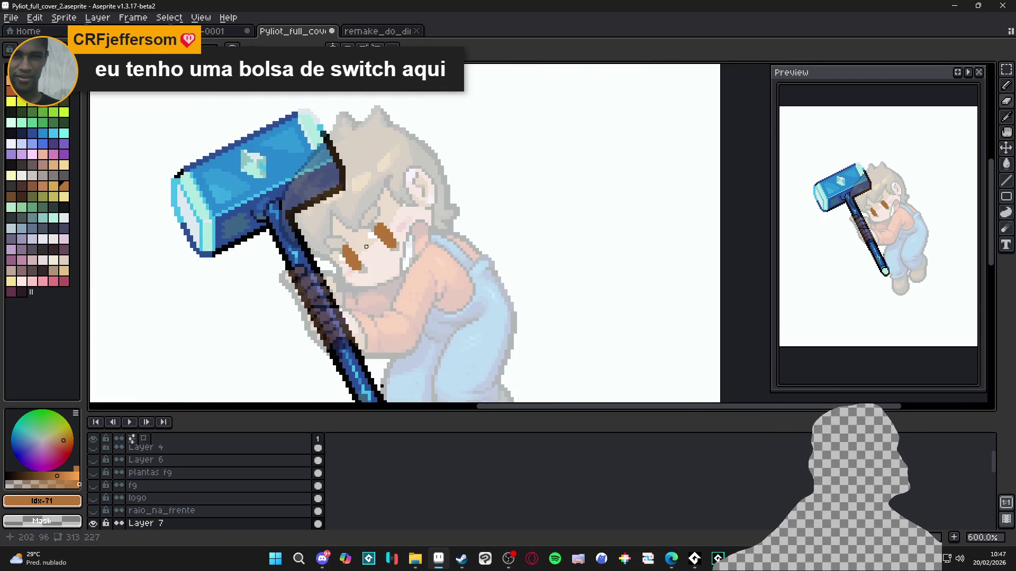
scroll(354, 242, "up", 2)
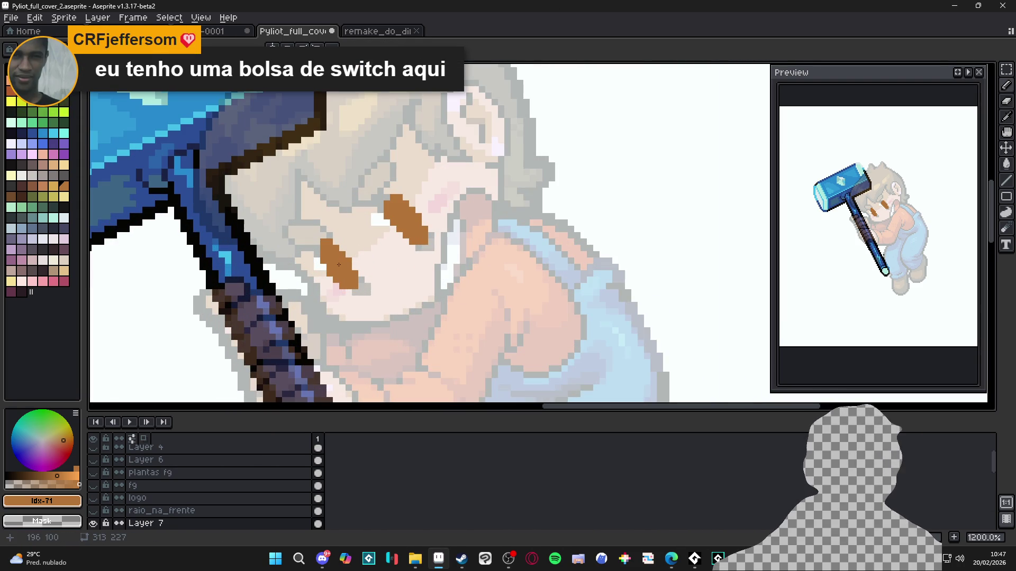
left_click(392, 262)
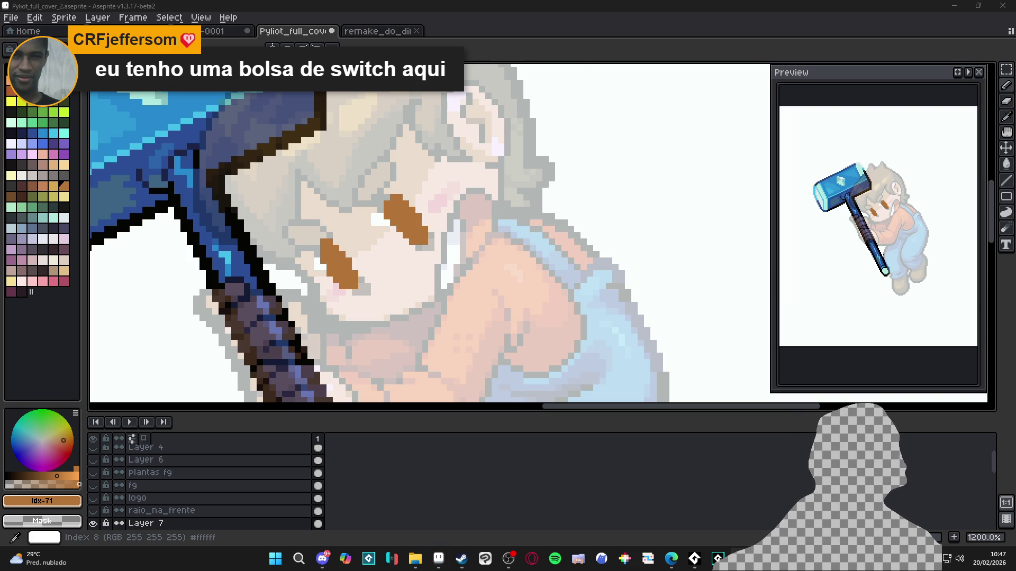
Try white strokes and pixels beside the eye, then undo them
left_click(32, 80)
scroll(365, 258, "up", 1)
left_click_drag(332, 237, 363, 261)
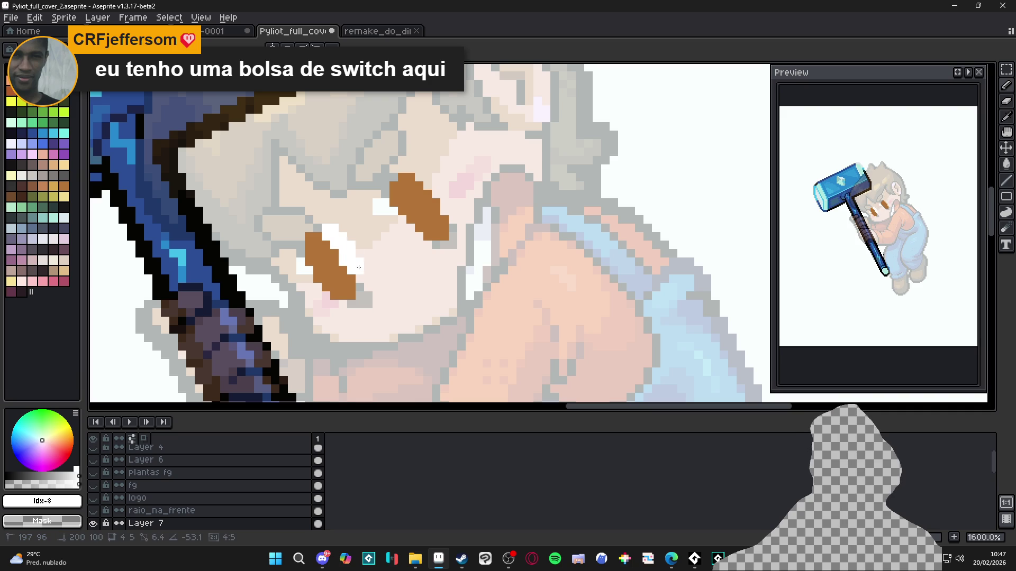
left_click(362, 265)
left_click(365, 281)
scroll(365, 282, "down", 2)
scroll(392, 262, "down", 2)
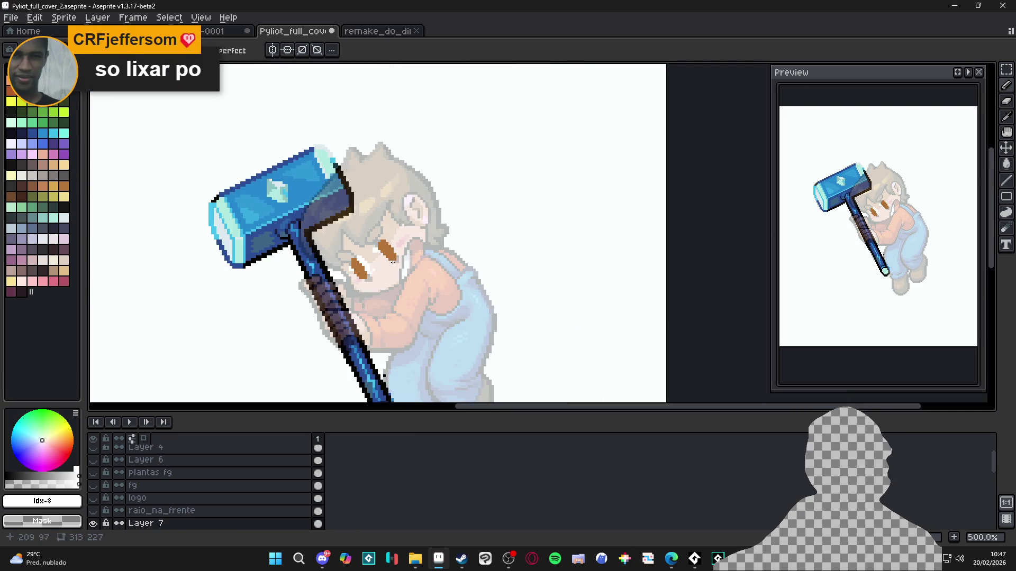
scroll(392, 262, "up", 4)
key("ctrl+z")
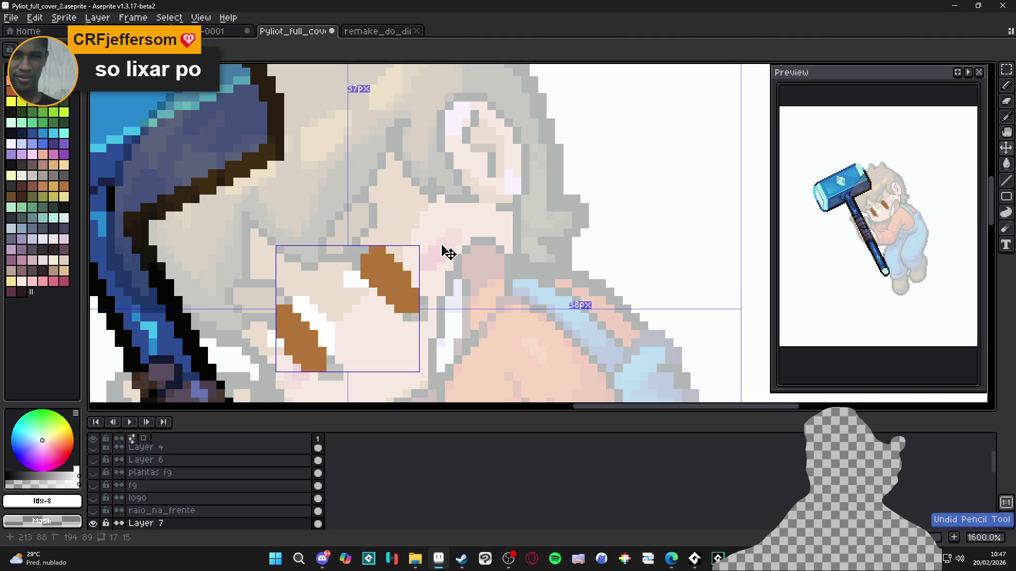
key("ctrl+z")
key("ctrl+z")
key("ctrl+z")
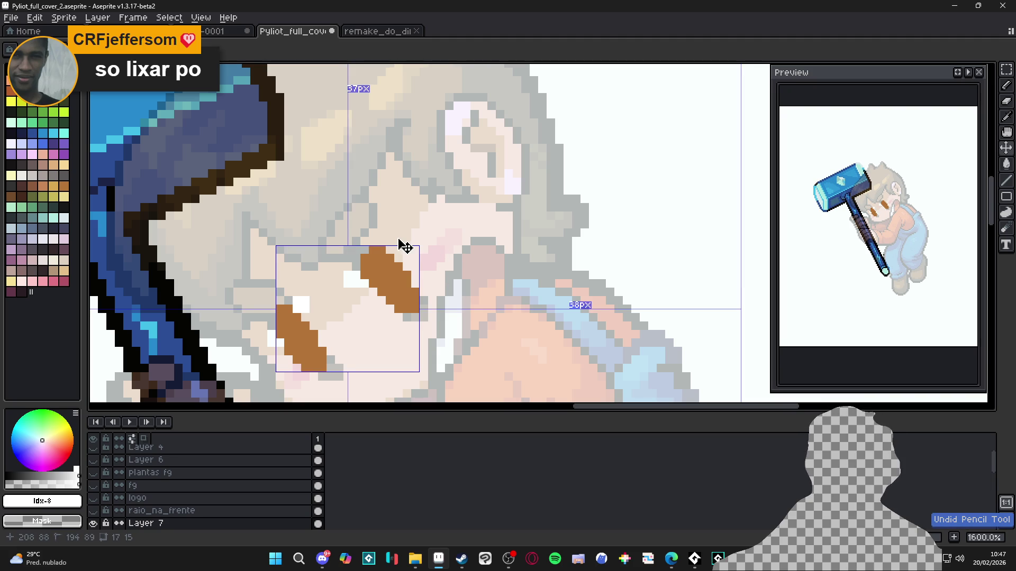
Sample near-white and draw a white stroke through the eye toward the lower right
key("ctrl+d")
key("v")
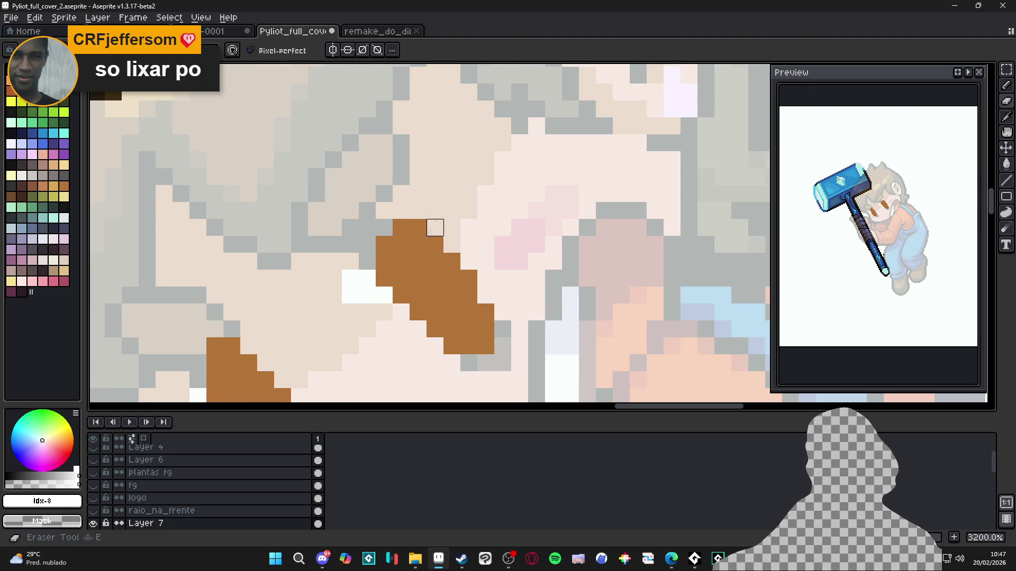
left_click(391, 270, "ctrl")
scroll(388, 270, "down", 1)
key("b")
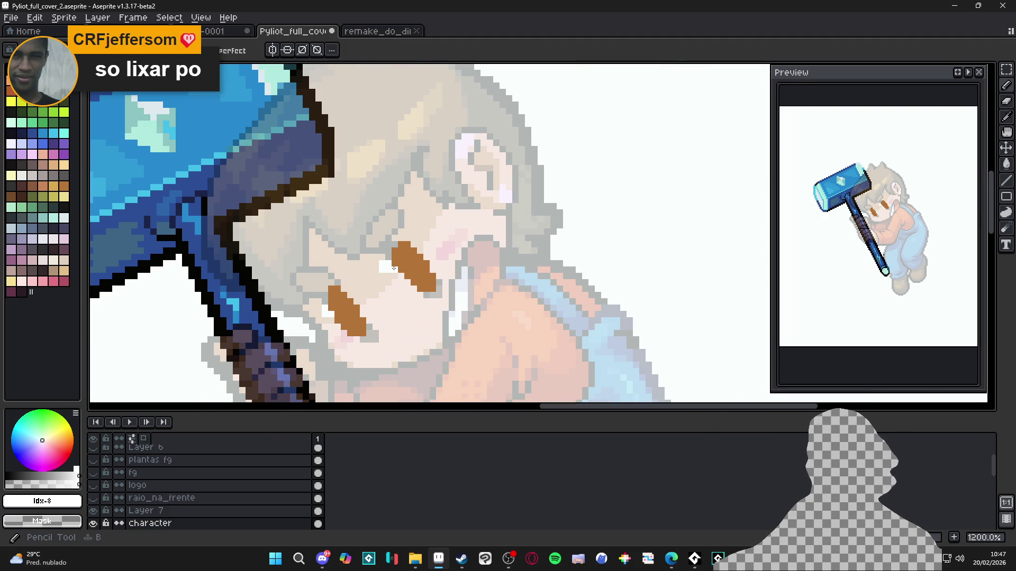
left_click(386, 268, "alt")
left_click_drag(397, 273, 414, 295)
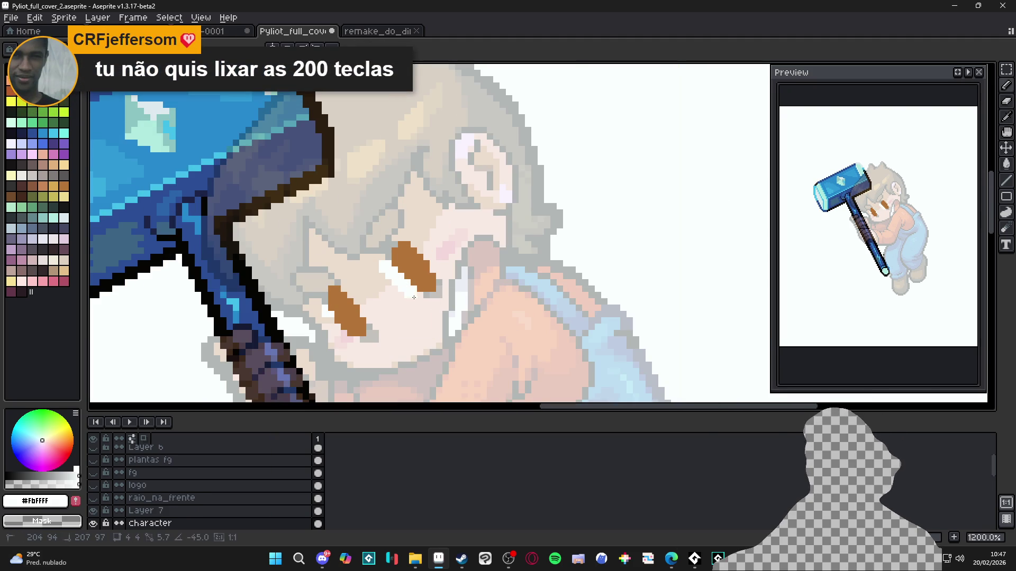
key("ctrl+d")
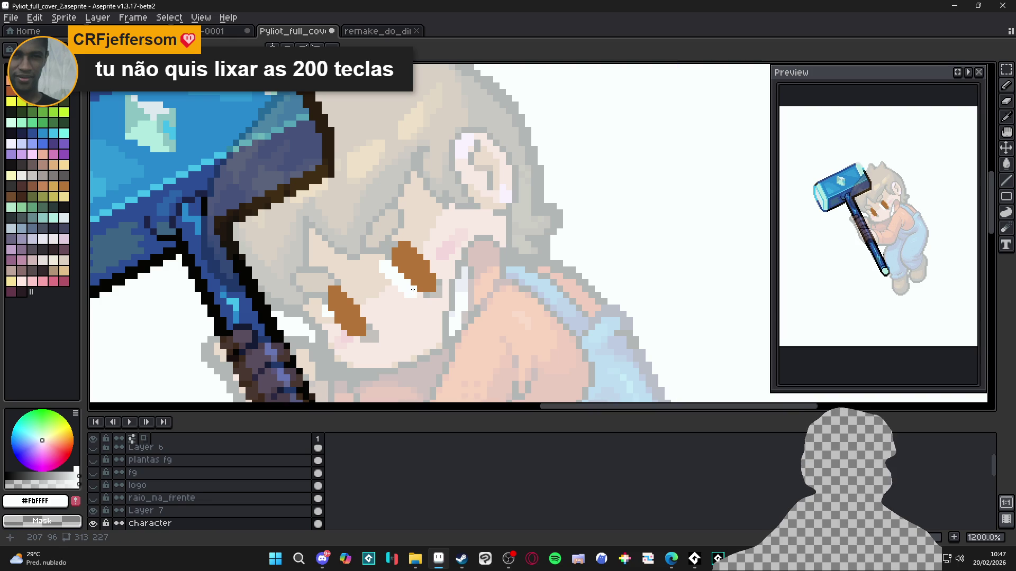
Paint five near-white pixels around the lower eye corner
scroll(404, 264, "up", 3)
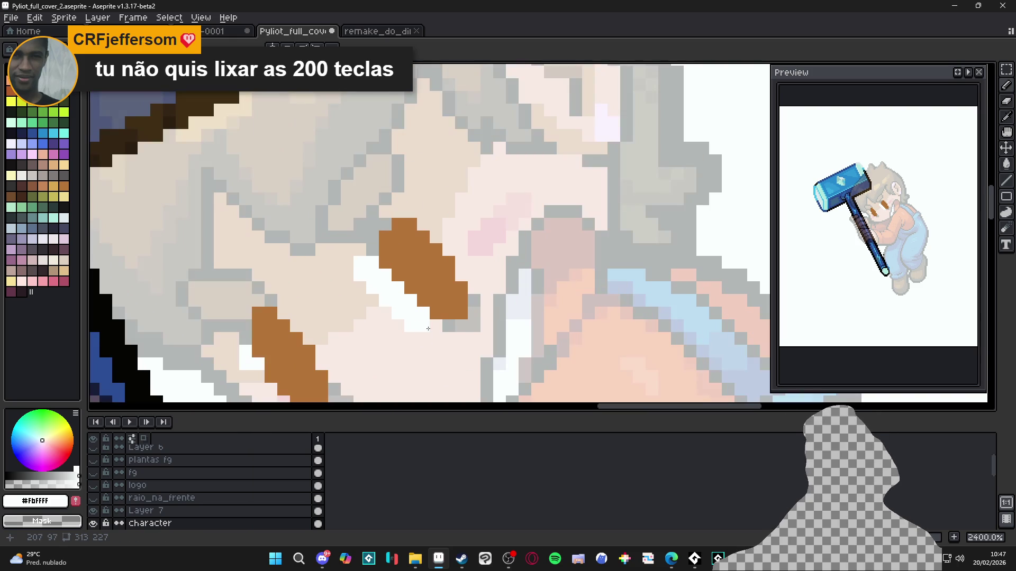
left_click_drag(296, 313, 309, 218)
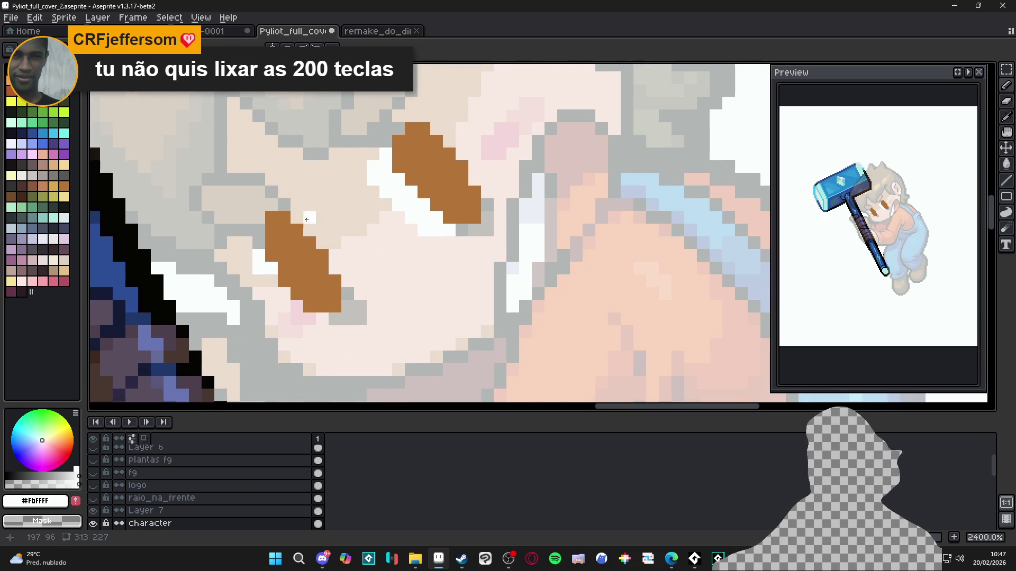
left_click(271, 293)
left_click(296, 306)
left_click(284, 307)
left_click(310, 319)
left_click(298, 319)
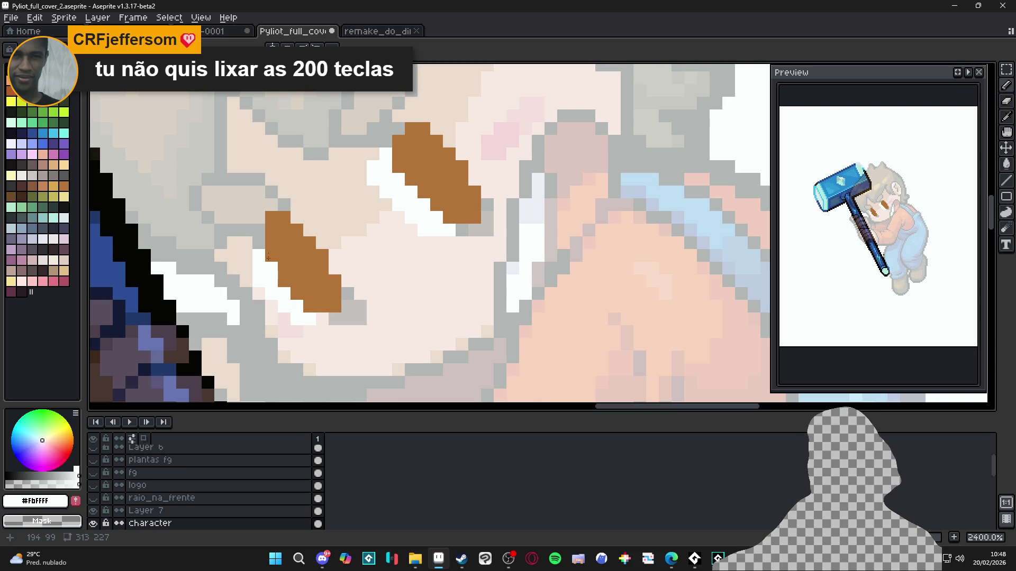
scroll(263, 243, "down", 5)
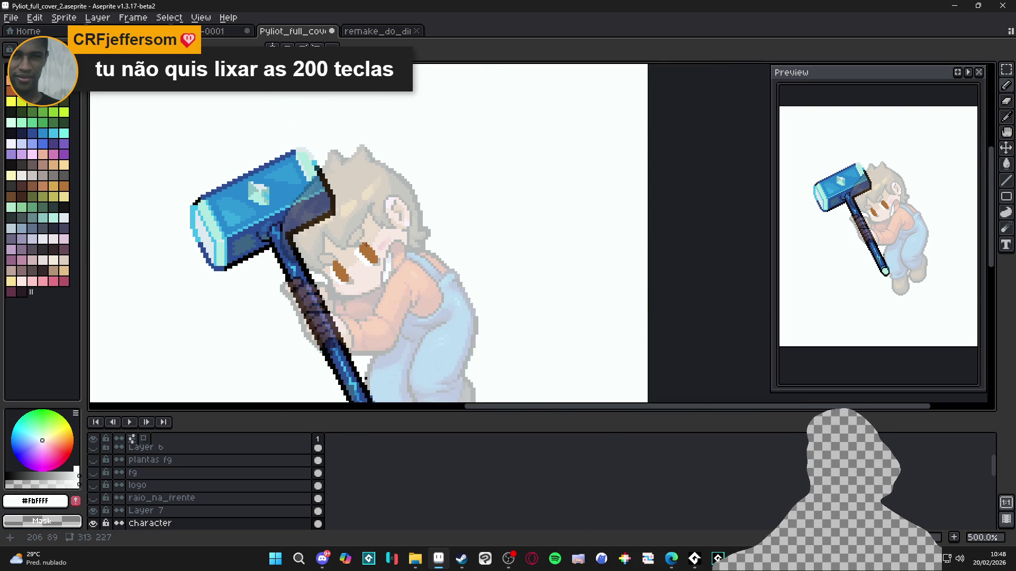
scroll(370, 257, "up", 2)
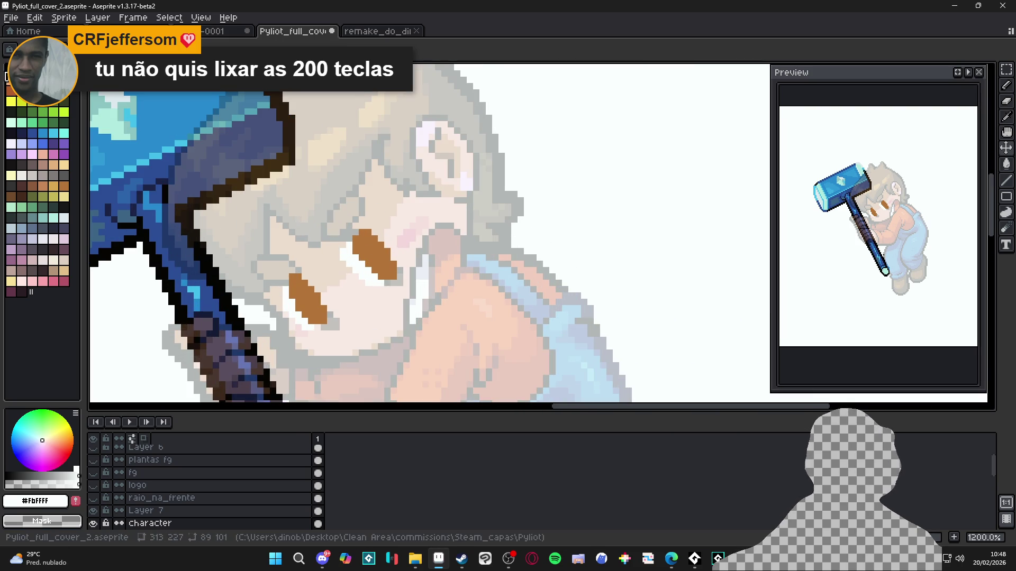
Pick black as the painting colour and begin selecting around the eyes
left_click(10, 69)
scroll(372, 256, "up", 1)
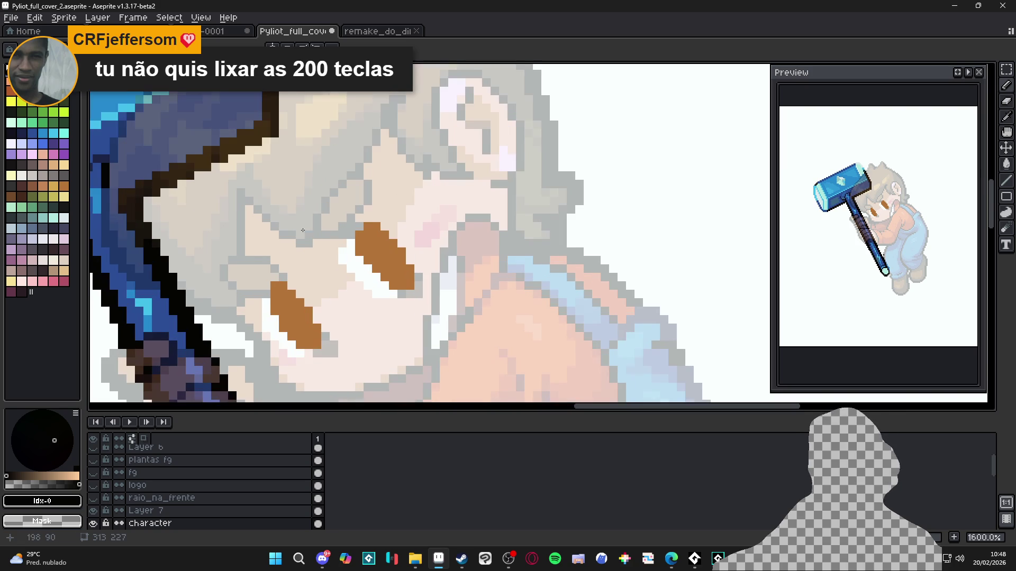
key("ctrl+shift+d")
Try shifting the eyes 2 px up-right, then undo it and the recent white pixels
left_click(381, 253, "ctrl")
left_click_drag(381, 254, 398, 237)
key("ctrl+z")
key("ctrl+z")
key("ctrl+z")
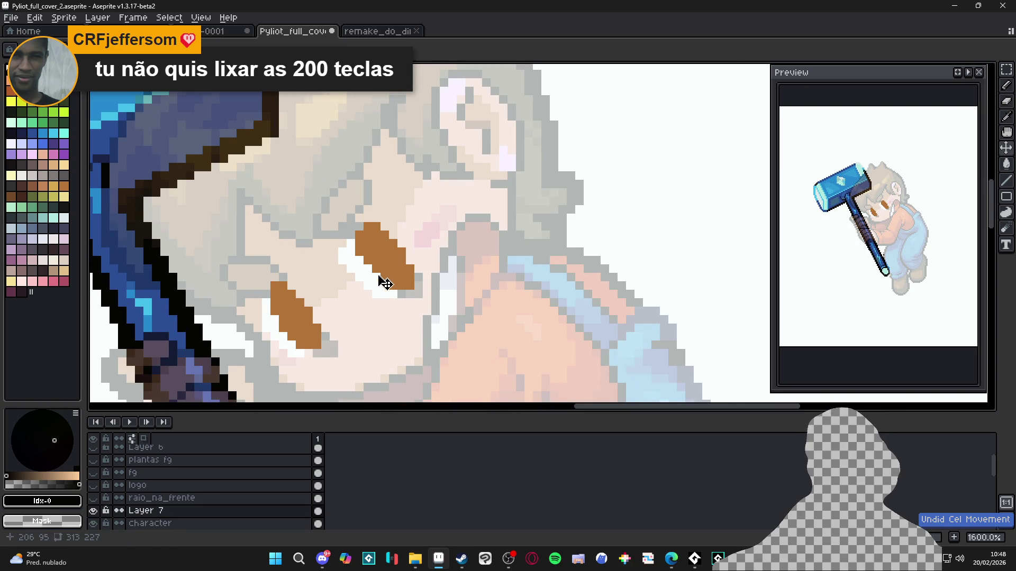
key("ctrl+z")
key("ctrl+z")
key("ctrl+z")
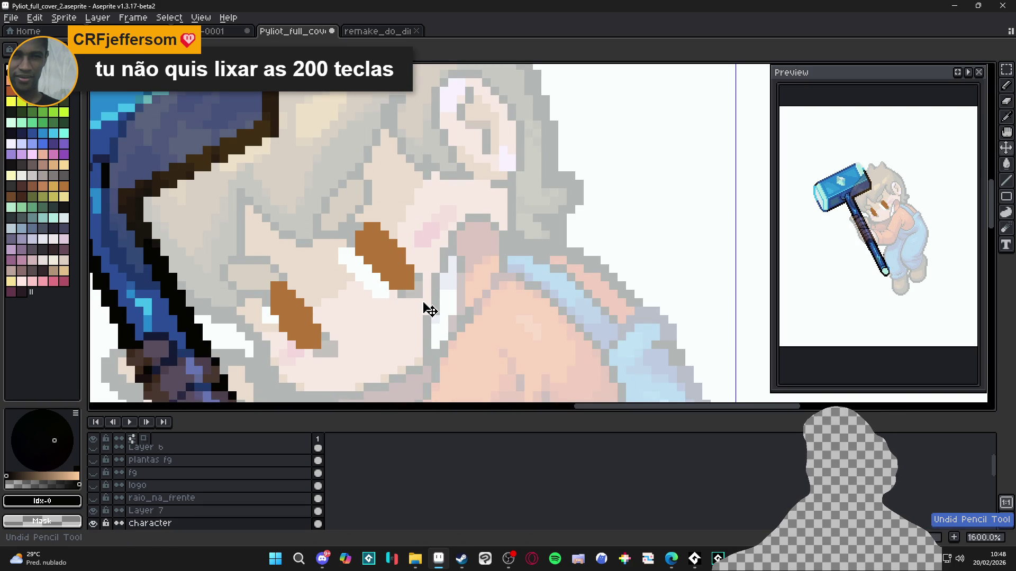
key("ctrl+z")
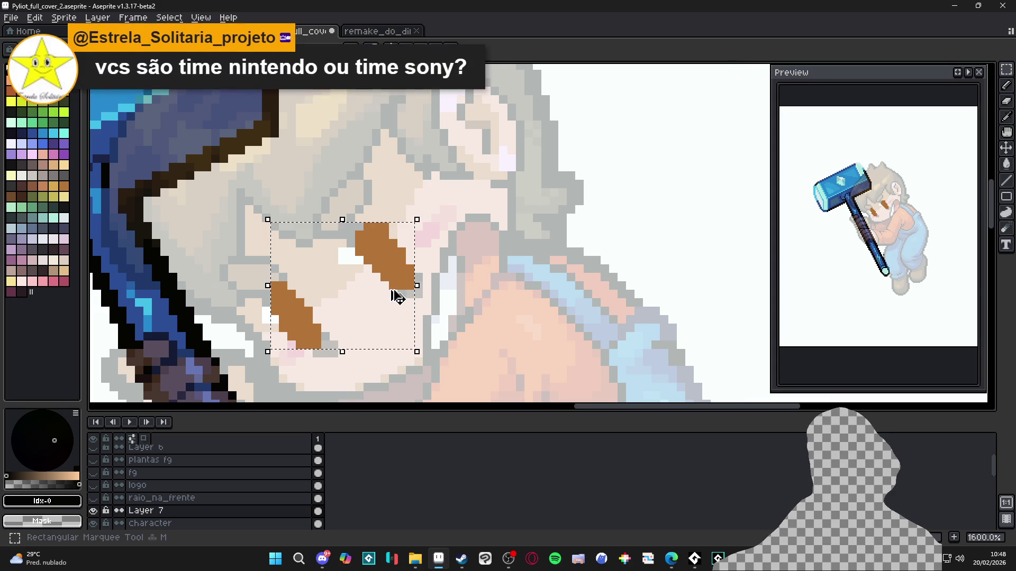
key("ctrl+z")
key("ctrl+z")
key("ctrl+z")
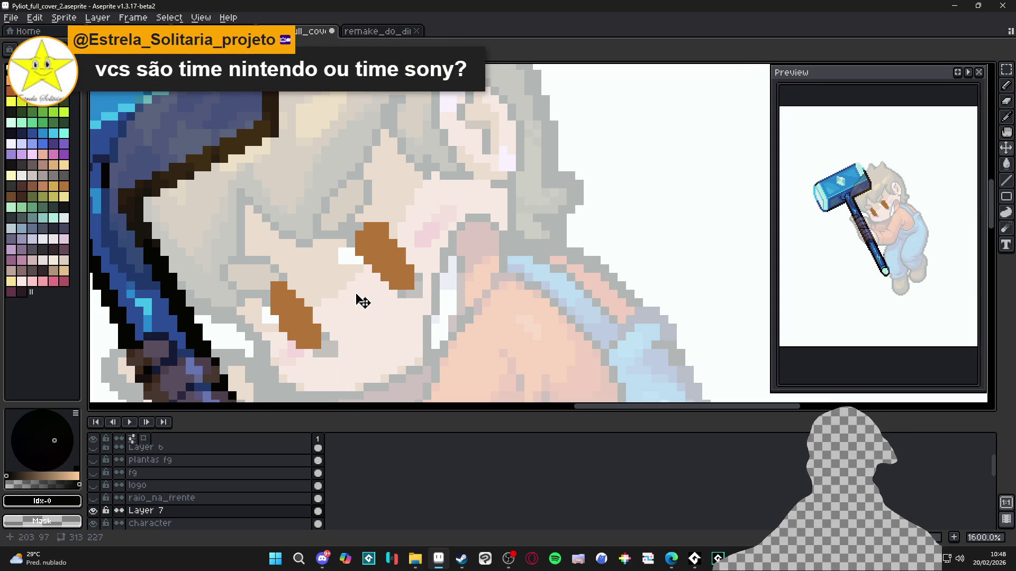
Extend a white diagonal highlight along the upper eye with pixels beneath it
left_click(392, 260, "alt")
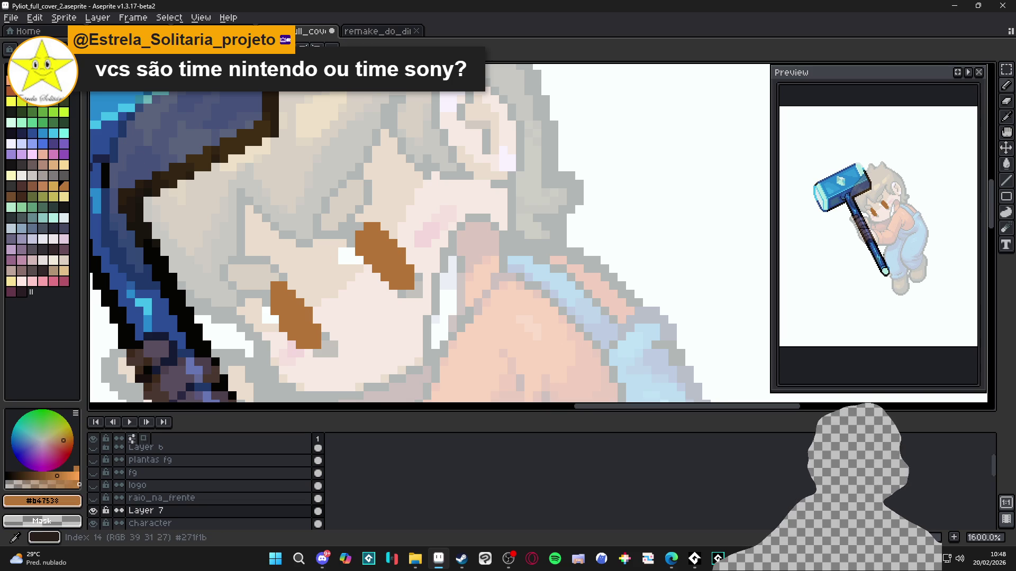
left_click(11, 68)
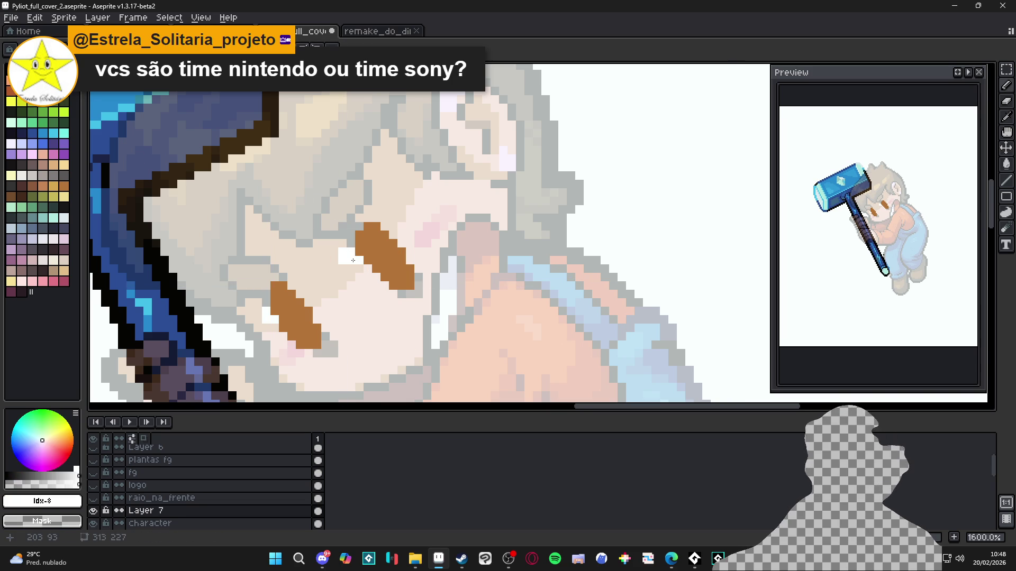
left_click_drag(362, 271, 378, 288)
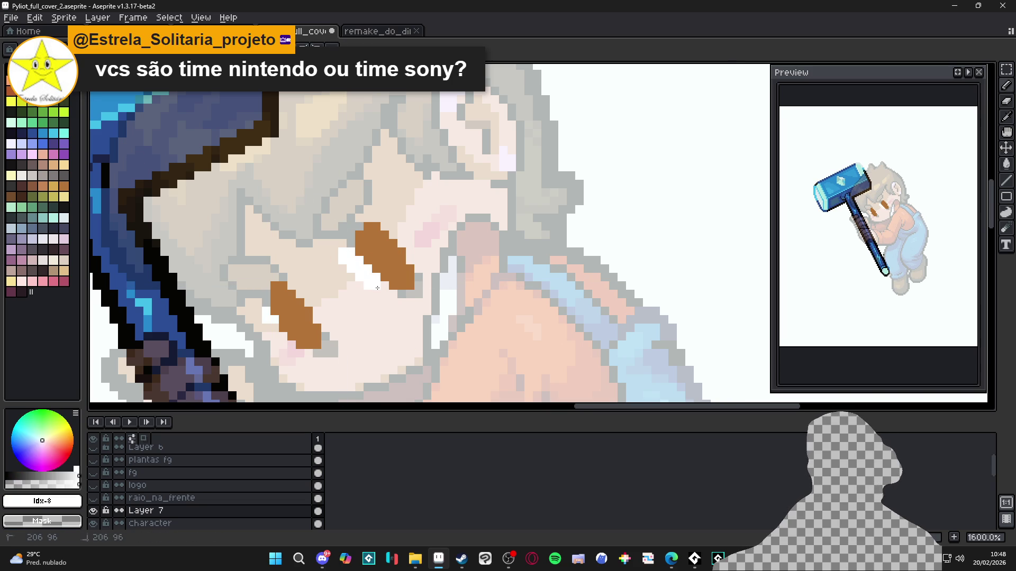
left_click(377, 294)
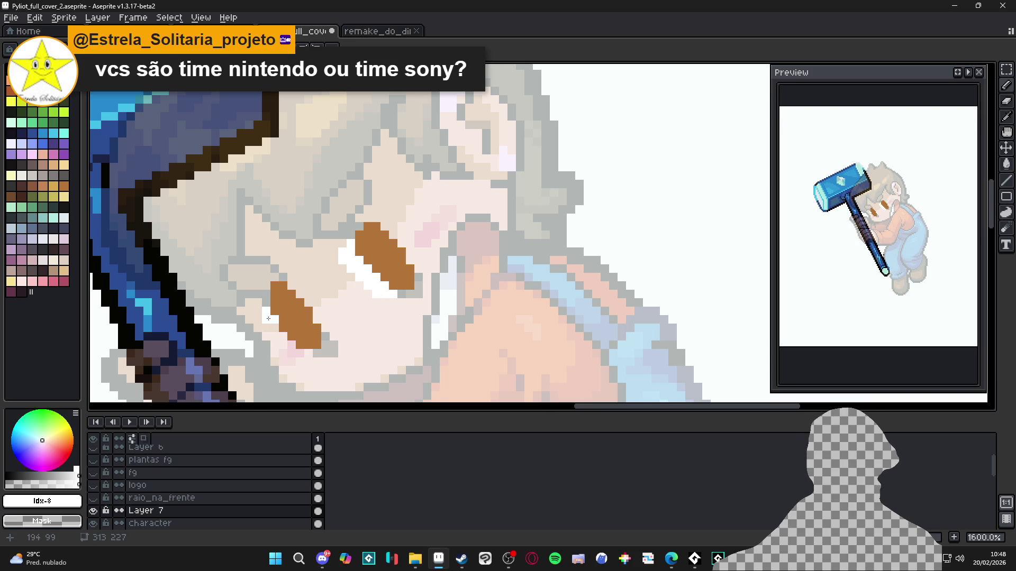
Whiten the lower eye's left edge and nearby pixels, then pick a dark outline colour
left_click_drag(267, 319, 293, 354)
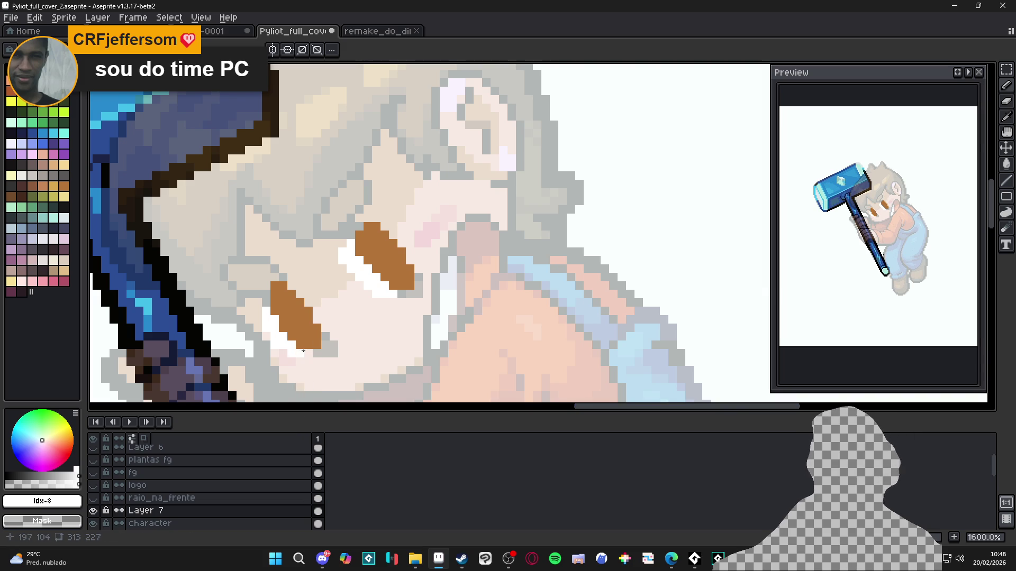
left_click(257, 303)
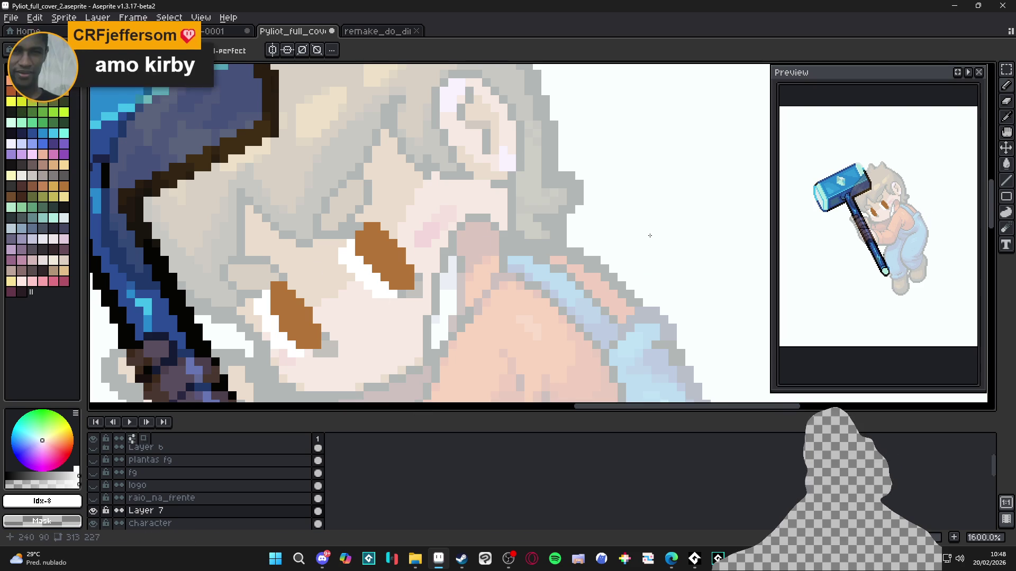
left_click(351, 278)
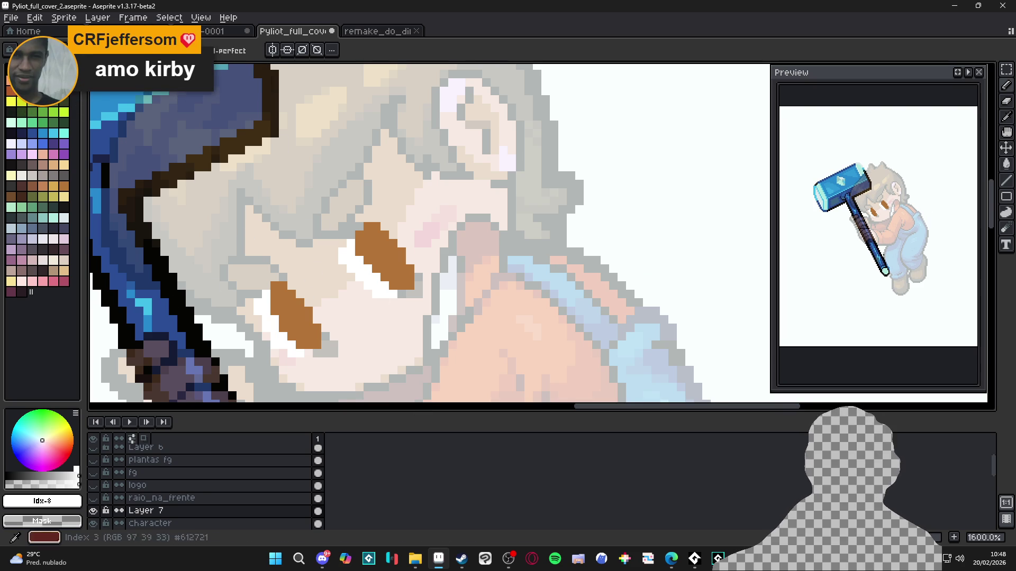
left_click(32, 69)
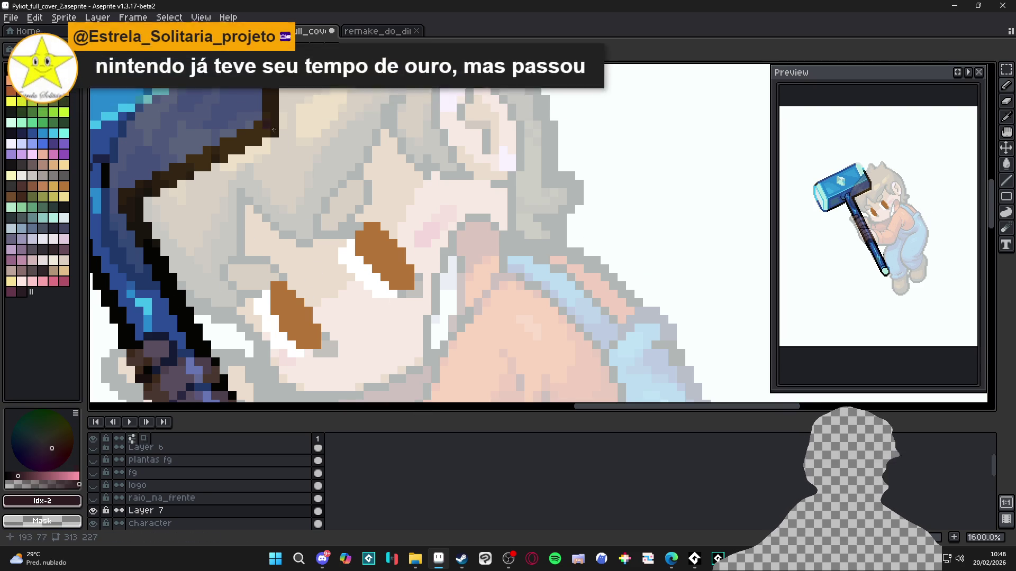
scroll(336, 170, "left", 1)
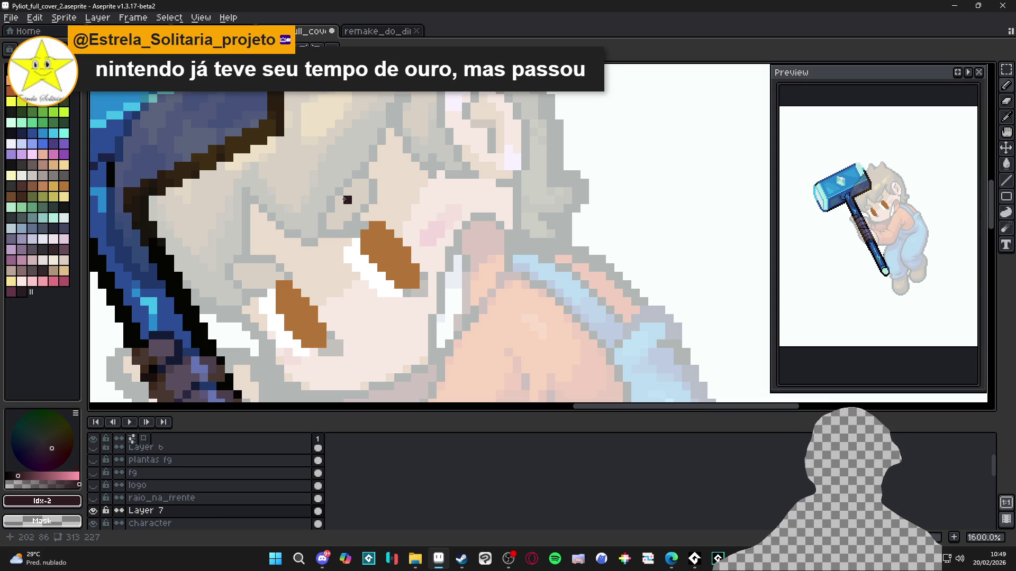
Draw a dark diagonal outline along the top and right edge of the larger eye
scroll(358, 223, "up", 2)
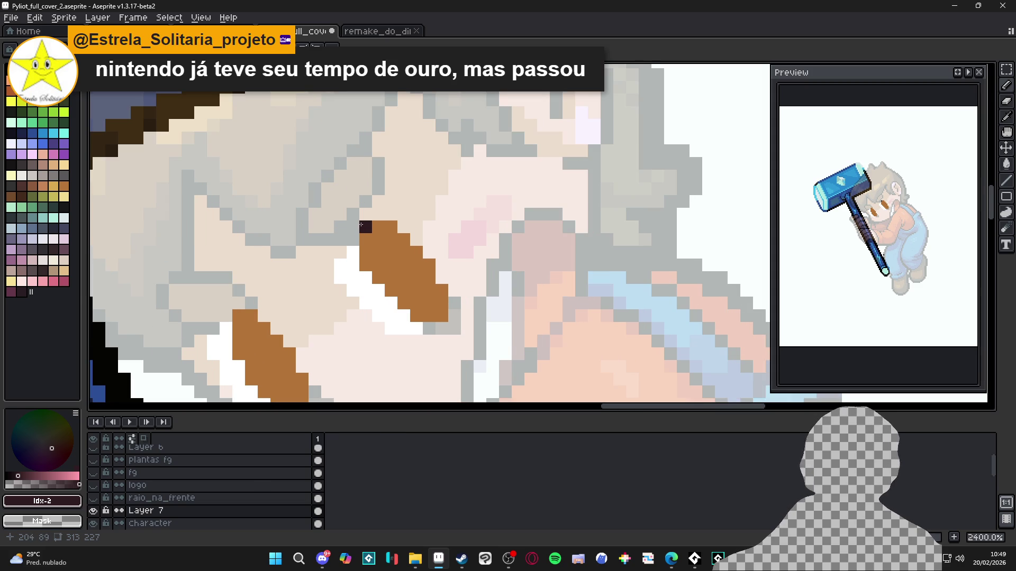
mouse_move(353, 240)
left_mouse_down()
mouse_move(340, 252)
mouse_move(339, 239)
mouse_move(394, 214)
mouse_move(418, 226)
left_mouse_up()
left_click(428, 227)
left_click(419, 215)
mouse_move(418, 214)
left_mouse_down()
mouse_move(441, 201)
mouse_move(420, 207)
mouse_move(416, 239)
mouse_move(442, 257)
mouse_move(454, 291)
mouse_move(452, 259)
left_mouse_up()
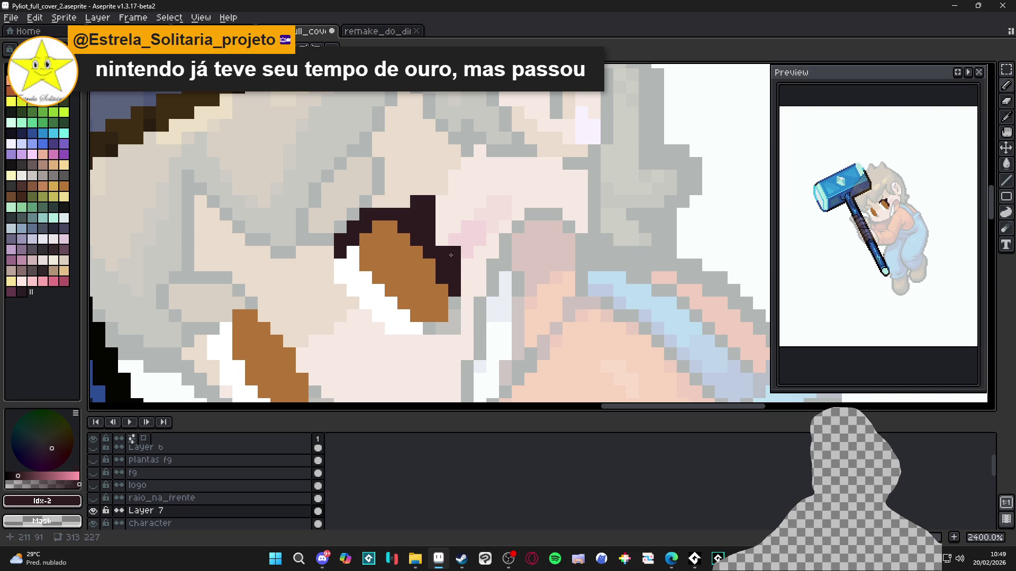
Add dark outline pixels along the eye's left edge, stepping up to close the top gap
scroll(336, 253, "down", 2)
scroll(335, 254, "up", 2)
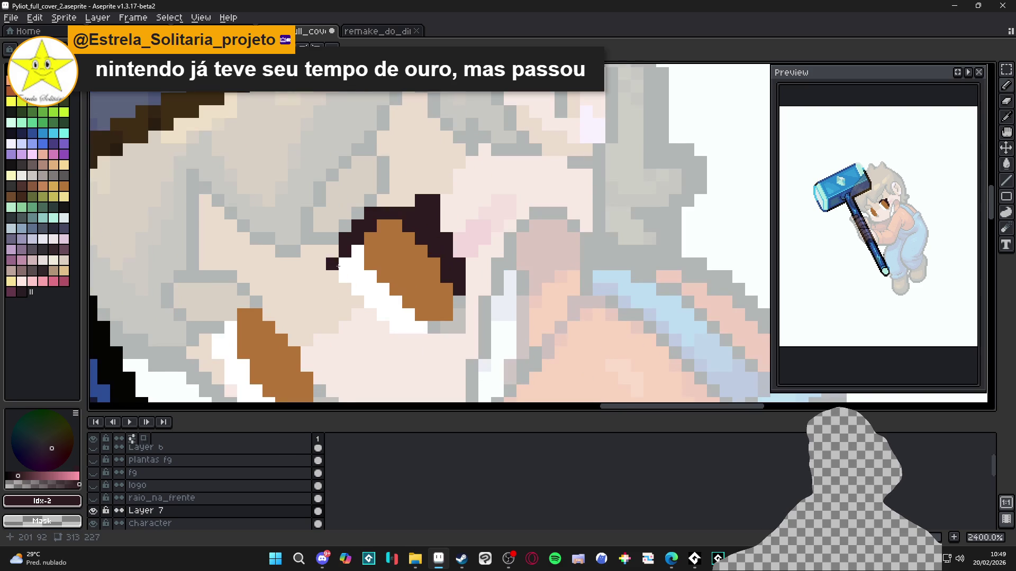
left_click(332, 252)
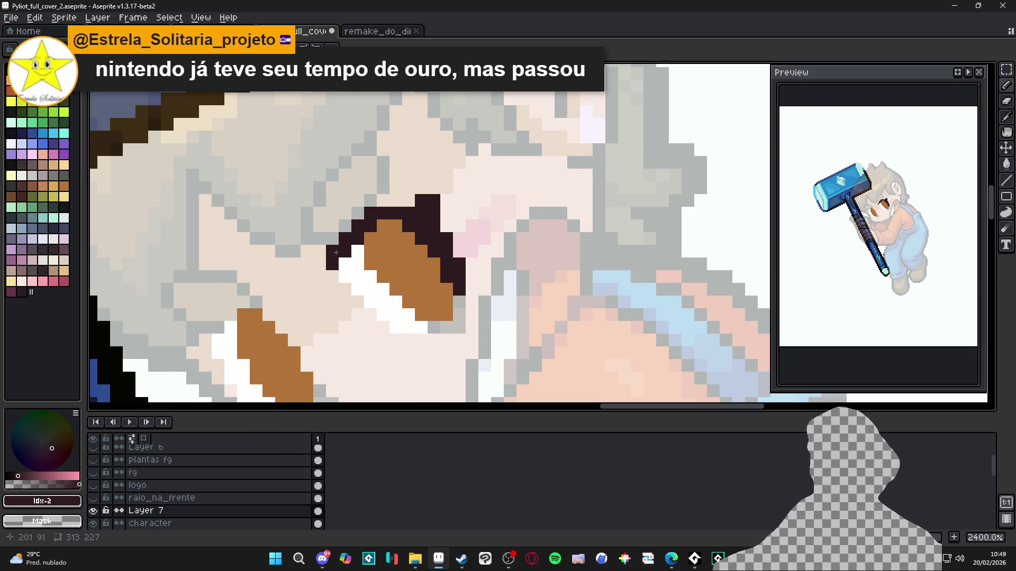
left_click(358, 265)
scroll(374, 279, "down", 3)
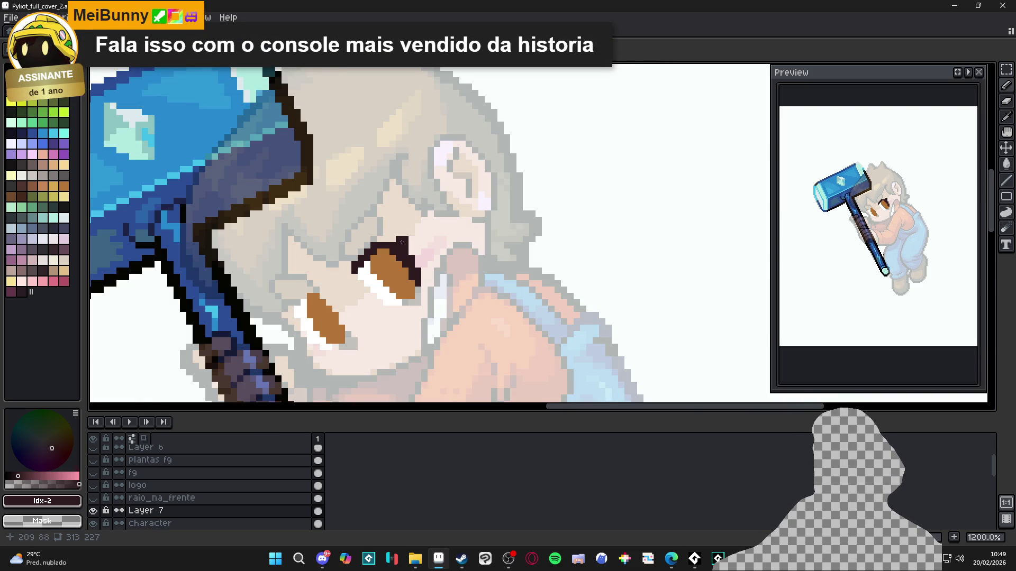
scroll(403, 243, "up", 3)
left_click(346, 262)
left_click(334, 275)
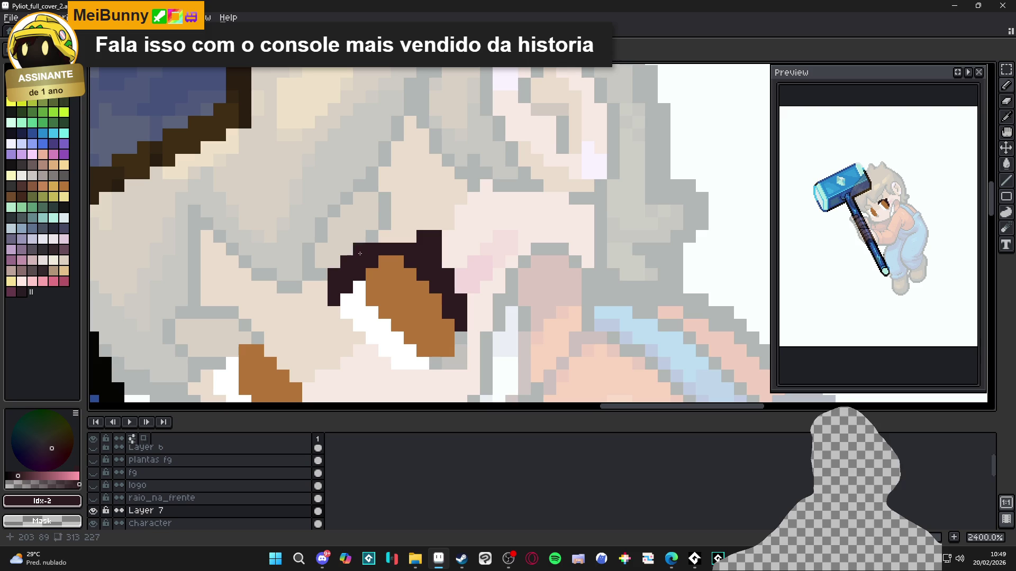
left_click(363, 249)
left_click(398, 236)
left_click(411, 236)
left_click(419, 227)
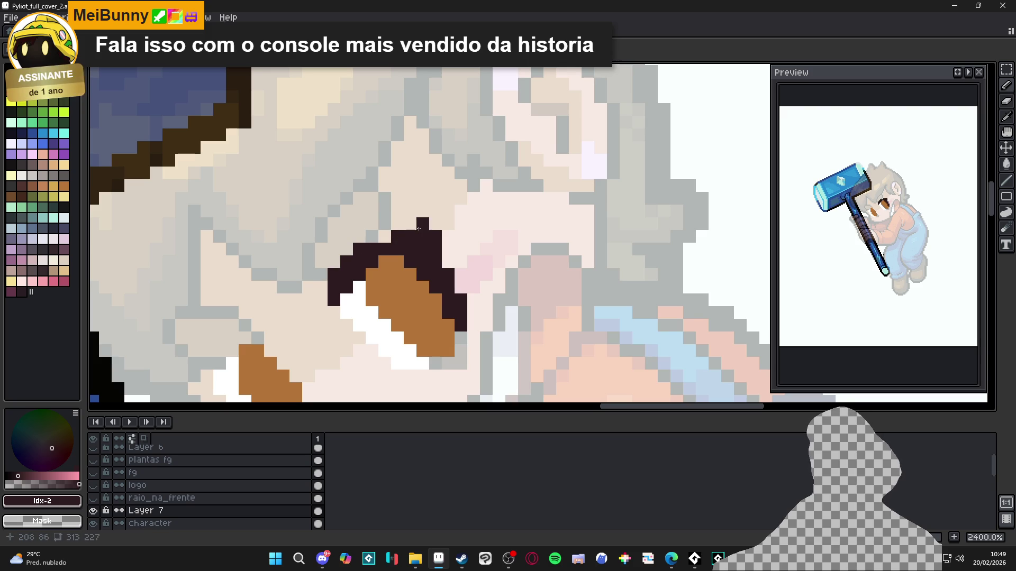
left_click(412, 226)
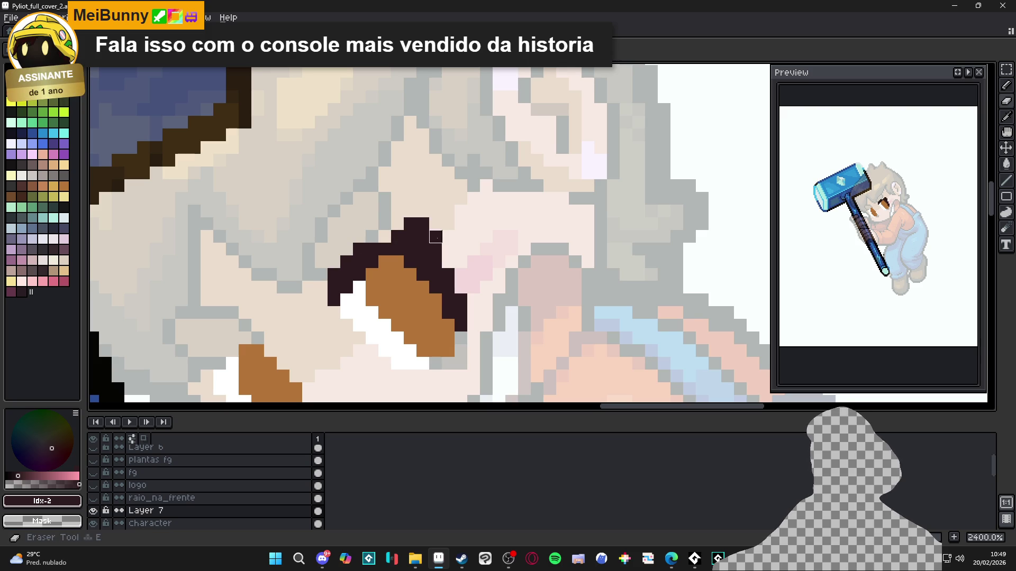
Pick the palette's dark brown and paint a block inside the iris
scroll(463, 275, "down", 1)
scroll(464, 272, "down", 3)
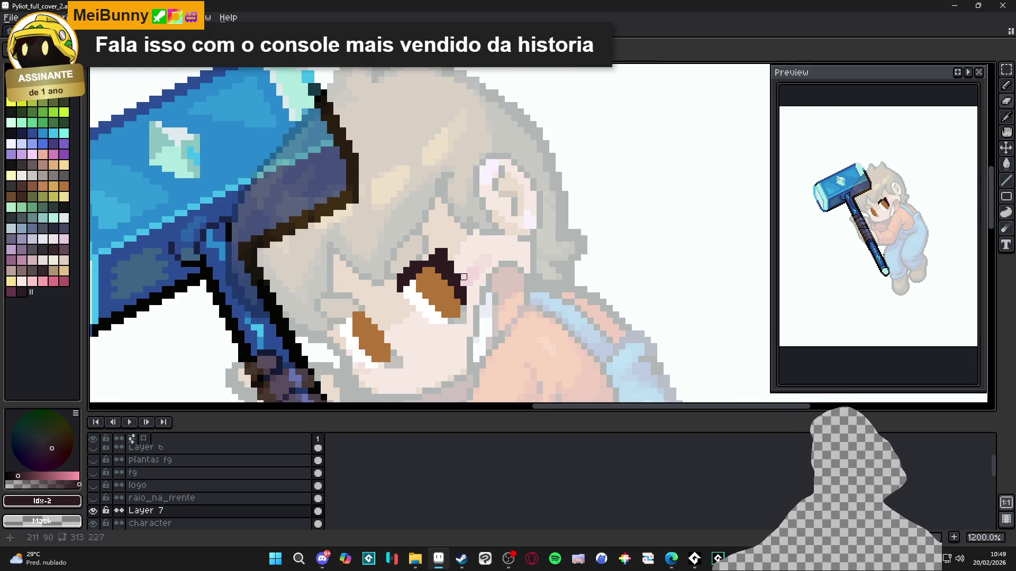
scroll(484, 251, "up", 3)
scroll(487, 247, "up", 4)
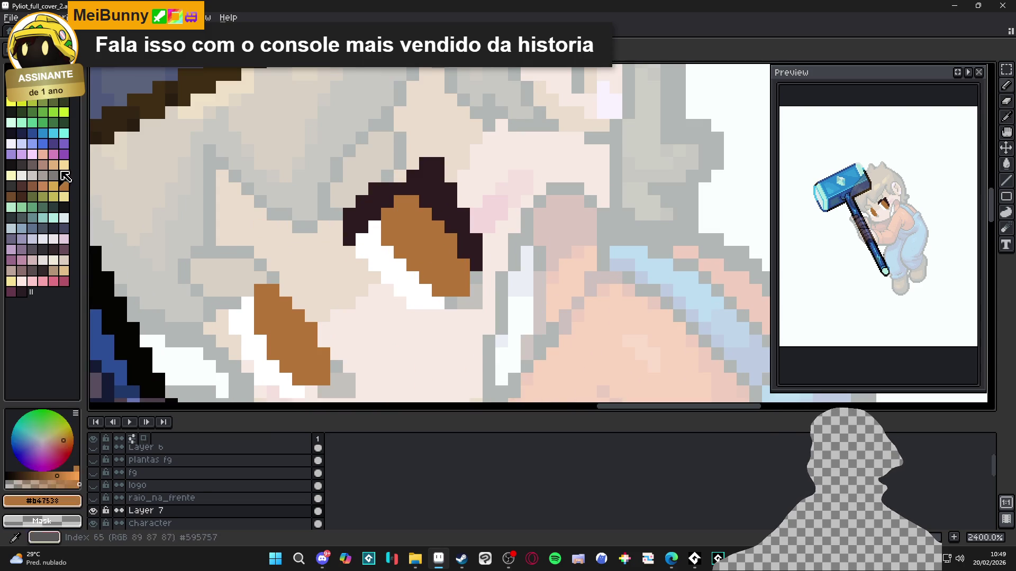
left_click(21, 196)
left_click_drag(412, 240, 425, 252)
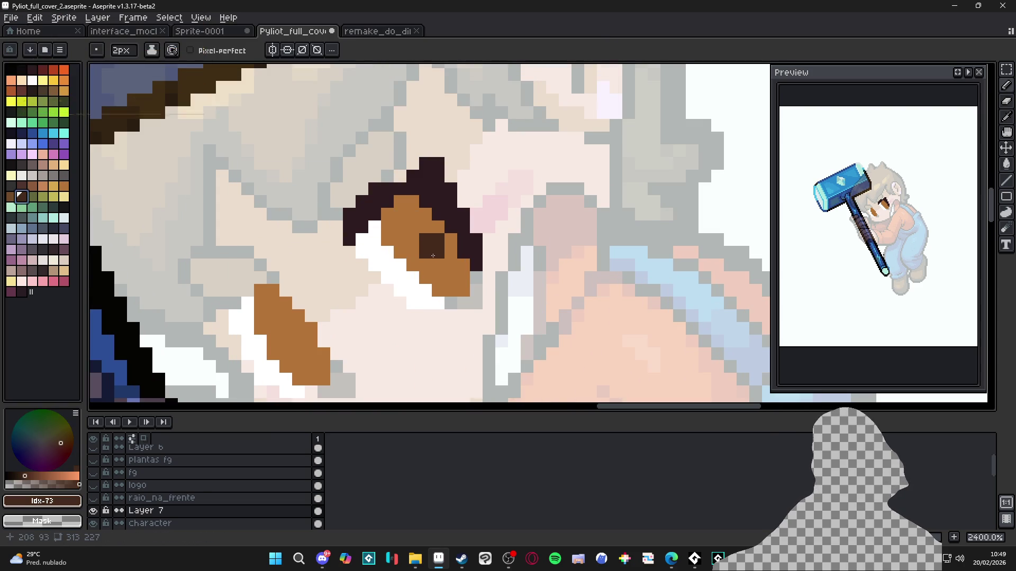
Repaint the larger iris dark brown on top, touching up the lower part in lighter brown
left_click(414, 235)
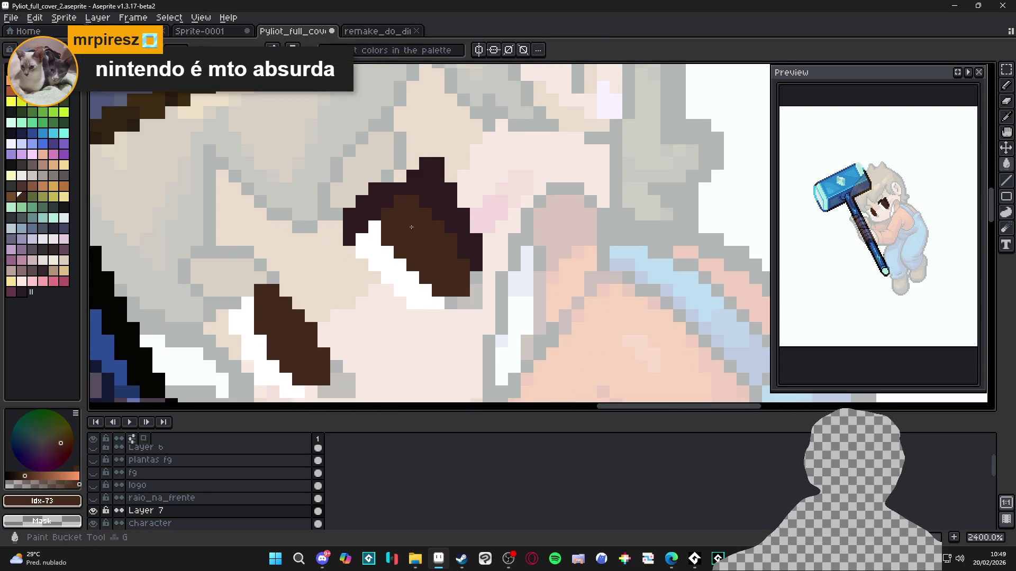
key("ctrl+z")
left_click_drag(400, 227, 438, 202)
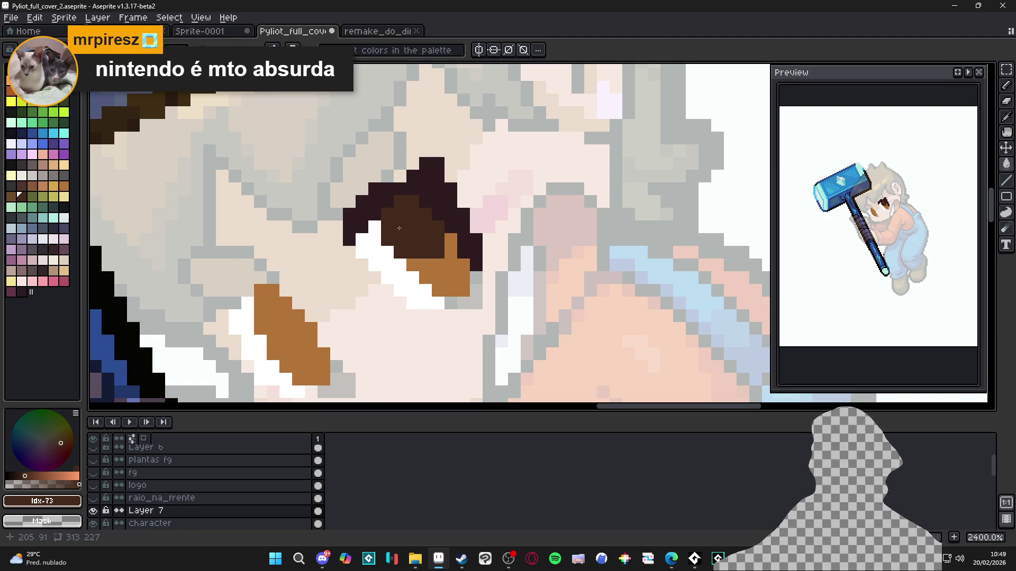
left_click_drag(457, 246, 387, 201)
left_click(450, 275, "alt")
left_click(440, 239)
left_click(413, 253)
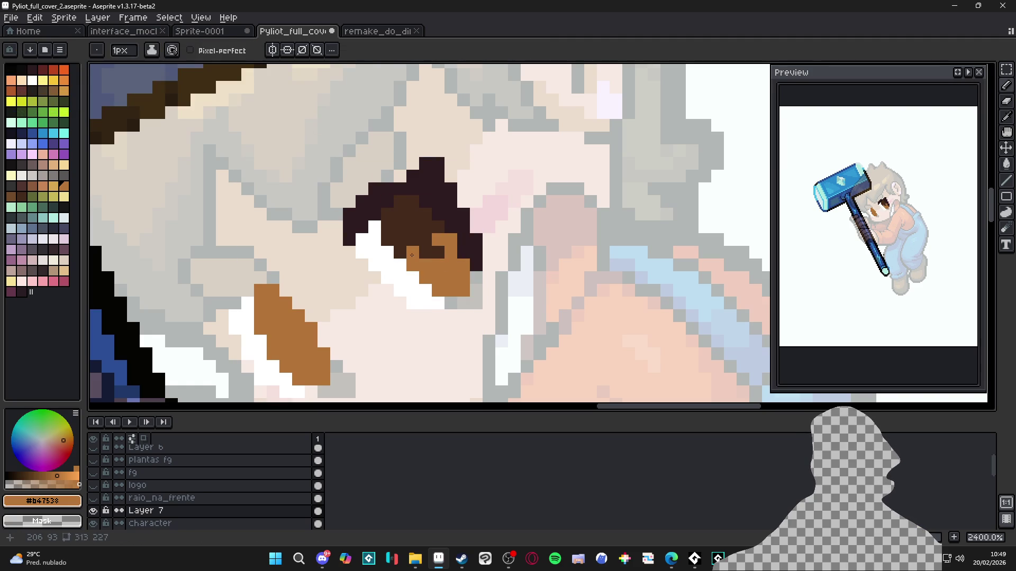
left_click(425, 253)
left_click(436, 247, "alt")
left_click(437, 241)
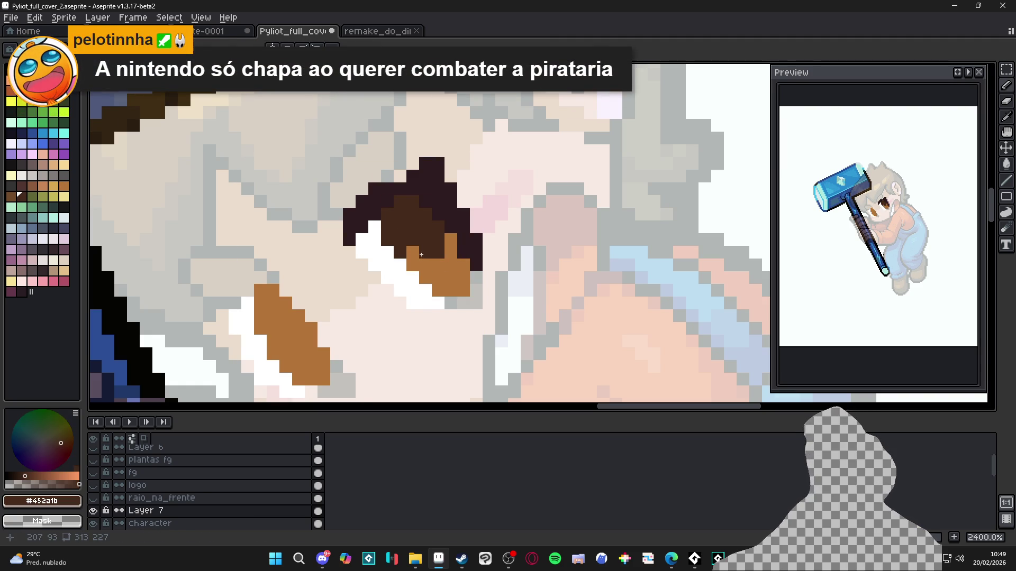
Darken the smaller eye's upper iris and add a dark pixel atop the larger eye's outline
mouse_move(261, 316)
left_mouse_down()
mouse_move(270, 327)
mouse_move(286, 317)
mouse_move(260, 303)
mouse_move(267, 290)
left_mouse_up()
left_click_drag(289, 326, 290, 339)
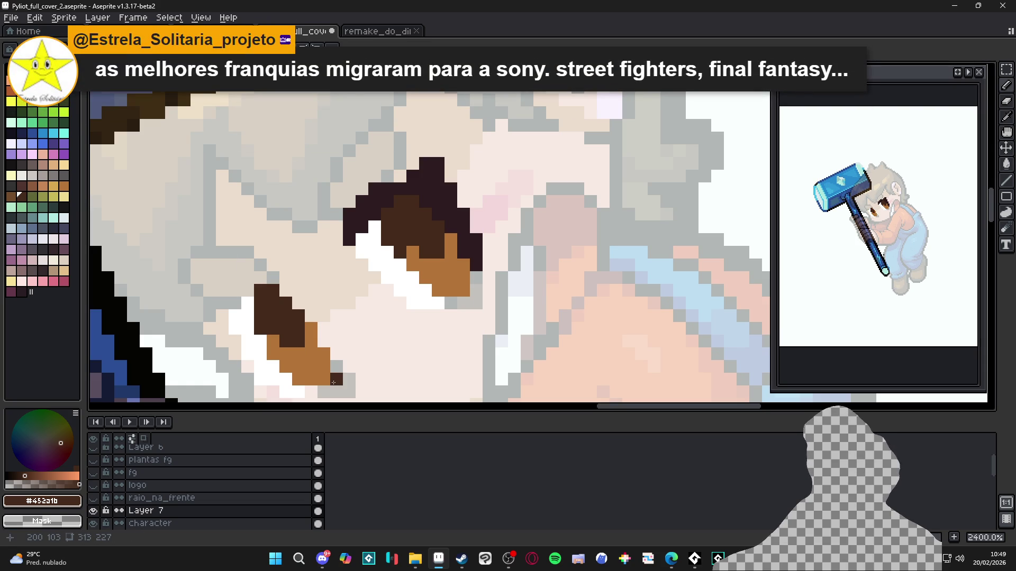
left_click_drag(260, 306, 287, 288)
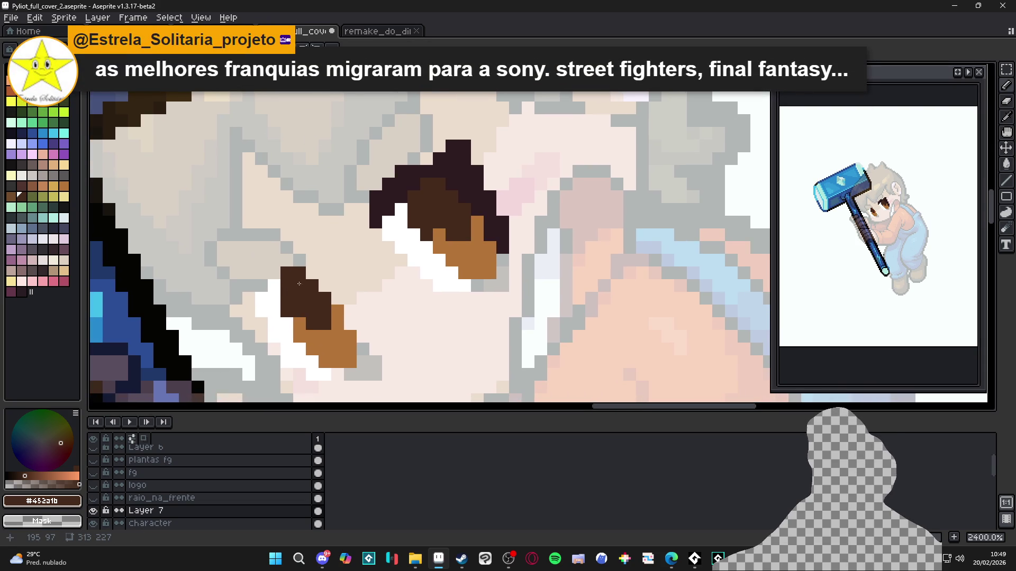
scroll(371, 233, "down", 2)
left_click(436, 158)
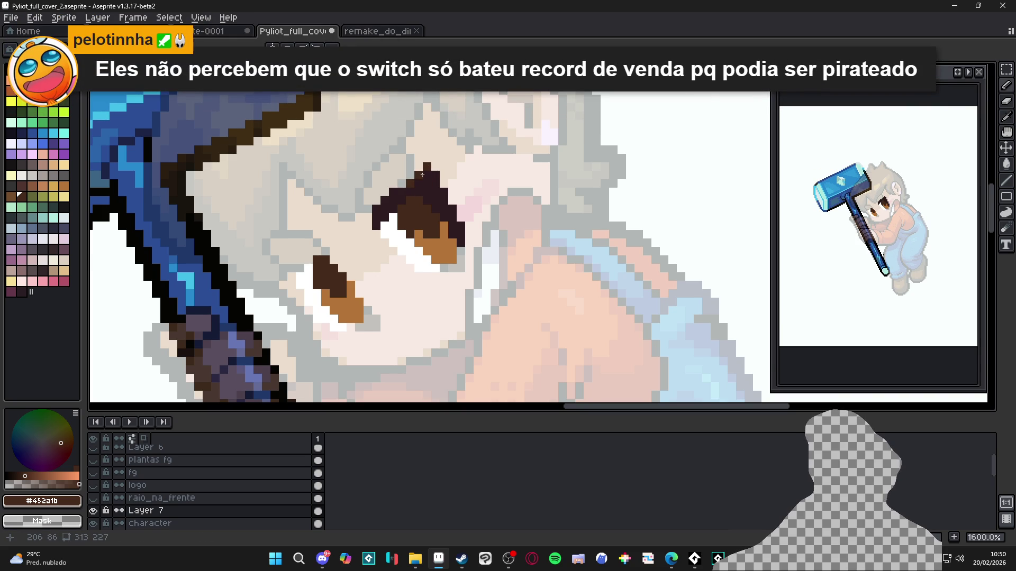
scroll(422, 175, "down", 3)
scroll(424, 225, "up", 3)
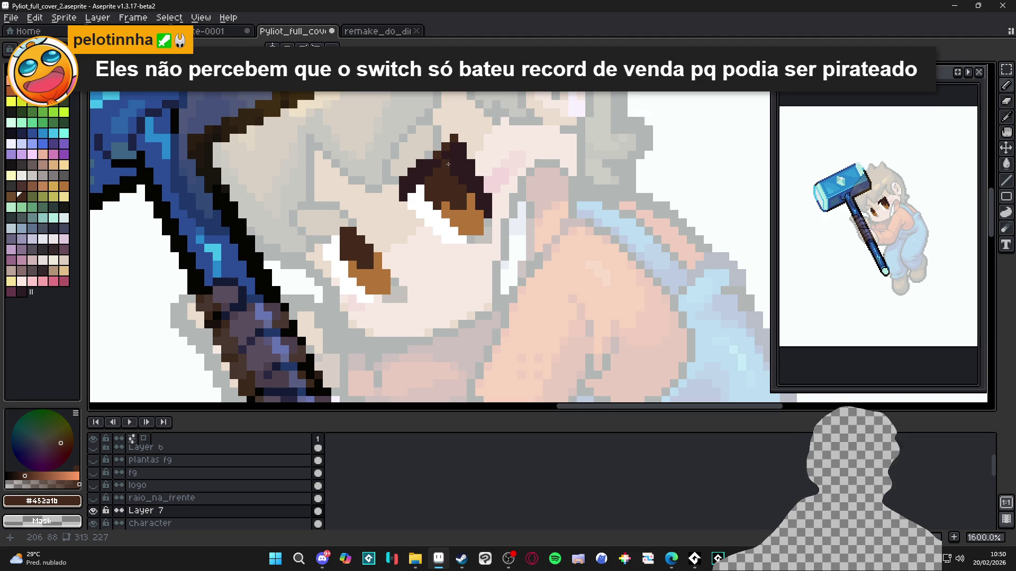
mouse_move(462, 559)
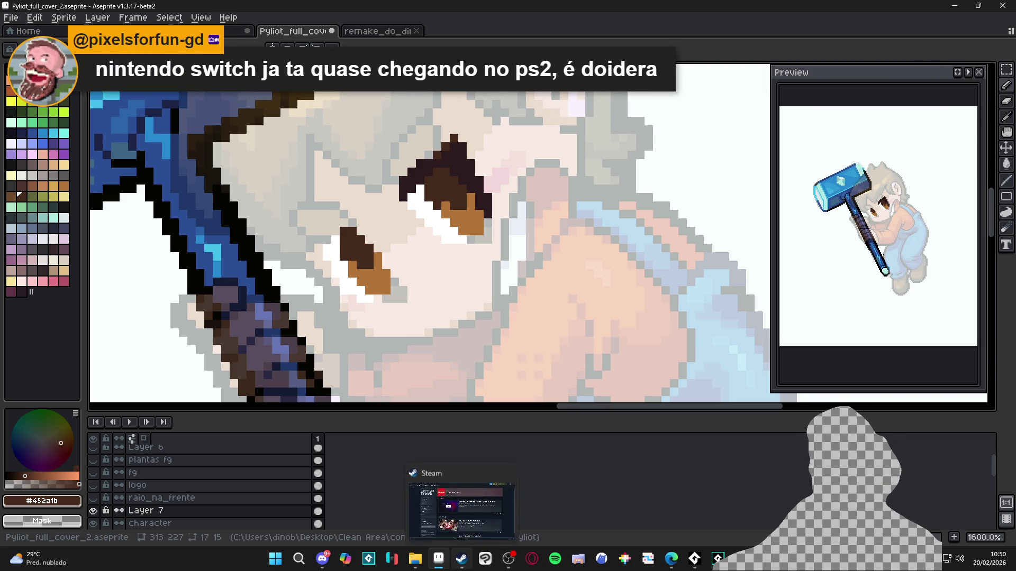
left_click(461, 559)
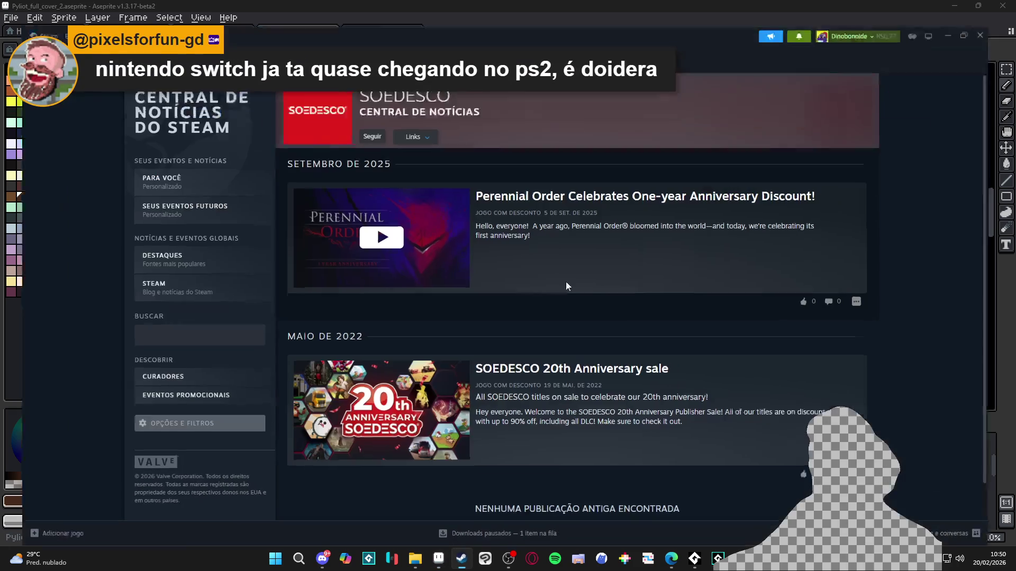
left_click(55, 29)
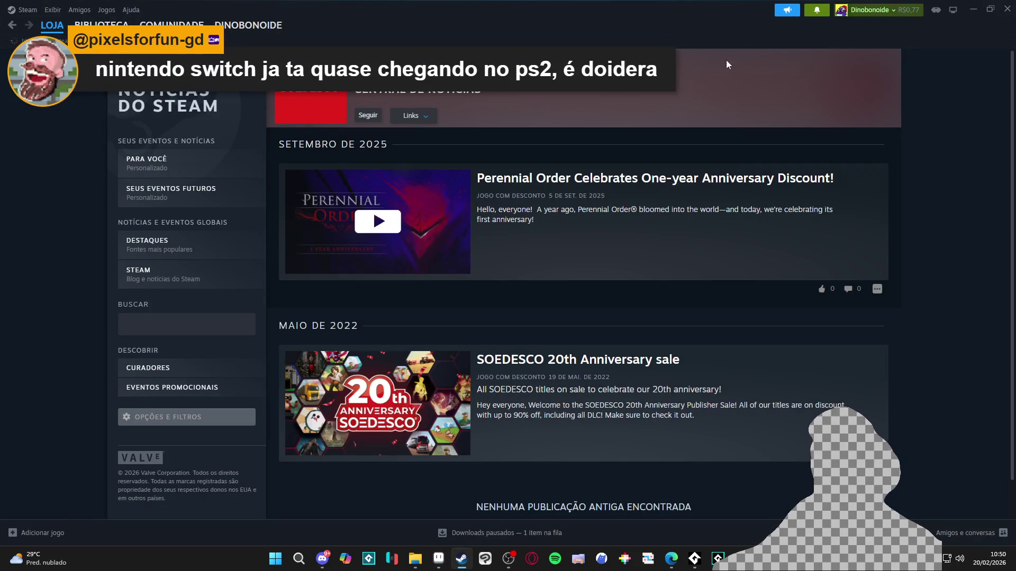
left_click(688, 61)
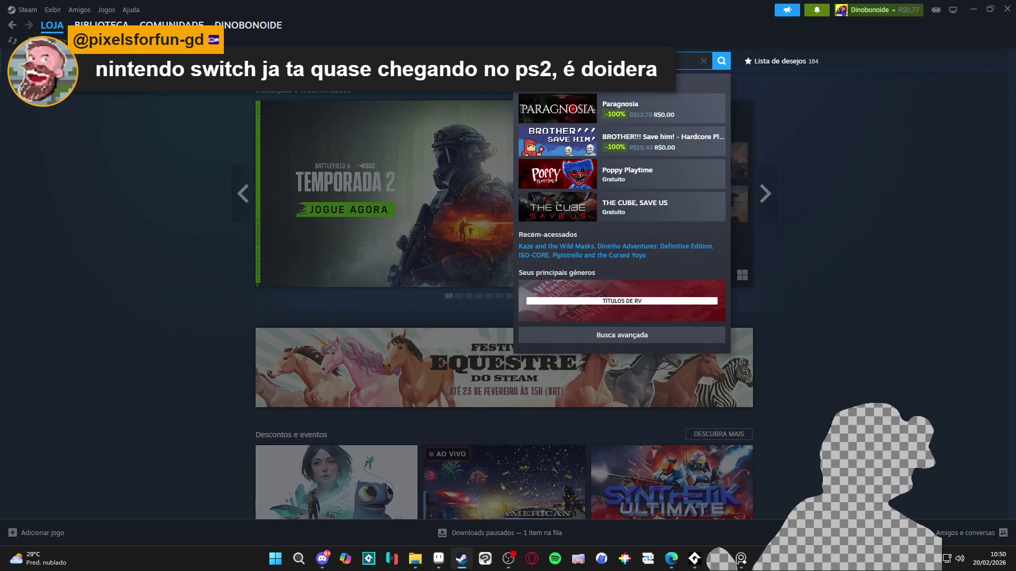
type("final fantasy")
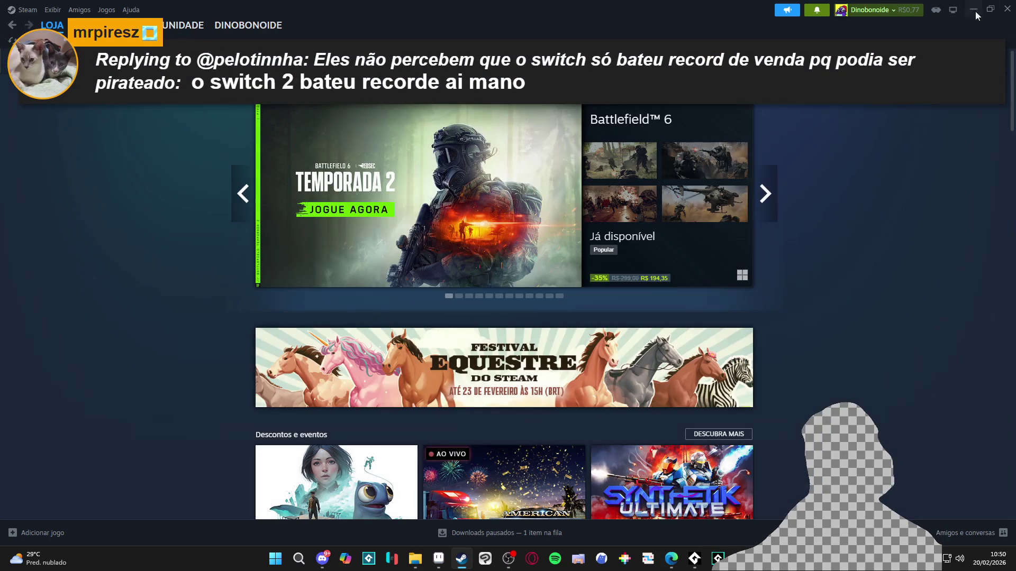
left_click(976, 11)
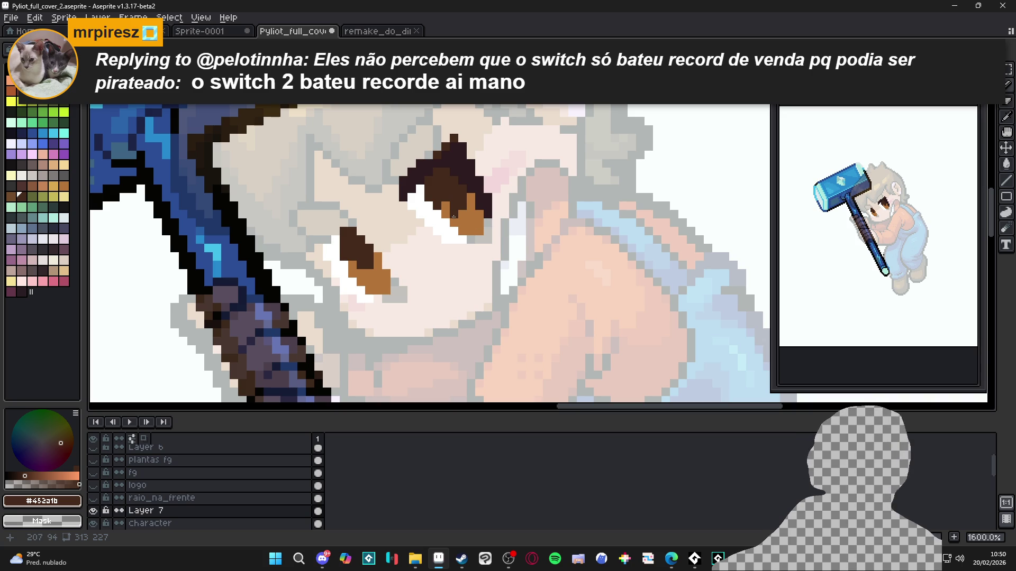
Add pale yellow highlights to the larger and smaller eyes
scroll(452, 217, "up", 2)
left_click(480, 219, "alt")
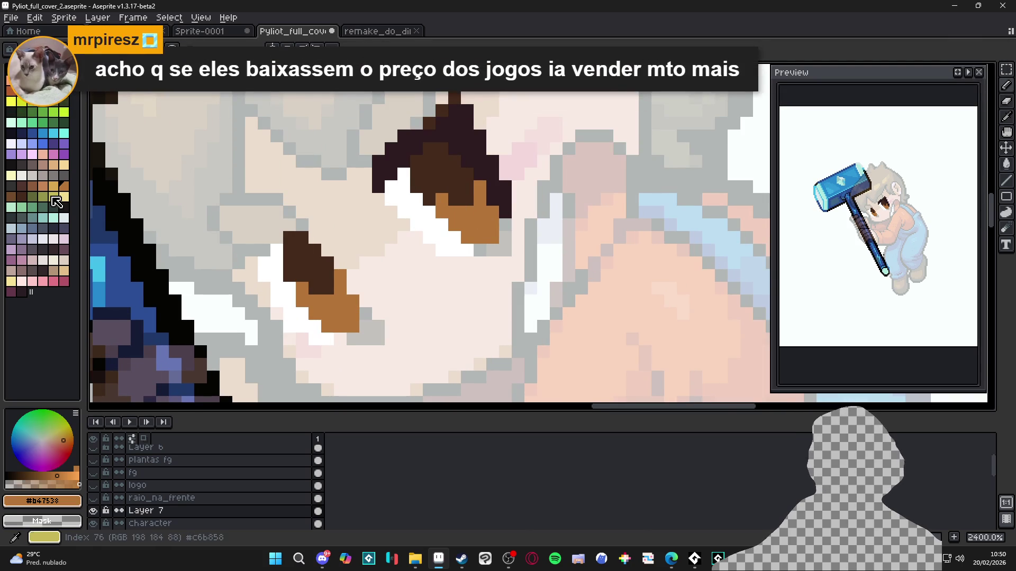
left_click(56, 189)
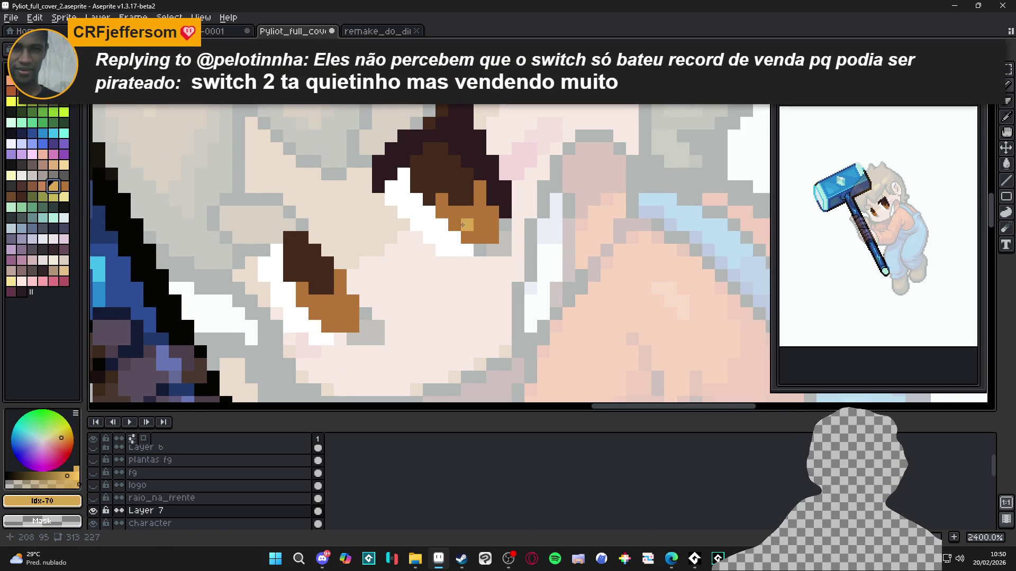
key("ctrl+v")
left_click_drag(480, 217, 466, 225)
left_click_drag(323, 296, 359, 307)
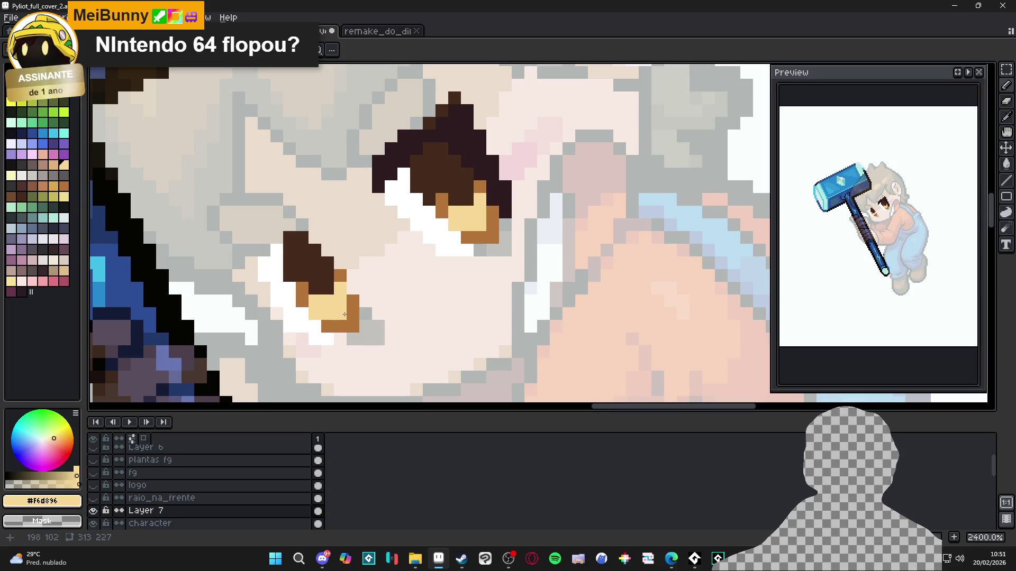
Sample tan #d4a566 from the eye and repaint orange-brown pixels on both eyes with it
key("alt")
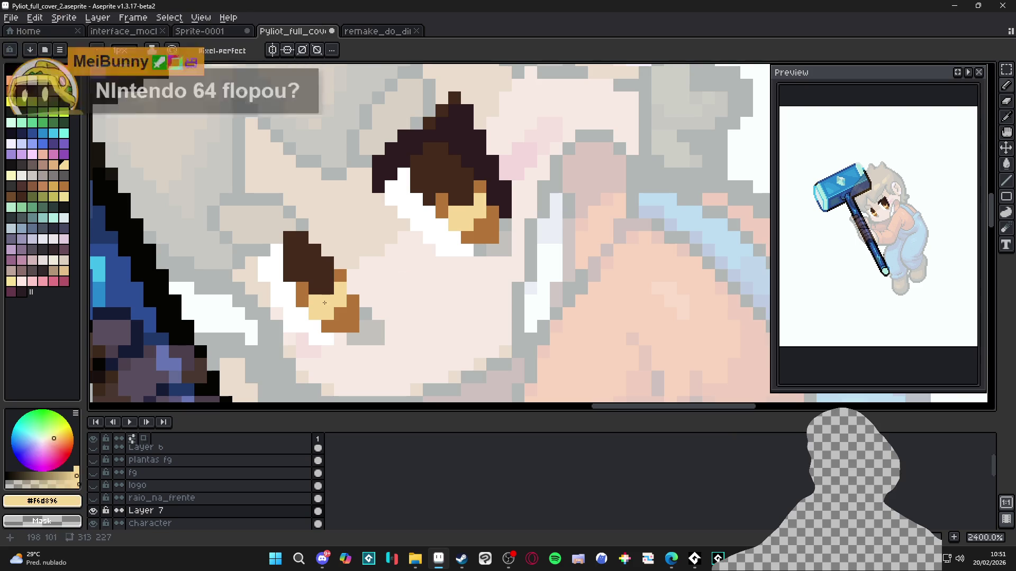
left_click(42, 484)
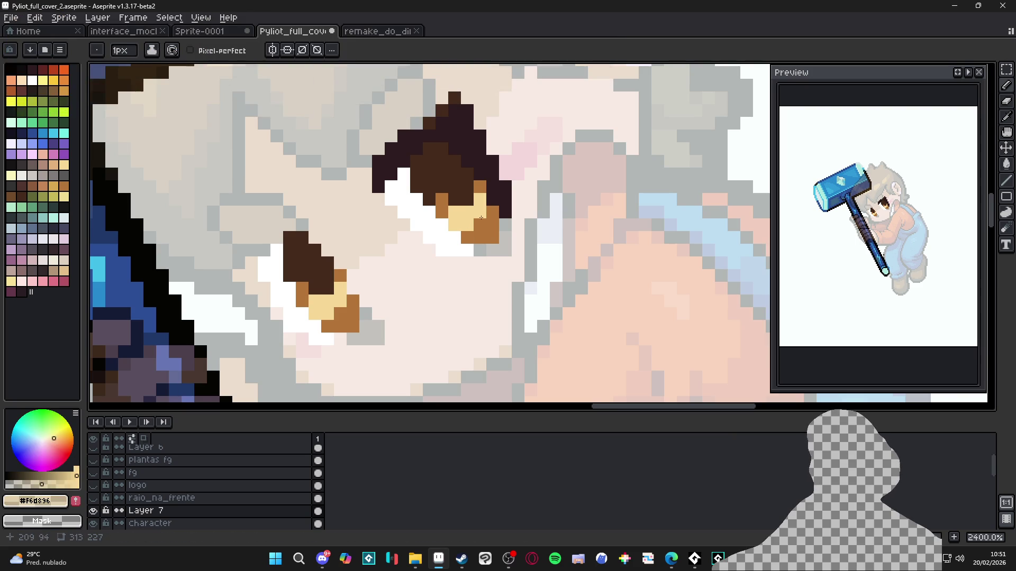
left_click(481, 219)
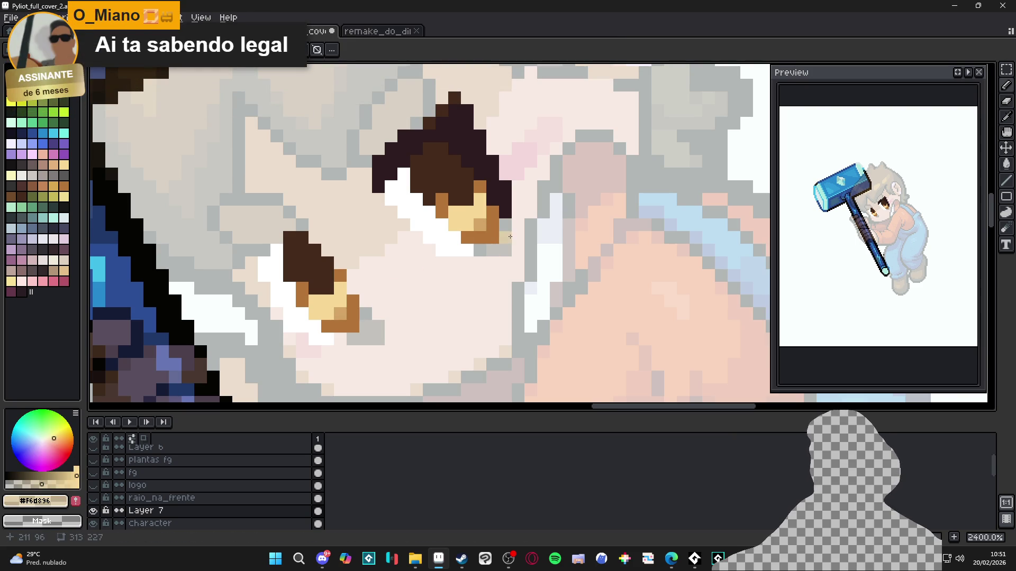
left_click(484, 214, "alt")
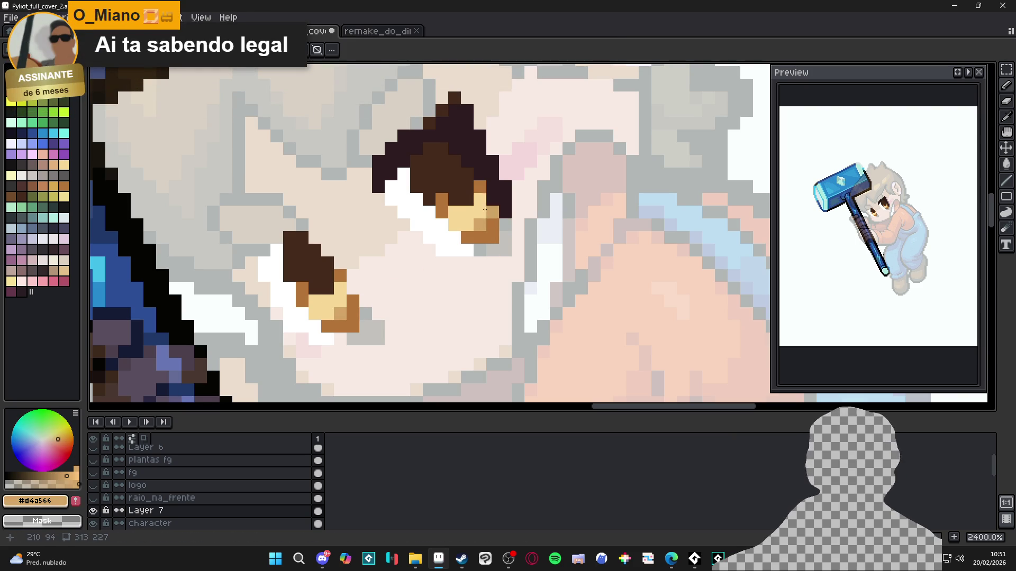
left_click(440, 202)
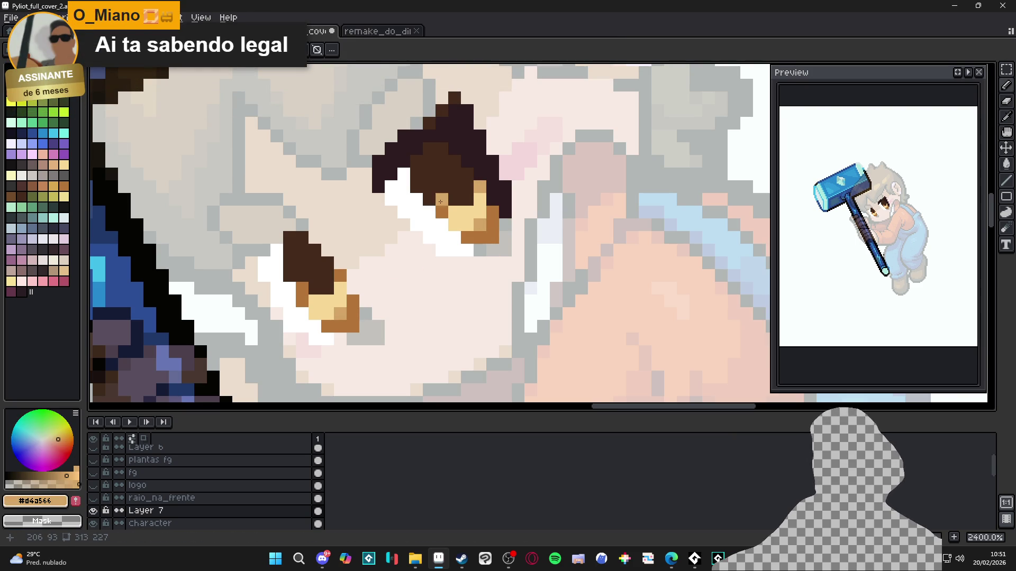
left_click(340, 275)
left_click(301, 288)
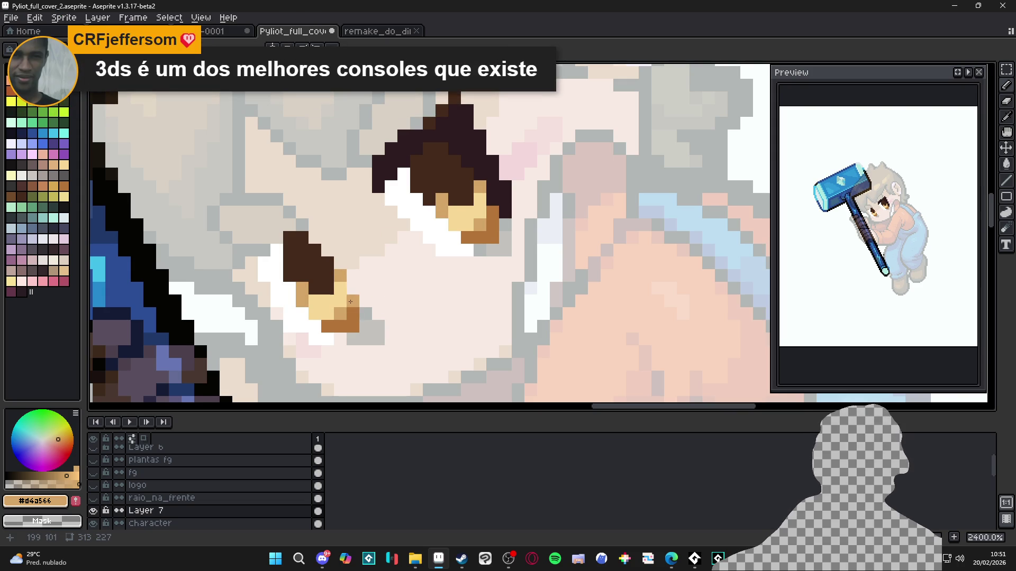
left_click(290, 253, "alt")
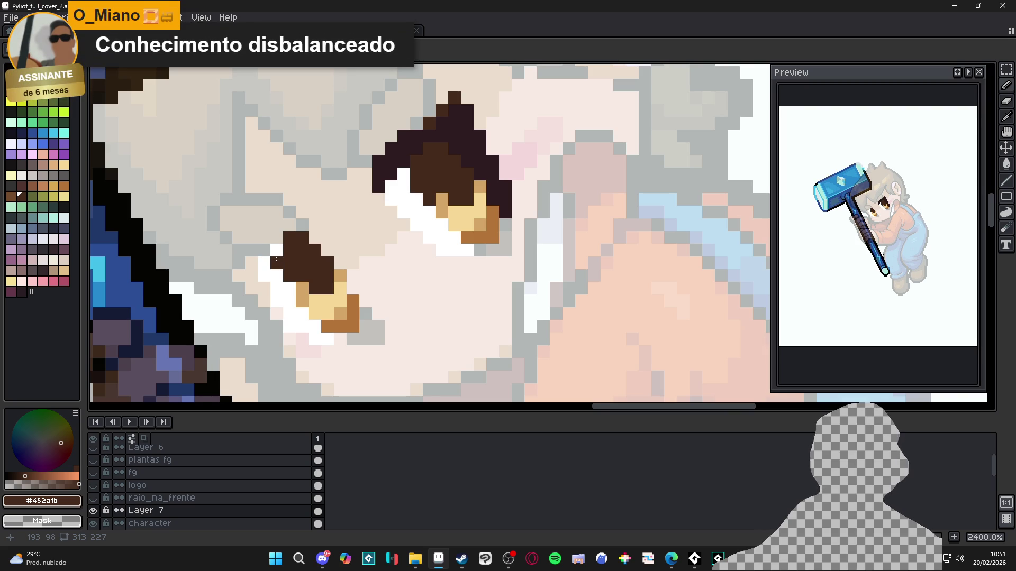
scroll(276, 259, "down", 3)
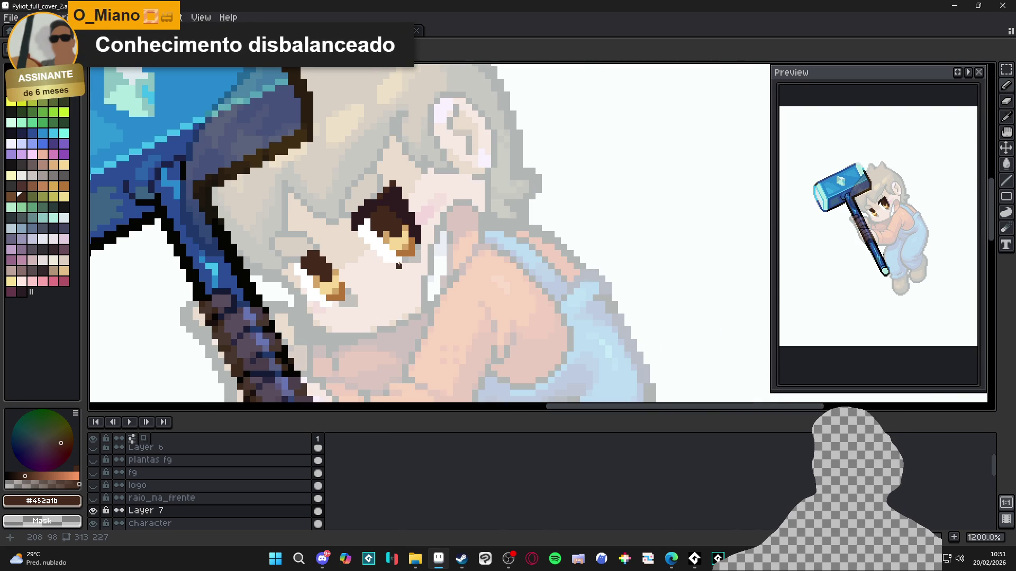
scroll(390, 244, "up", 2)
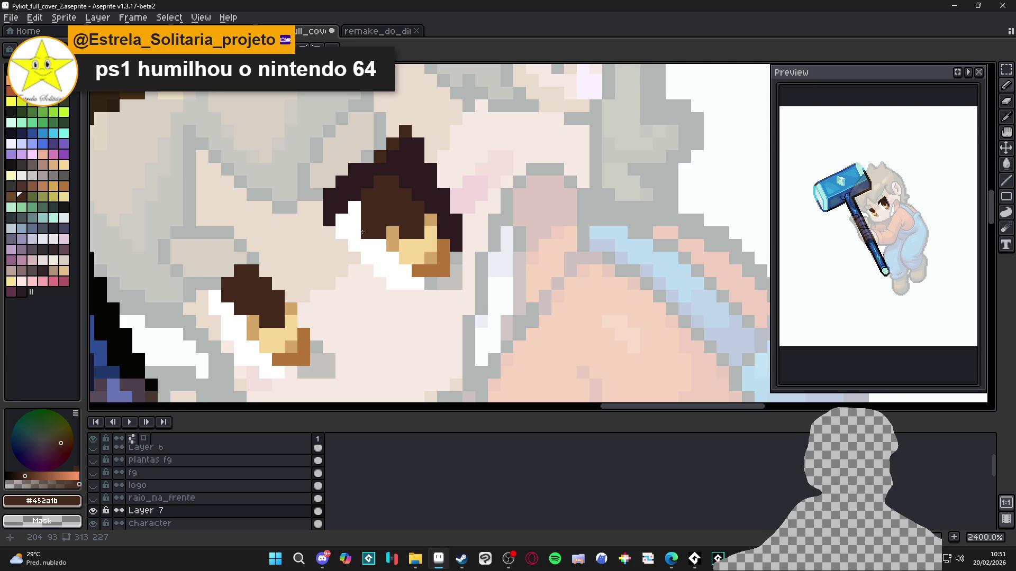
Choose palette black Idx-0 and paint lineart pixels along the upper eye's top edge
scroll(362, 231, "down", 2)
scroll(381, 221, "up", 1)
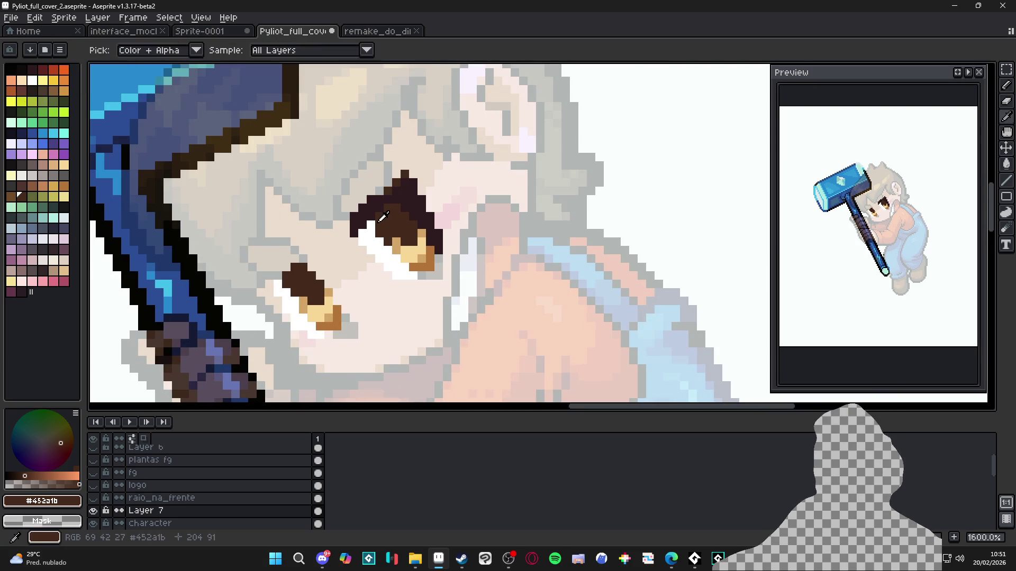
scroll(381, 221, "down", 3)
scroll(381, 224, "up", 2)
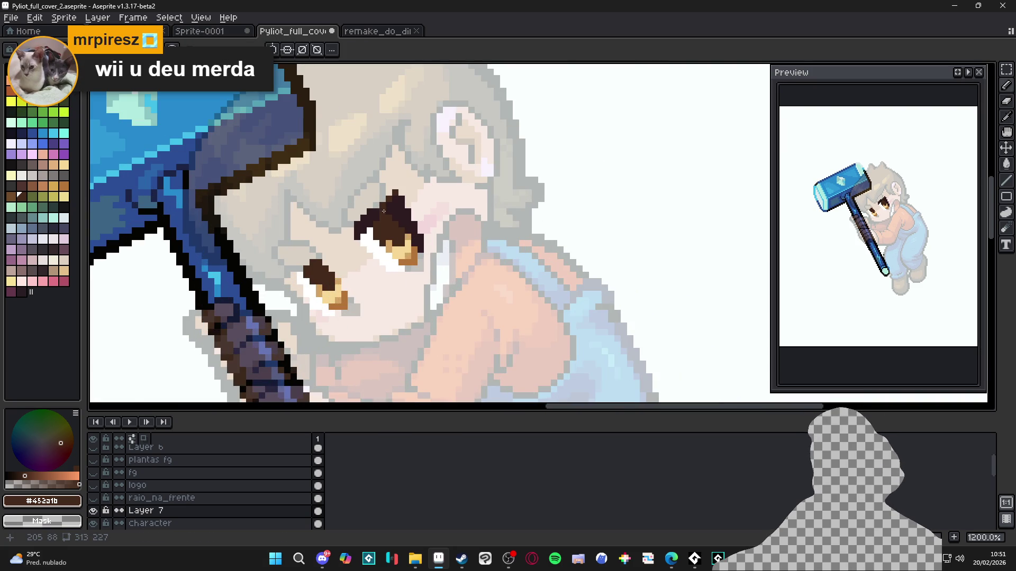
key("alt")
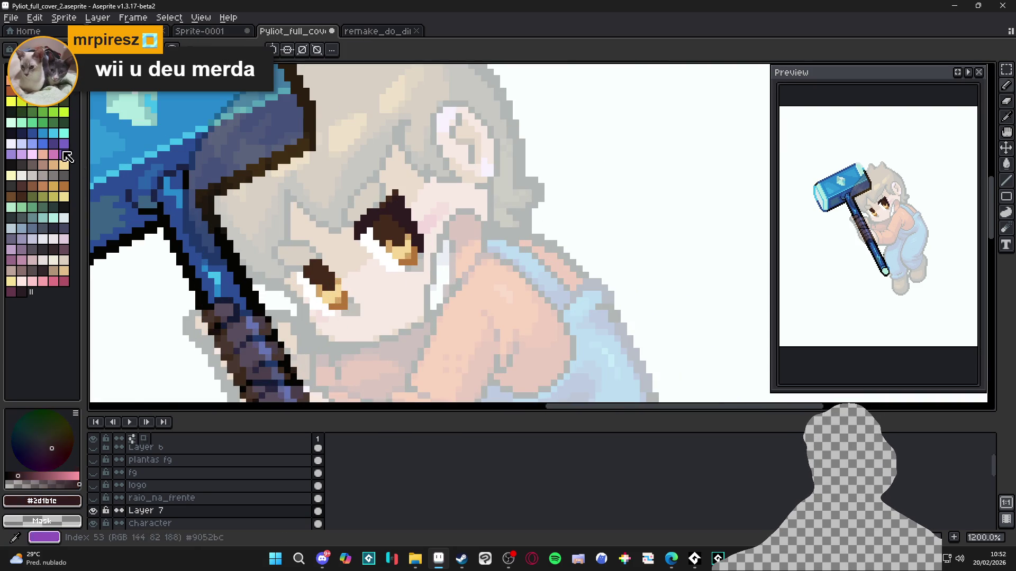
left_click(11, 70)
scroll(390, 209, "up", 3)
left_click(392, 210)
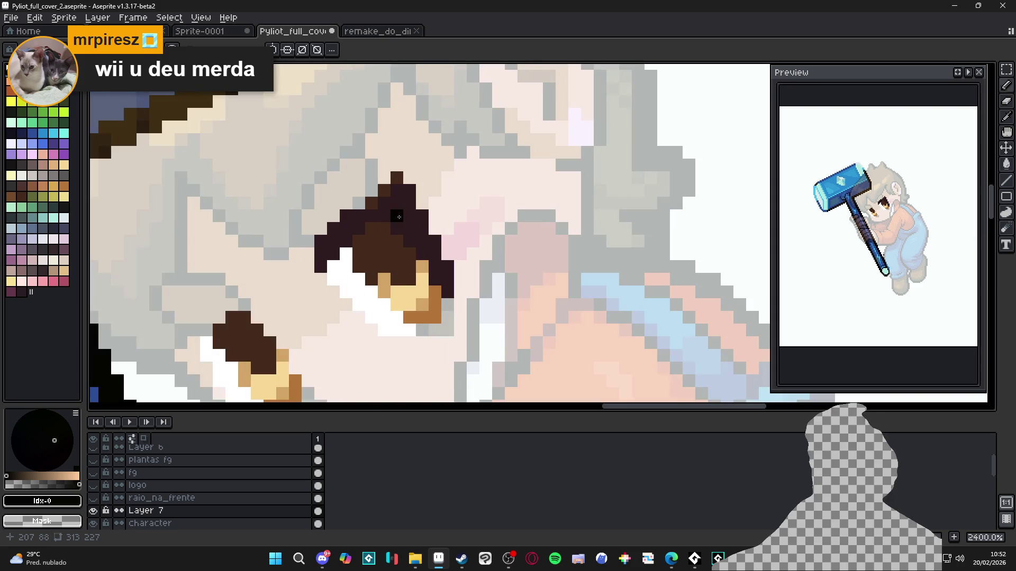
left_click(408, 216)
mouse_move(396, 191)
left_mouse_down()
mouse_move(409, 190)
mouse_move(422, 251)
left_mouse_up()
Undo the accidental pastes and turn the remaining dark purple eye pixels black
key("ctrl+v")
key("ctrl+z")
key("ctrl+v")
key("ctrl+z")
left_click(409, 241)
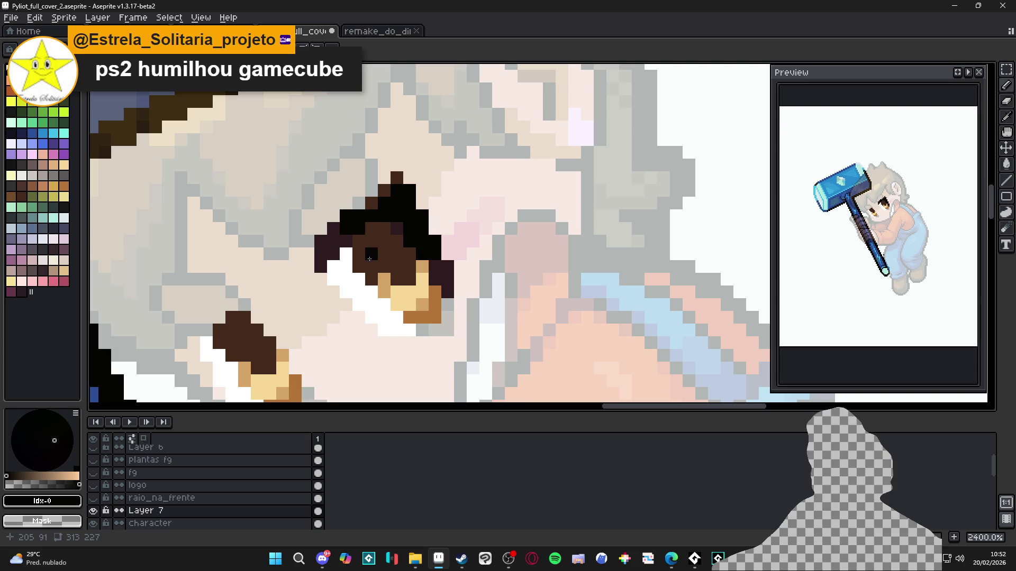
left_click(346, 242)
left_click_drag(333, 236, 343, 226)
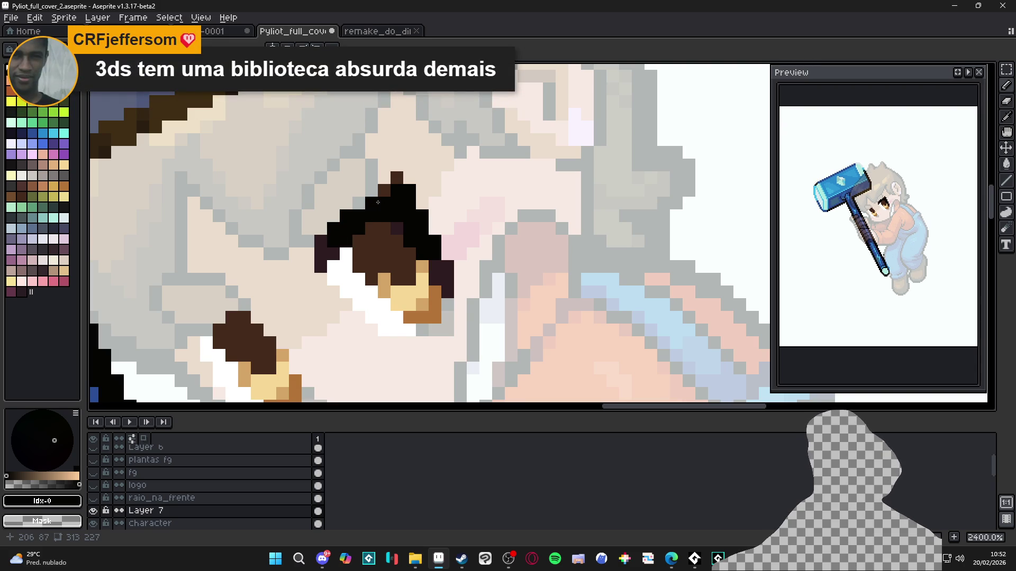
scroll(393, 267, "down", 3)
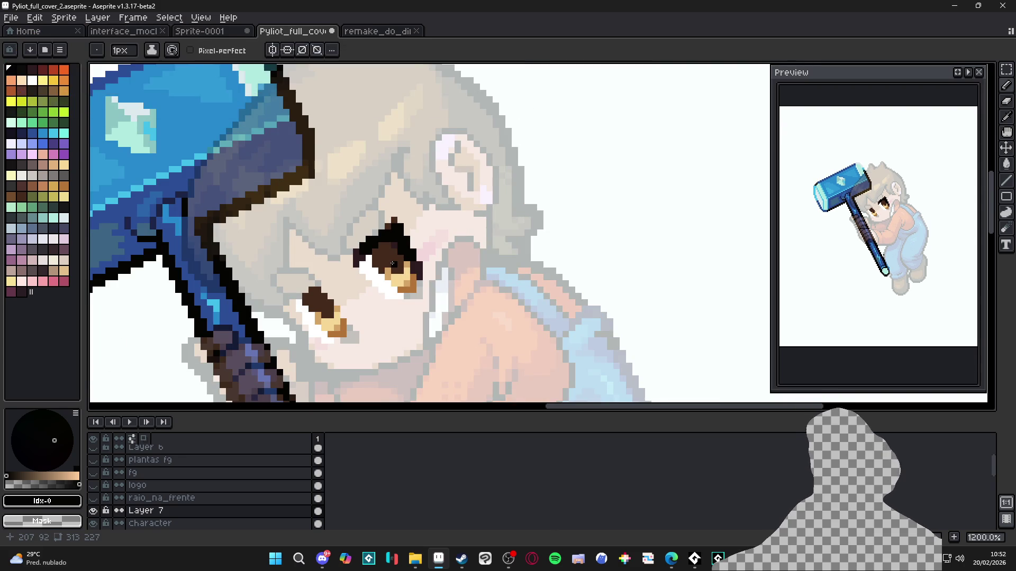
Paint yellow Idx-76 highlight pixels in both eyes, undoing one misplaced block
scroll(393, 266, "up", 1)
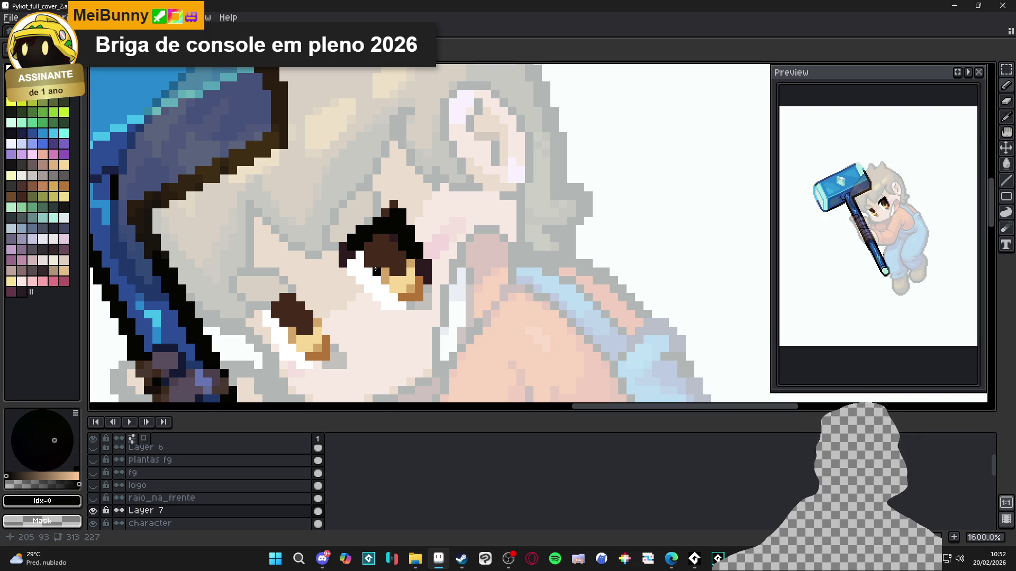
left_click(382, 257, "alt")
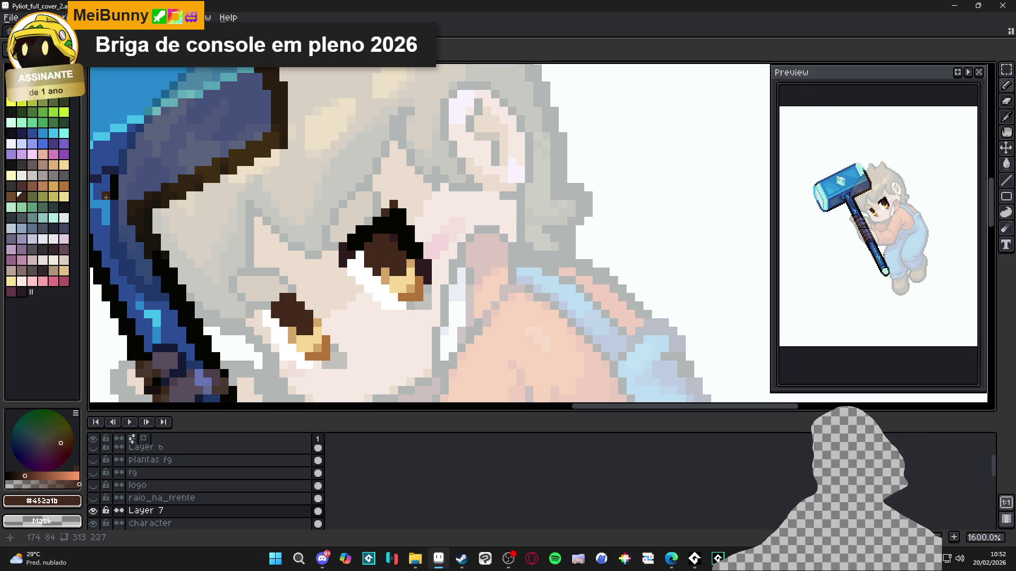
left_click(54, 198)
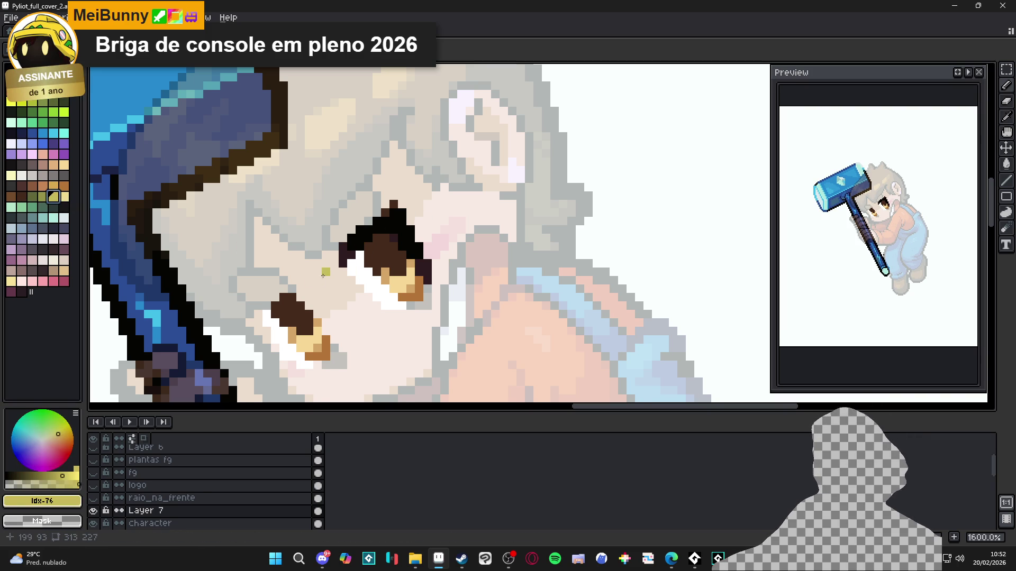
mouse_move(375, 261)
left_mouse_down()
mouse_move(359, 255)
mouse_move(369, 267)
left_mouse_up()
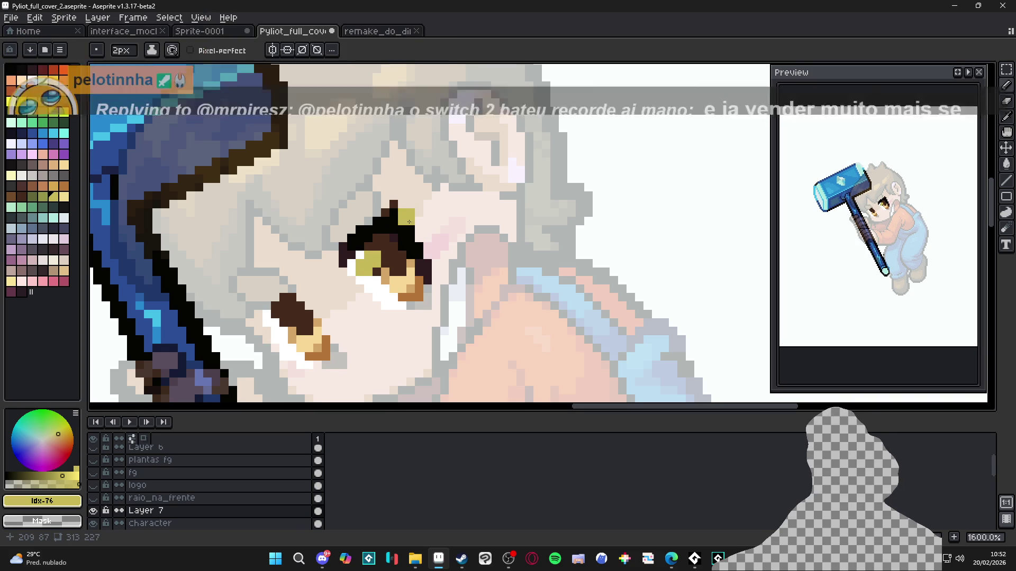
scroll(318, 233, "down", 3)
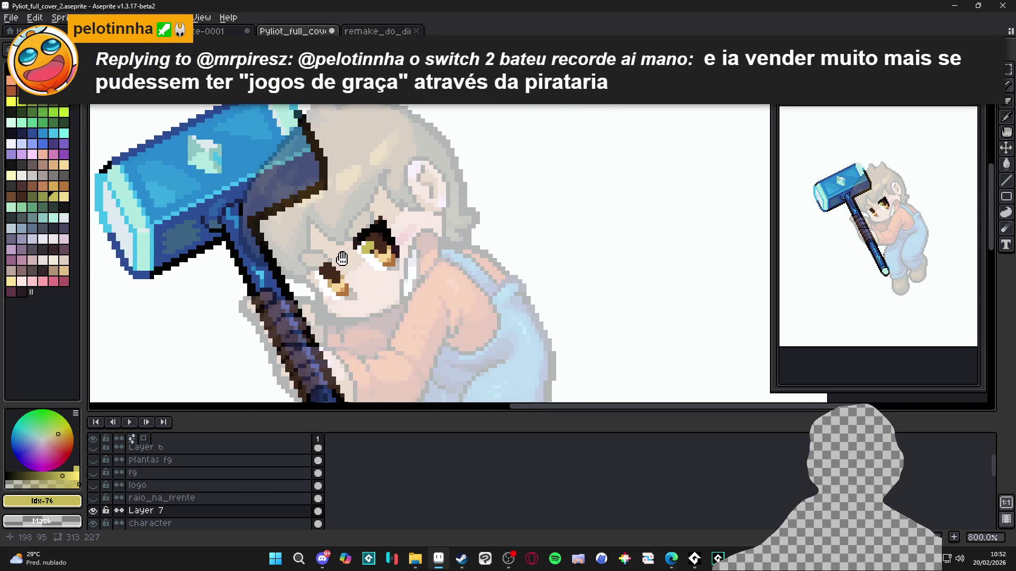
scroll(331, 270, "up", 3)
key("ctrl+z")
left_click(323, 268)
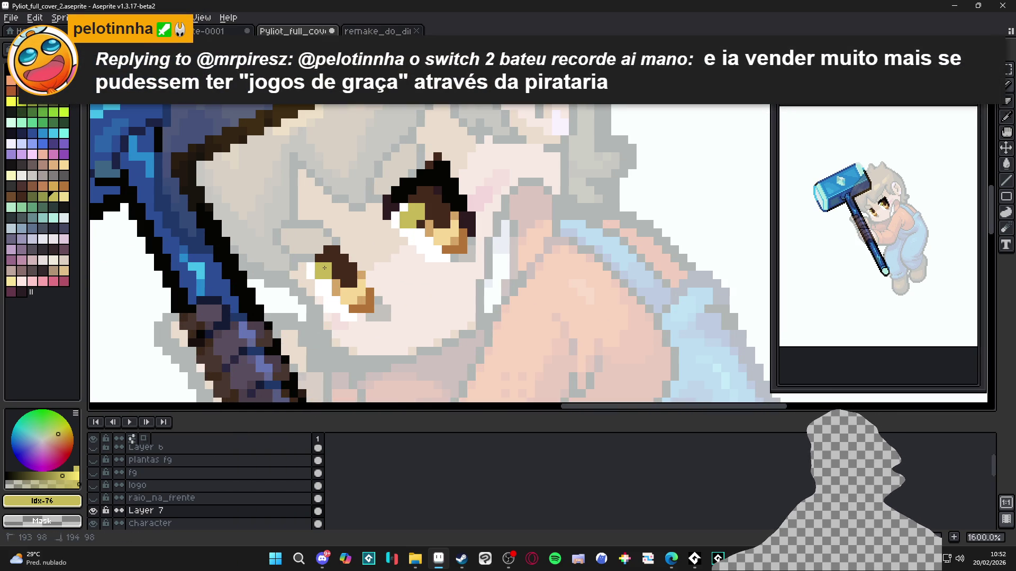
scroll(312, 275, "down", 5)
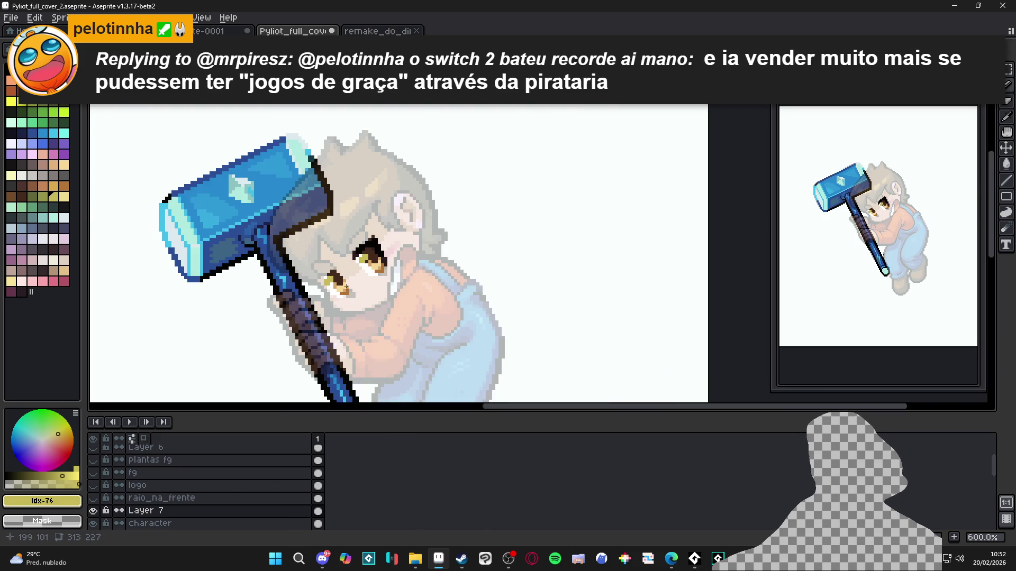
scroll(363, 301, "up", 1)
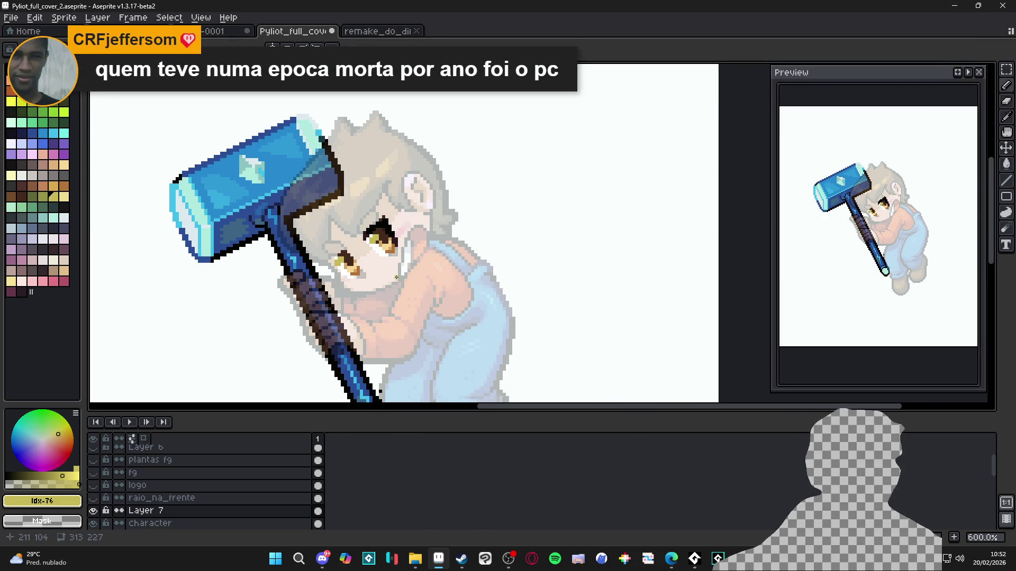
Save the cover to Pyliot_full_cover_2.aseprite with Ctrl+S
key("ctrl+s")
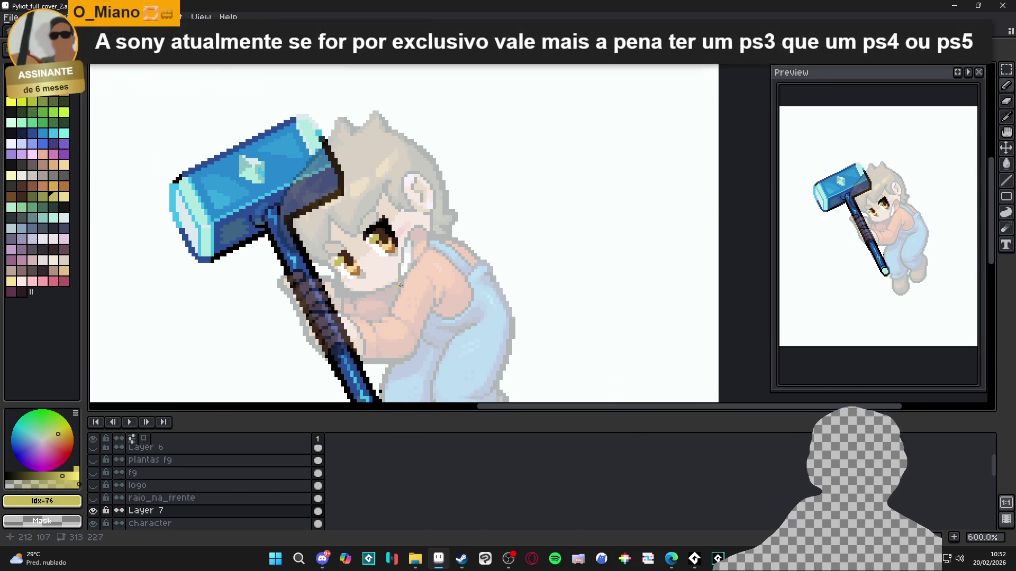
scroll(438, 284, "up", 1)
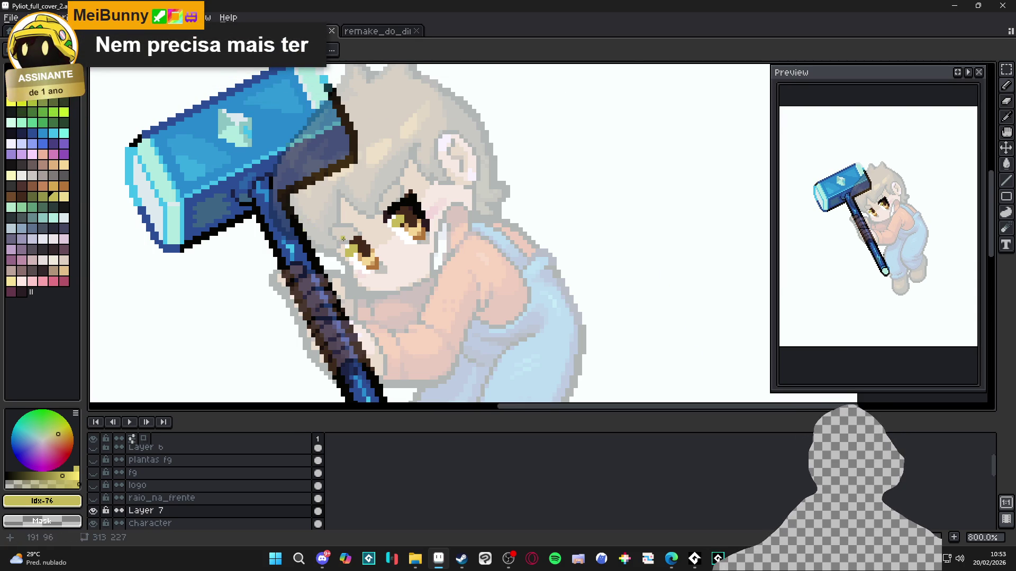
Sample light cream #f6d896 and paint it over the eye highlights, undoing the last stroke
scroll(354, 244, "up", 3)
left_click(374, 266, "alt")
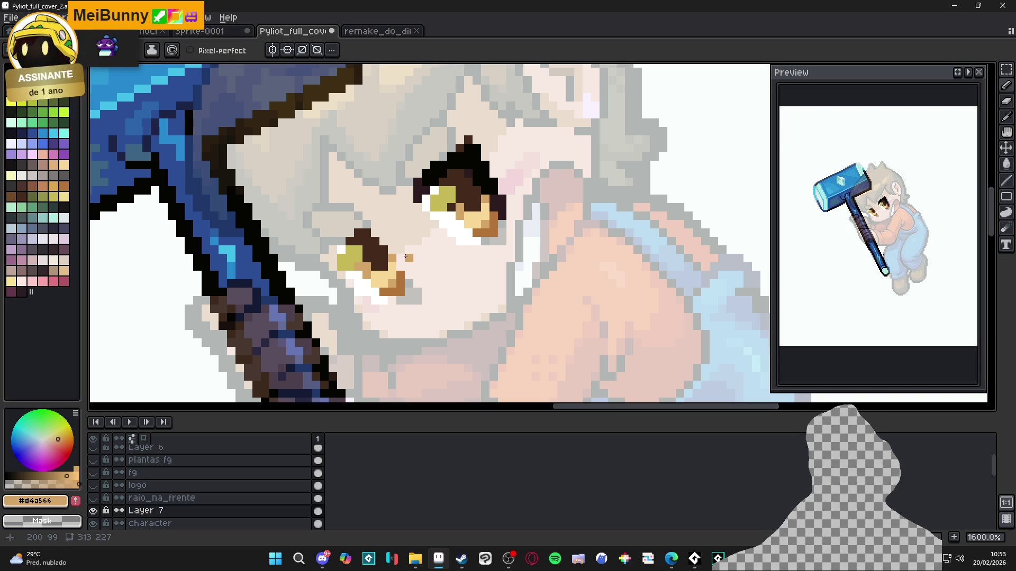
scroll(373, 265, "up", 1)
left_click(351, 243, "alt")
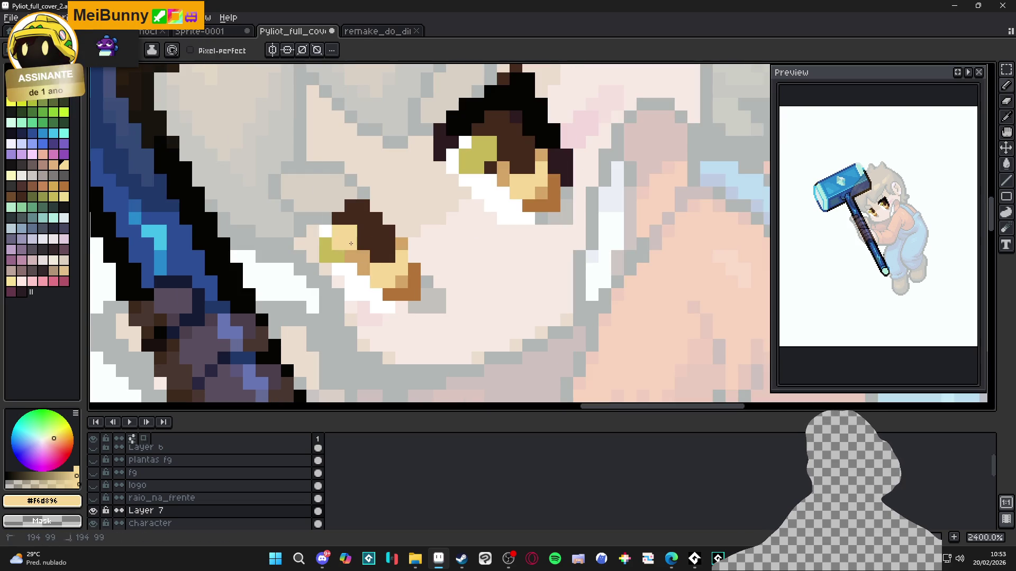
left_click(332, 250)
left_click_drag(469, 142, 484, 151)
left_click(470, 158)
left_click(472, 185)
scroll(501, 242, "down", 3)
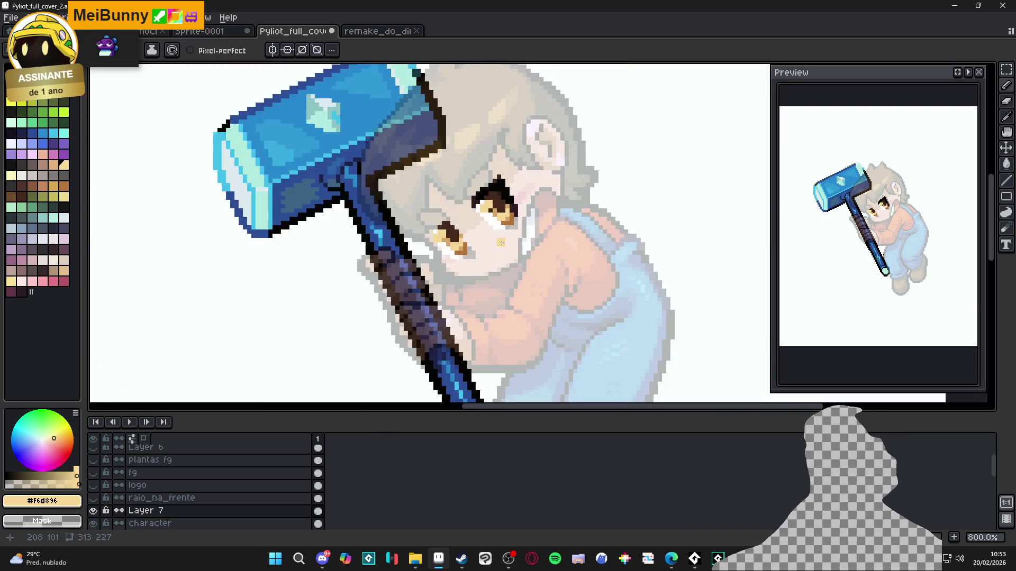
key("ctrl+z")
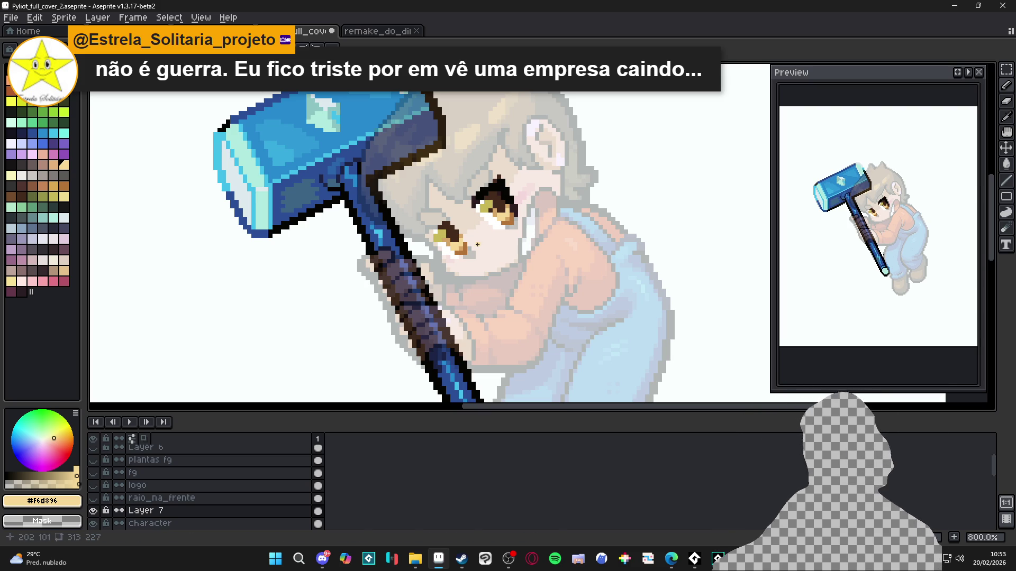
With near-black #050403, add outline pixels along the top of the larger eye
scroll(495, 163, "up", 2)
left_click(492, 161, "alt")
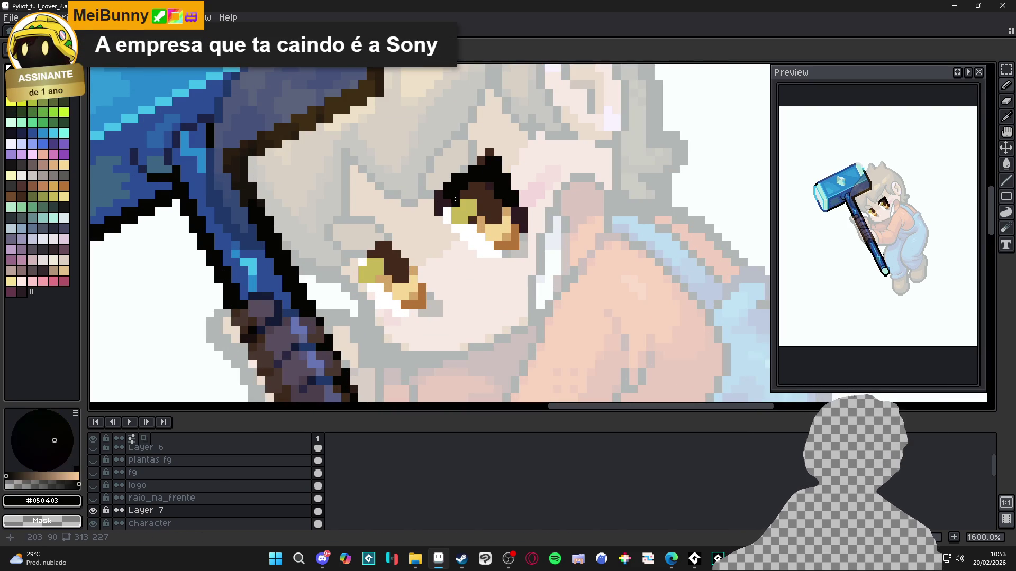
left_click(378, 236)
scroll(373, 236, "up", 1)
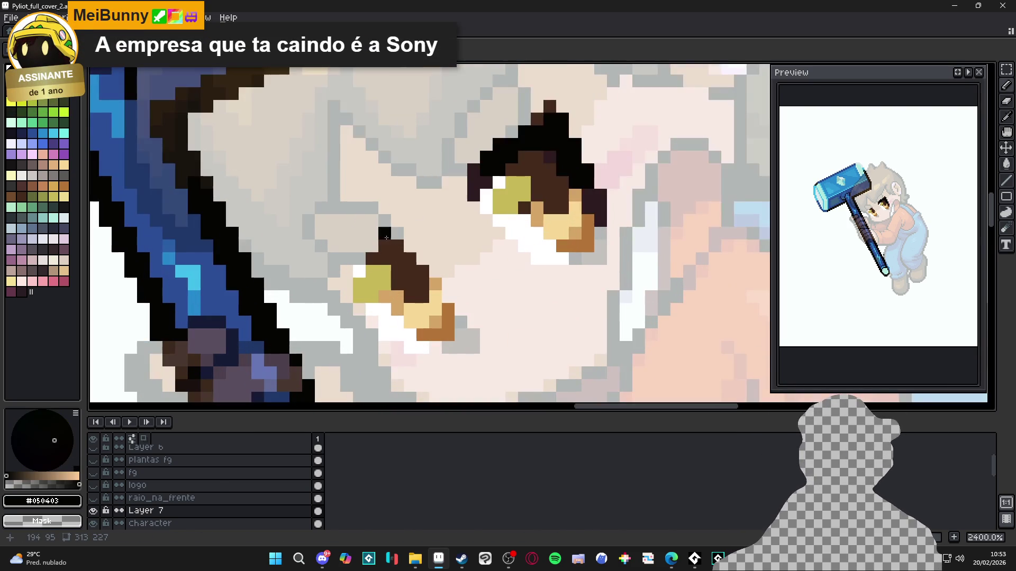
mouse_move(394, 233)
left_mouse_down()
mouse_move(370, 238)
mouse_move(342, 293)
left_mouse_up()
left_click(359, 247)
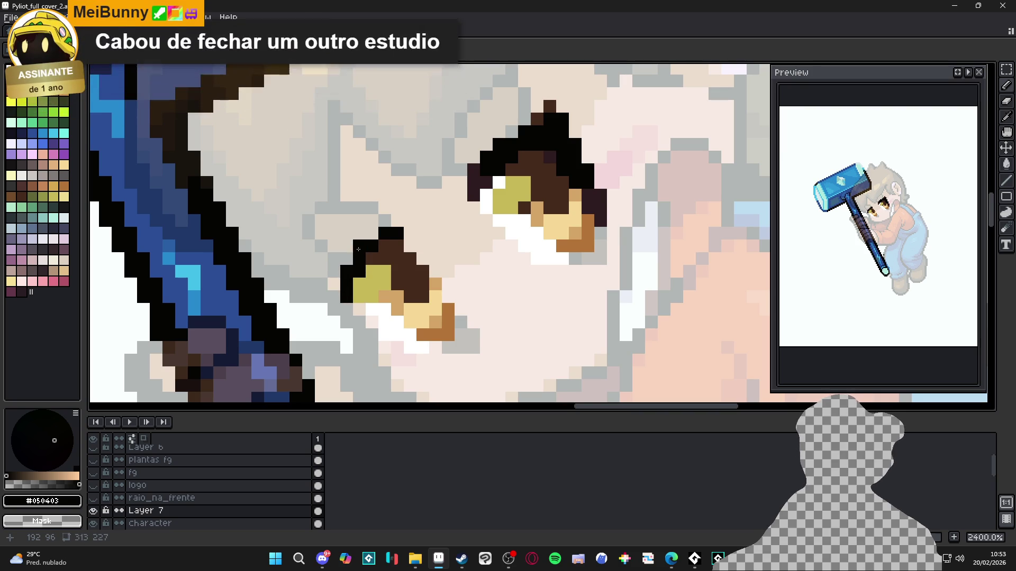
left_click(347, 259)
left_click(375, 234)
left_click(410, 246)
Carry the black outline down-left along the smaller eye toward the face edge
left_click_drag(373, 272, 339, 284)
left_click(322, 298)
left_click(309, 297)
left_click(334, 286)
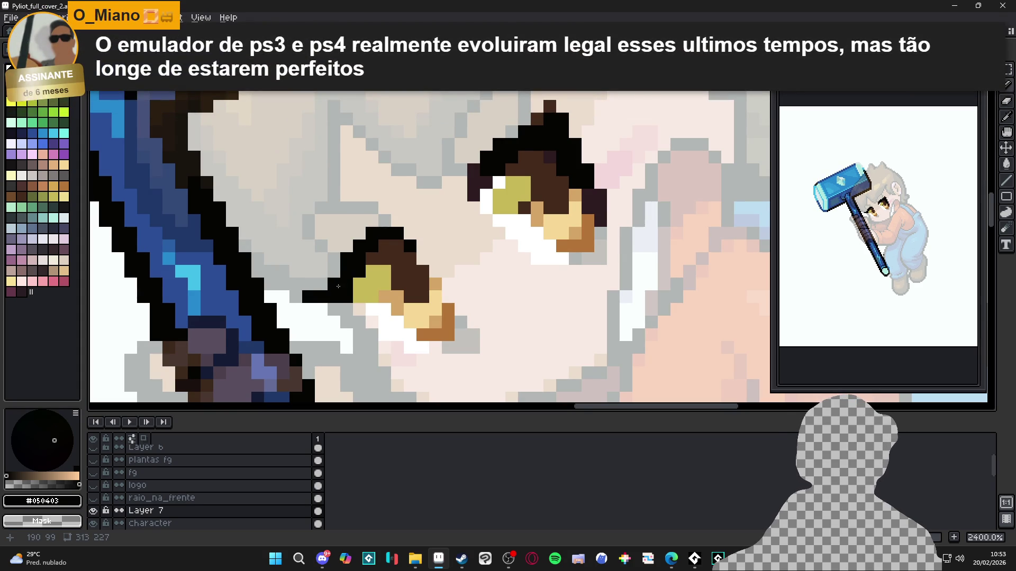
scroll(428, 318, "down", 5)
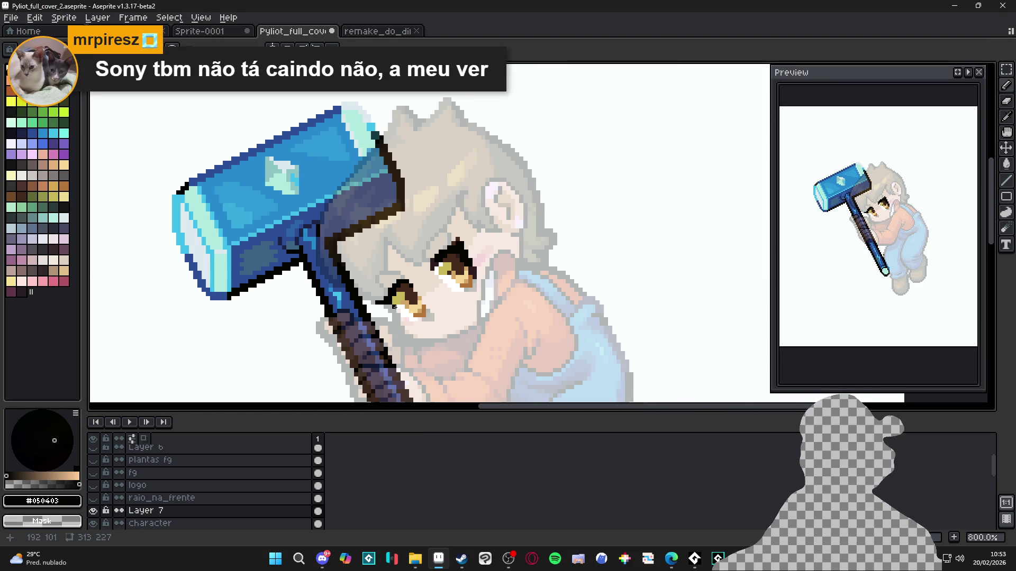
scroll(398, 306, "up", 5)
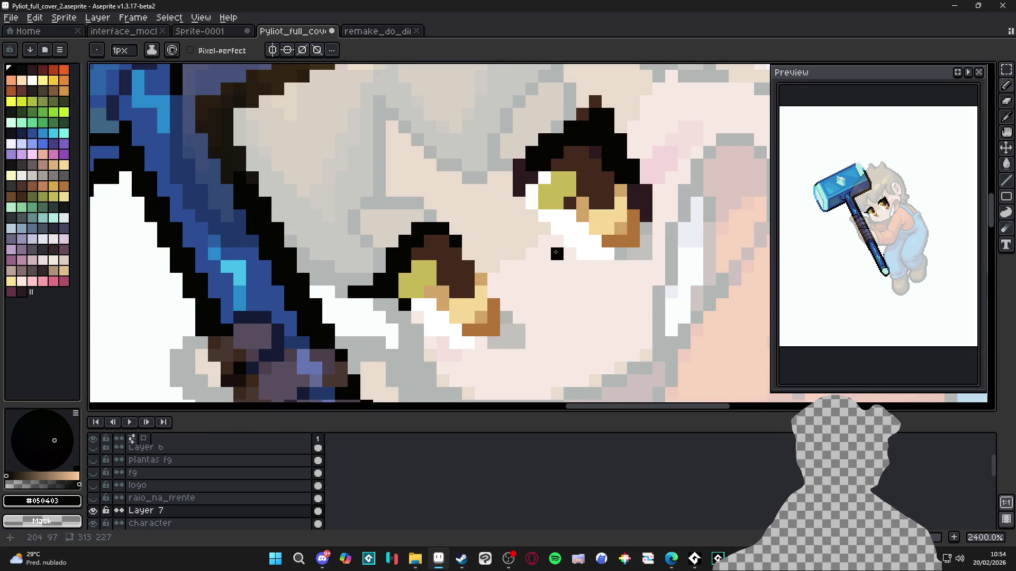
scroll(581, 221, "down", 5)
scroll(570, 207, "up", 5)
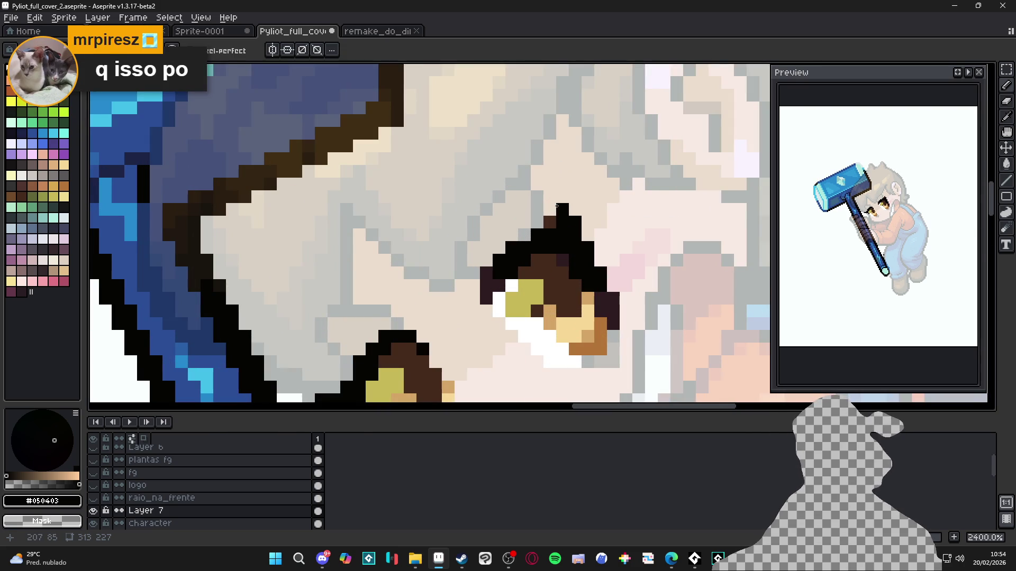
scroll(397, 299, "down", 2)
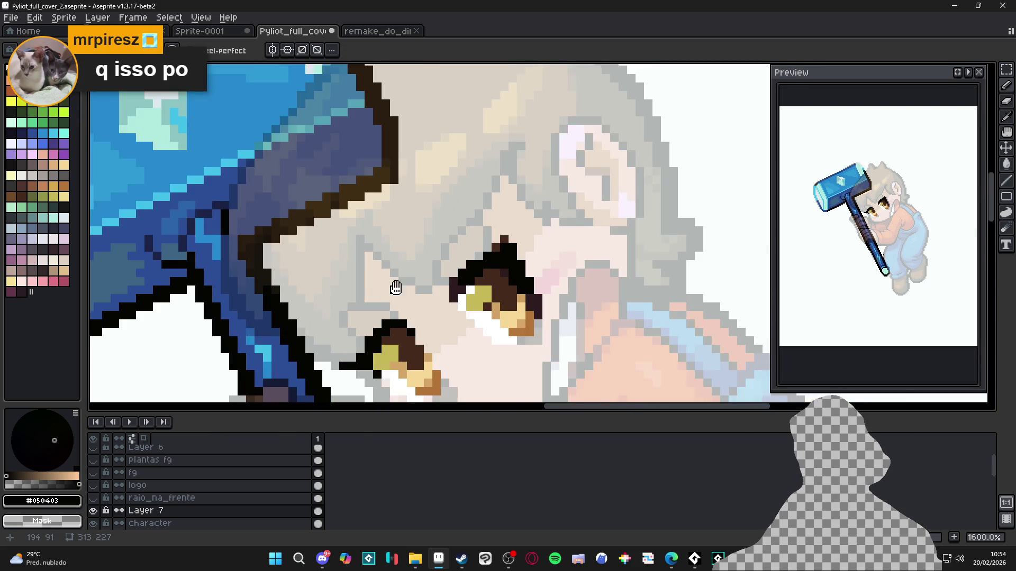
Erase and redraw a stray outline pixel, then turn one outline pixel dark brown
key("e")
left_click(406, 265)
key("b")
left_click(414, 258)
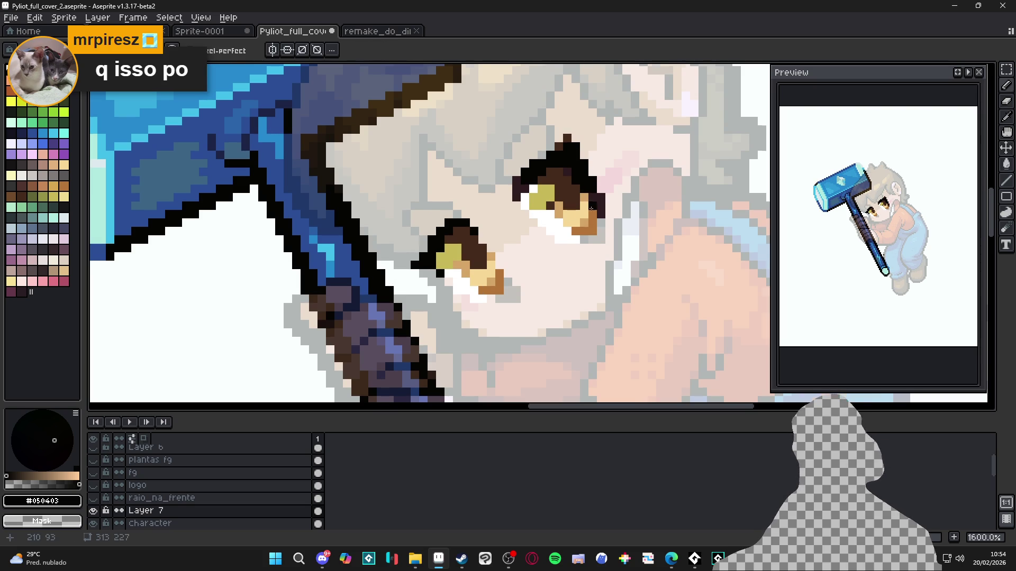
scroll(568, 207, "up", 1)
left_click(593, 205, "alt")
left_click(564, 179, "alt")
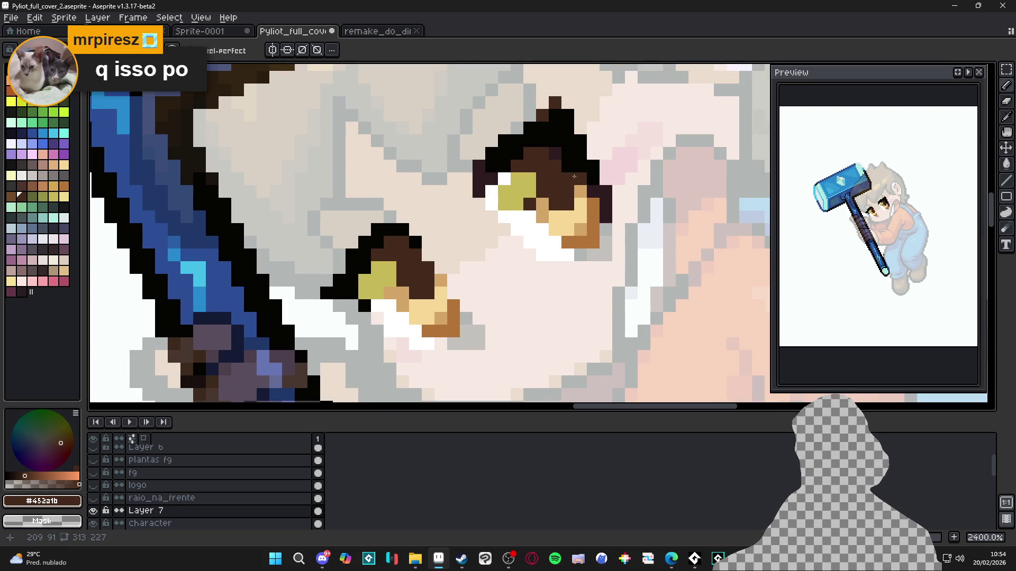
left_click(557, 143)
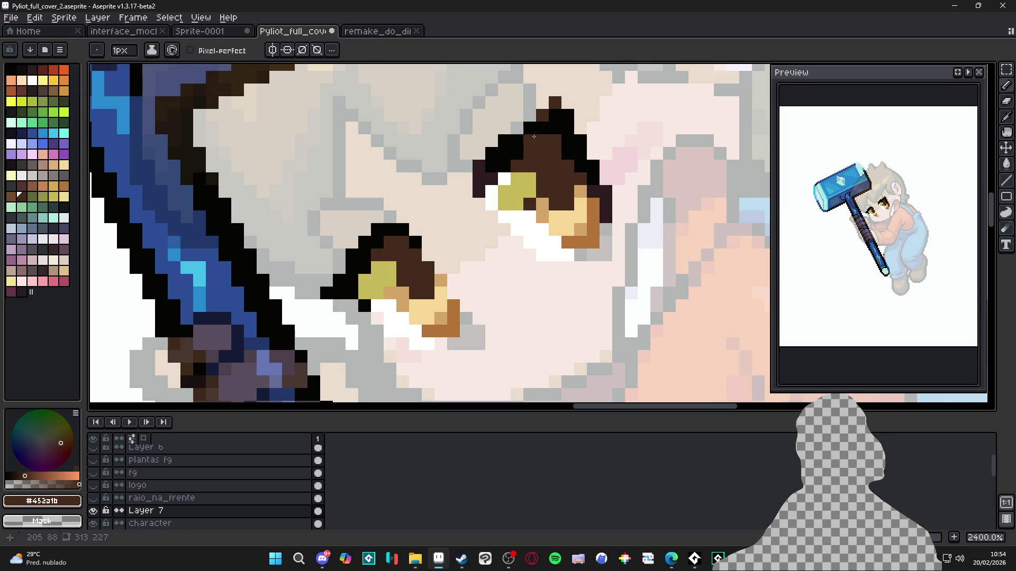
left_click(533, 129, "alt")
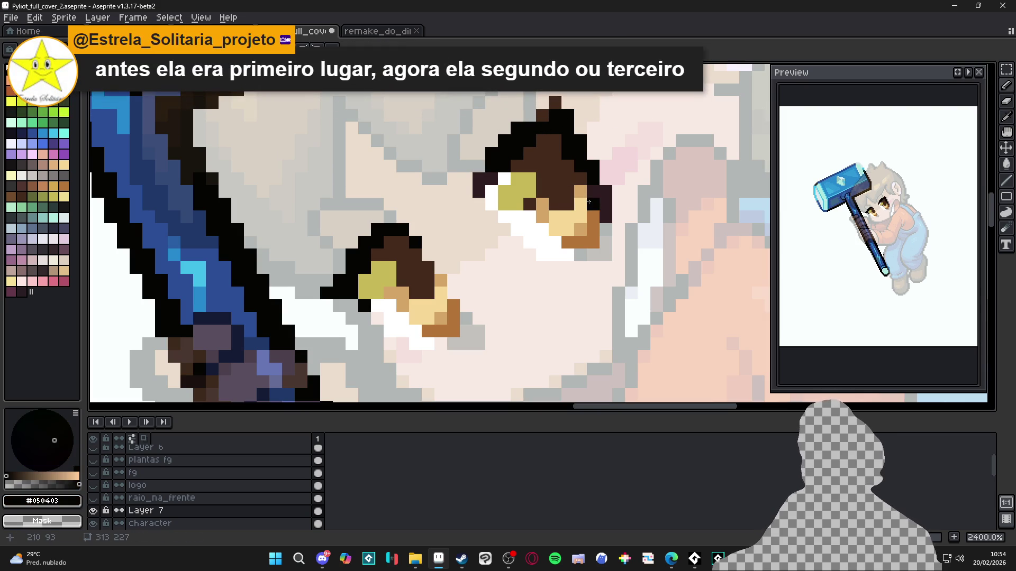
Sample the eye's orange (#b47538) and repaint the lower eye-corner pixels orange, replacing tan pixels
key("alt")
left_click(595, 199, "alt")
key("e")
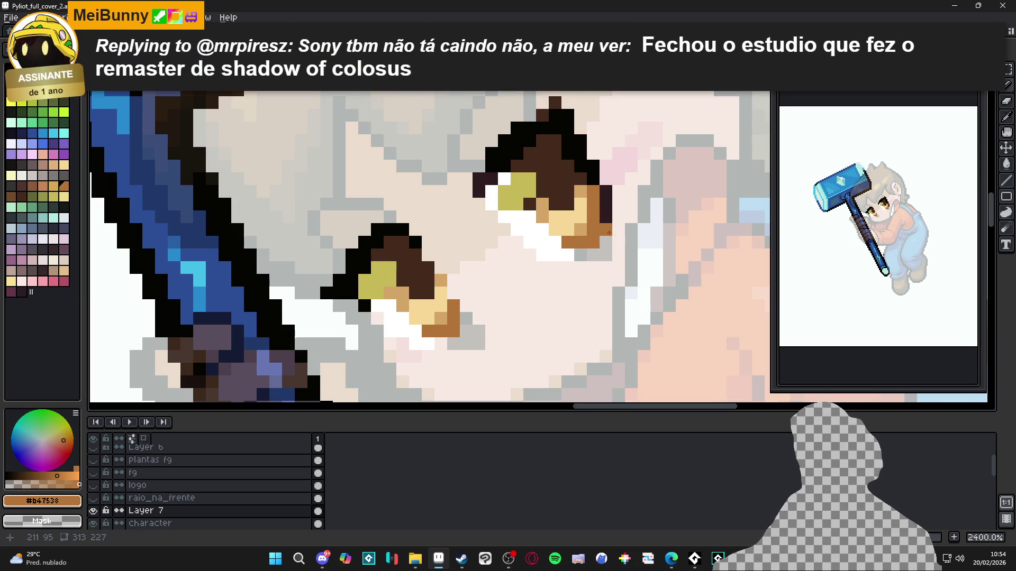
left_click(593, 242)
key("b")
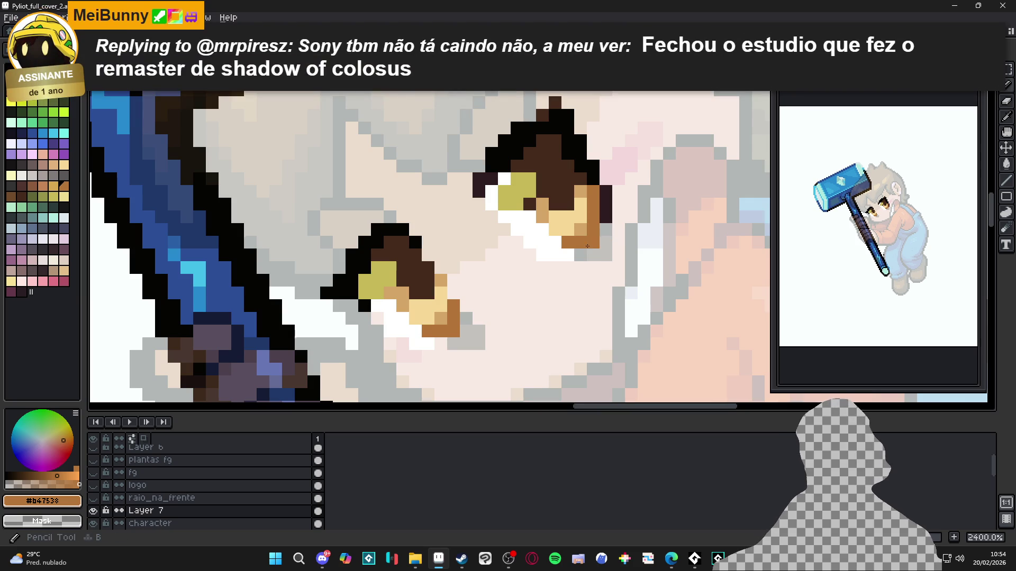
left_click(593, 229)
key("m")
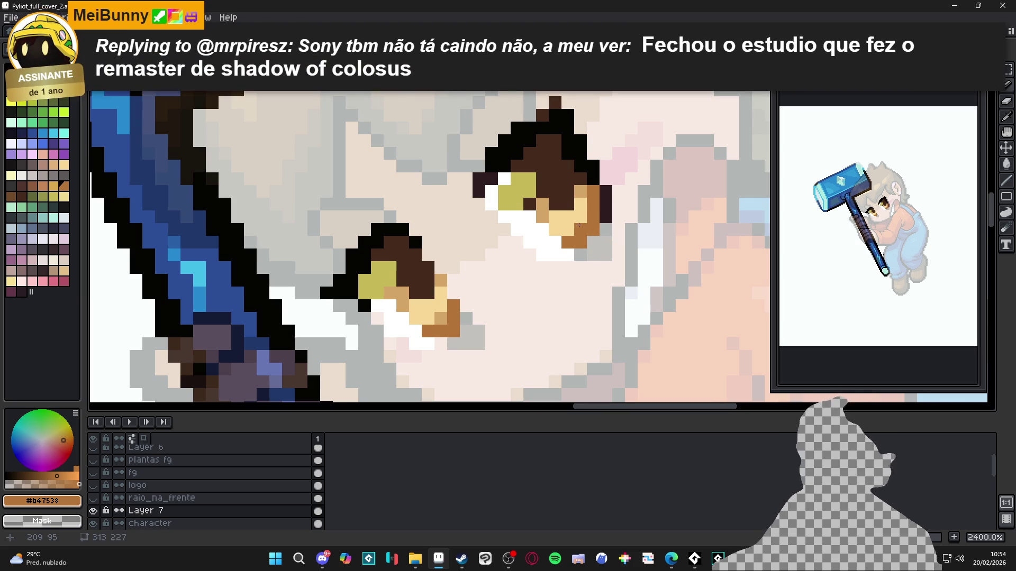
left_click(568, 229)
left_click(554, 229)
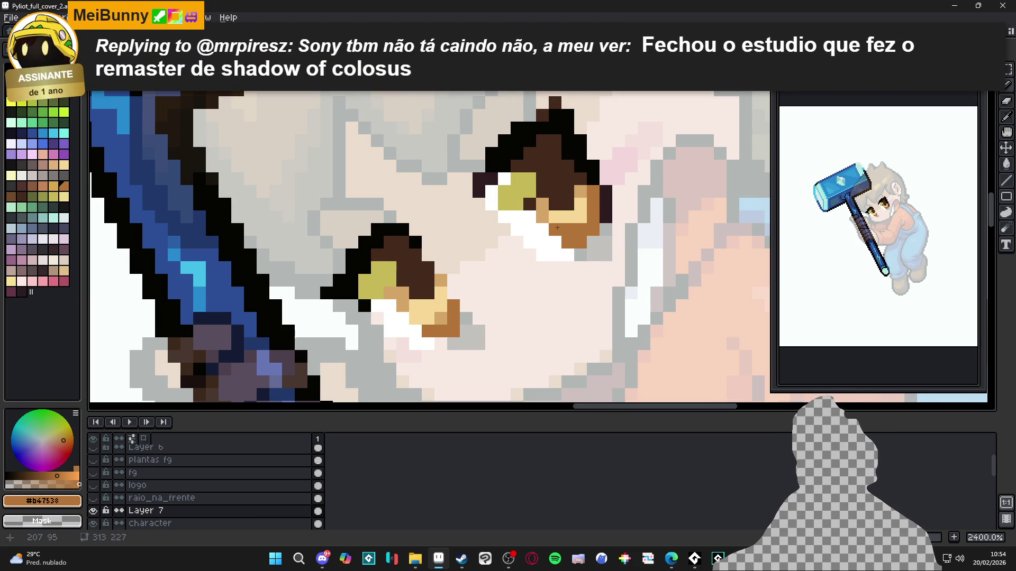
Sample the tan and near-black eye colours, undo the last pencil edit, and save the cover
left_click(586, 199)
scroll(587, 212, "down", 4)
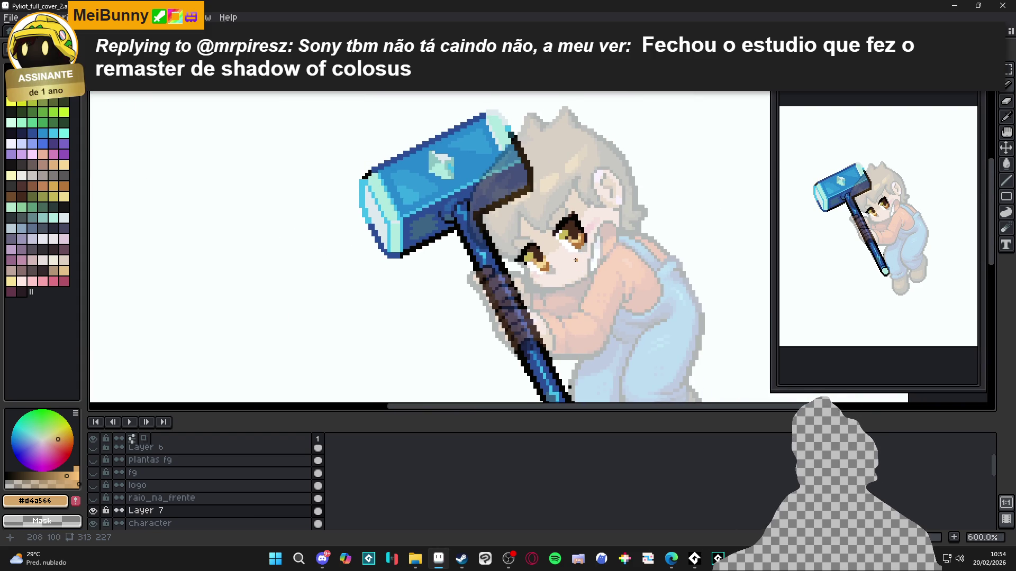
scroll(575, 260, "up", 3)
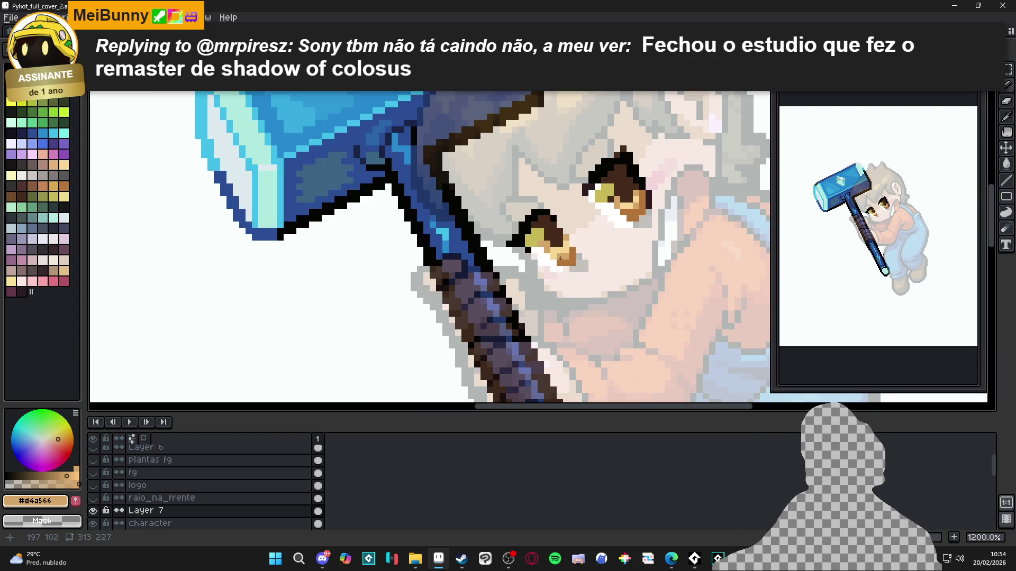
scroll(560, 259, "up", 1)
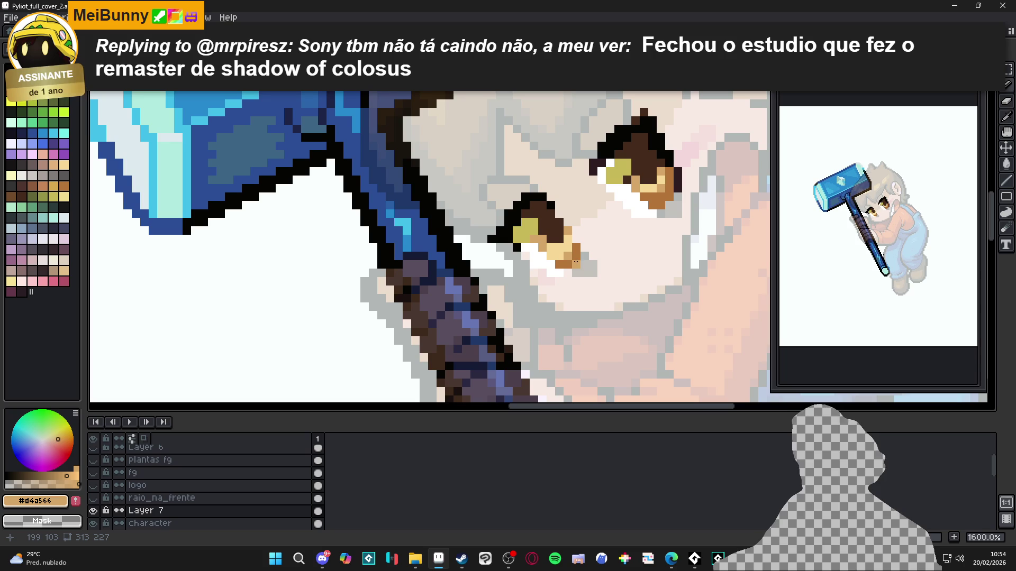
left_click(558, 214, "alt")
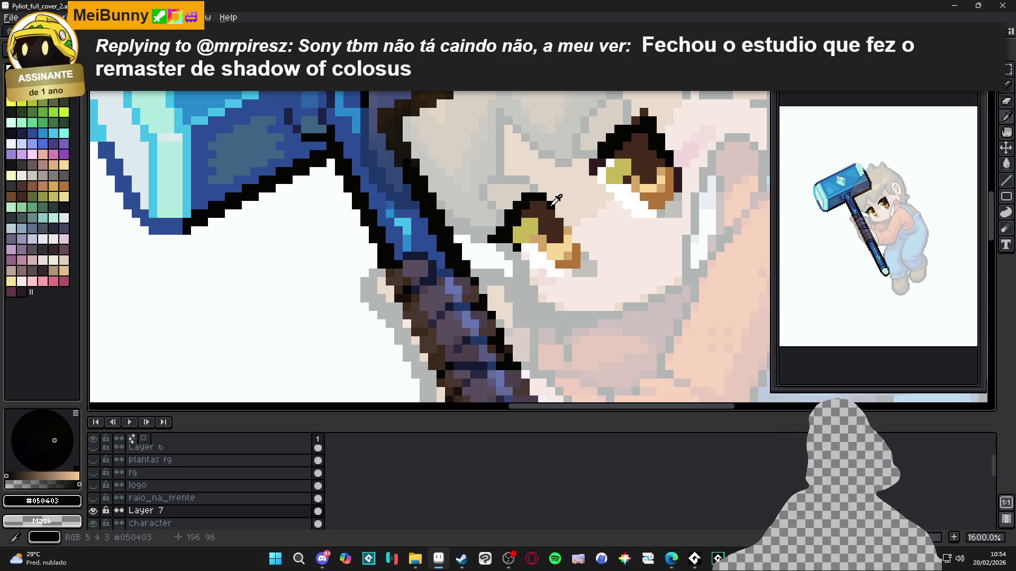
key("ctrl+z")
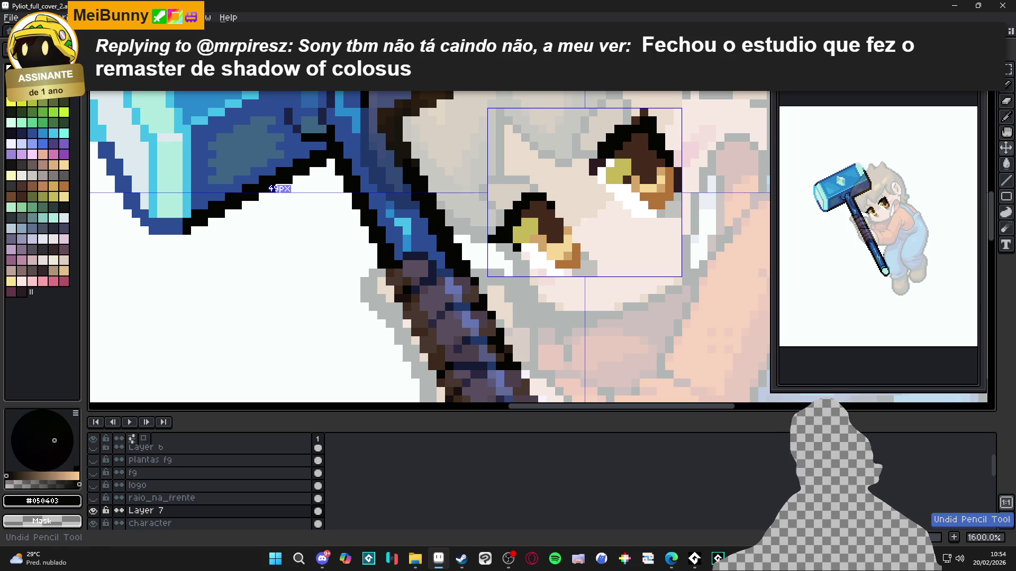
left_click(571, 253, "alt")
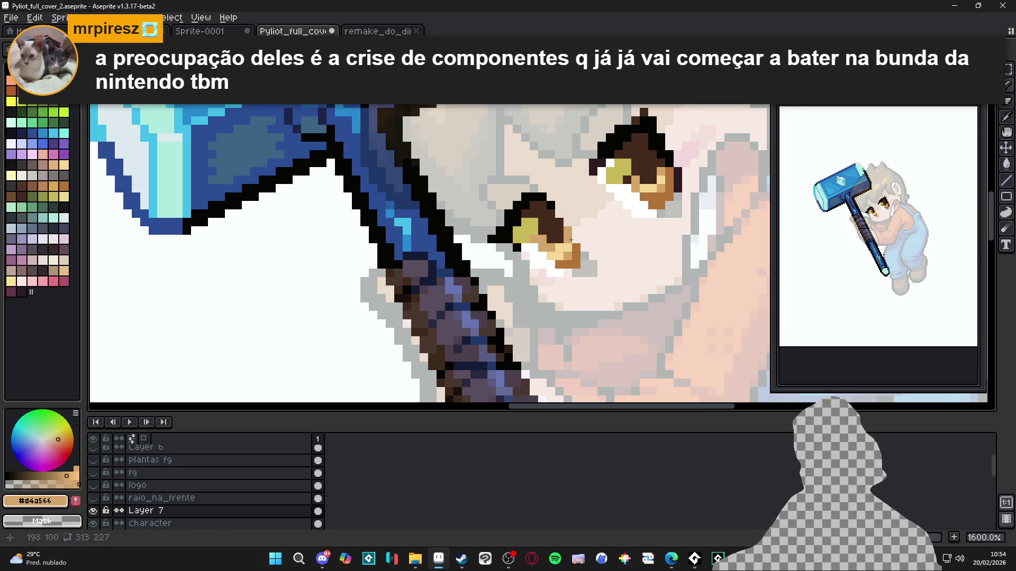
scroll(571, 239, "down", 3)
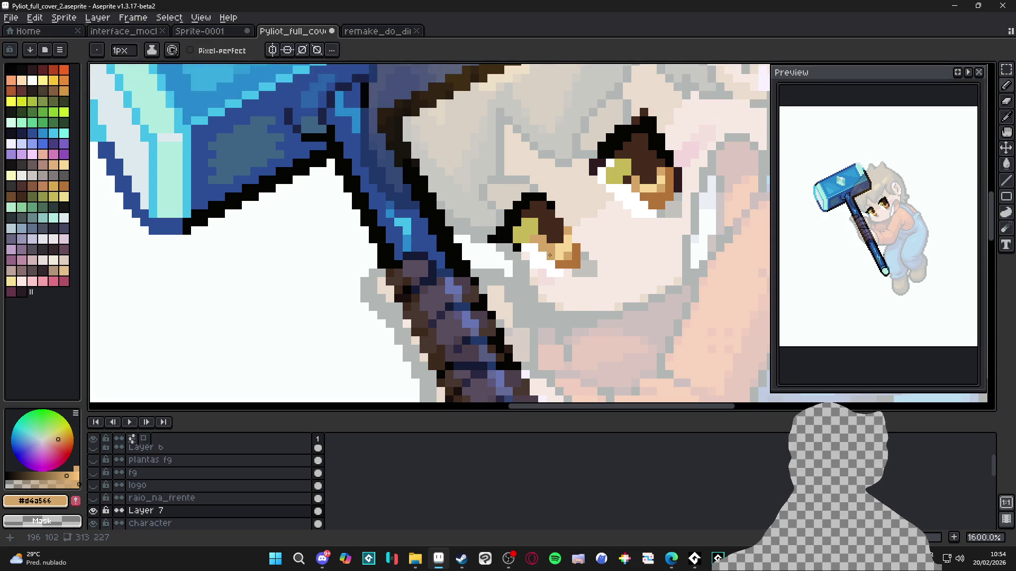
scroll(573, 279, "up", 1)
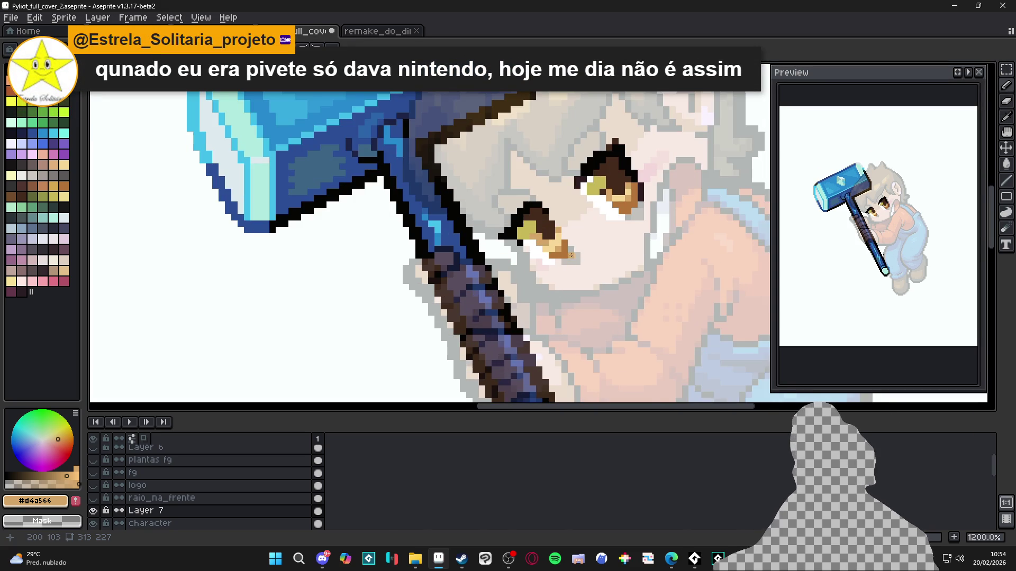
scroll(584, 276, "down", 2)
scroll(584, 276, "down", 1)
key("ctrl+s")
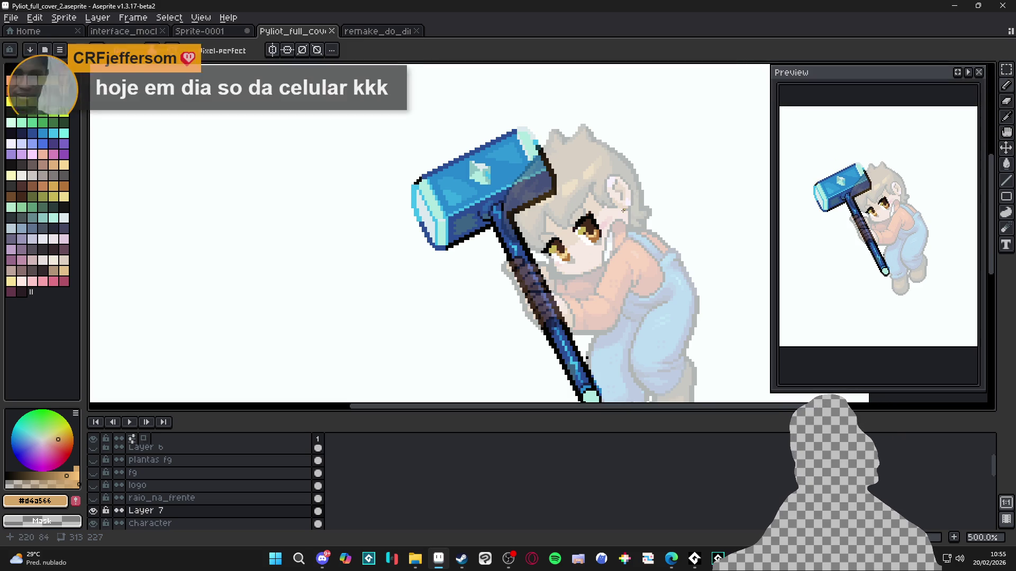
Sample the eye's dark brown and paint a three-pixel staircase above the eye
scroll(588, 201, "up", 2)
scroll(588, 200, "up", 3)
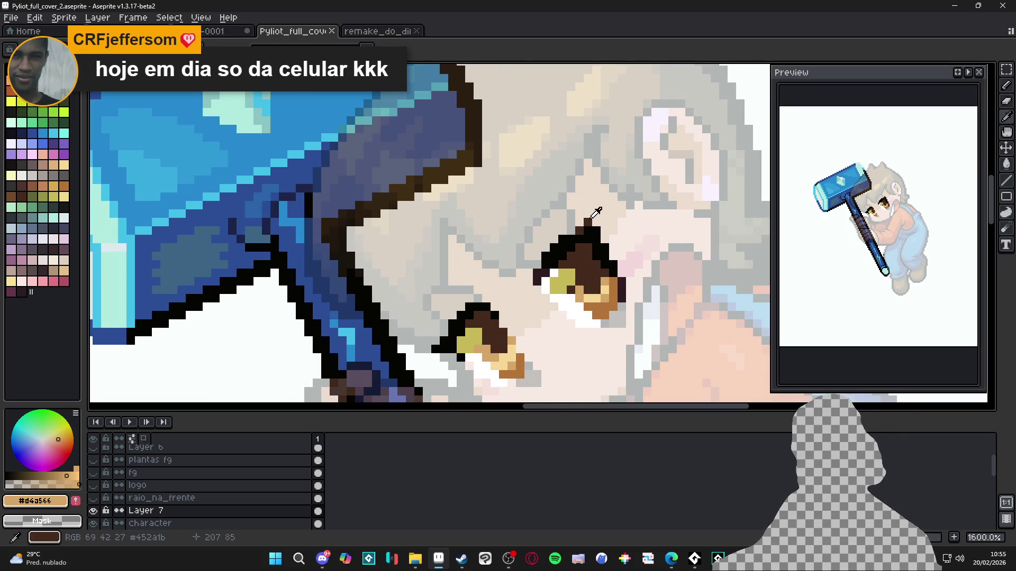
left_click(589, 216, "alt")
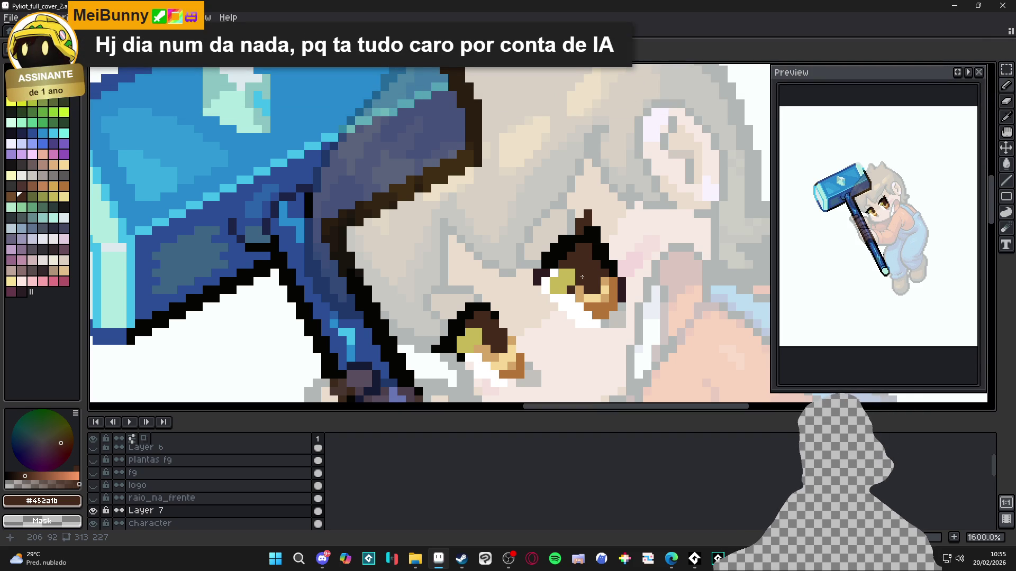
scroll(586, 221, "up", 2)
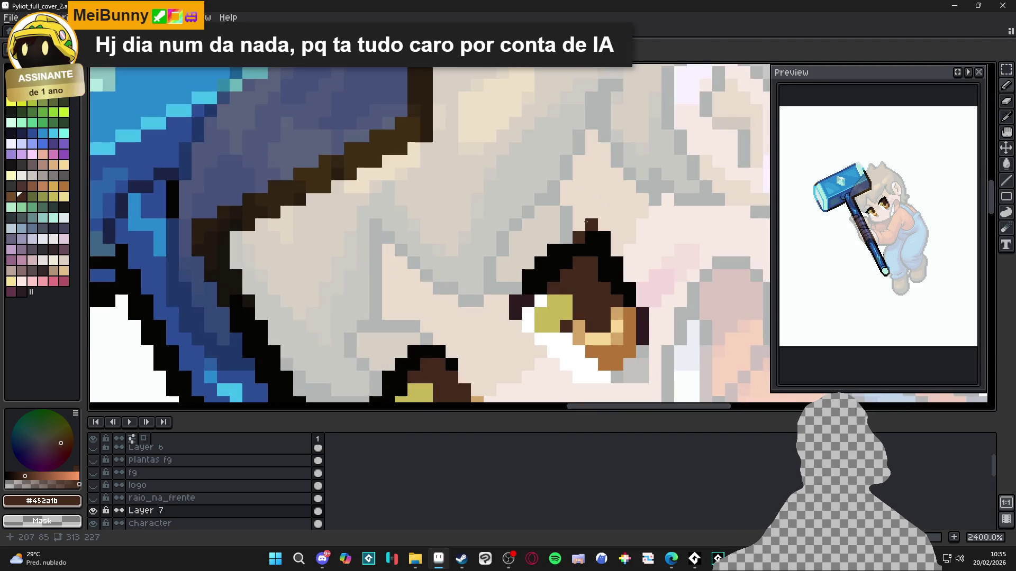
left_click(591, 211)
left_click(579, 225)
left_click(566, 238)
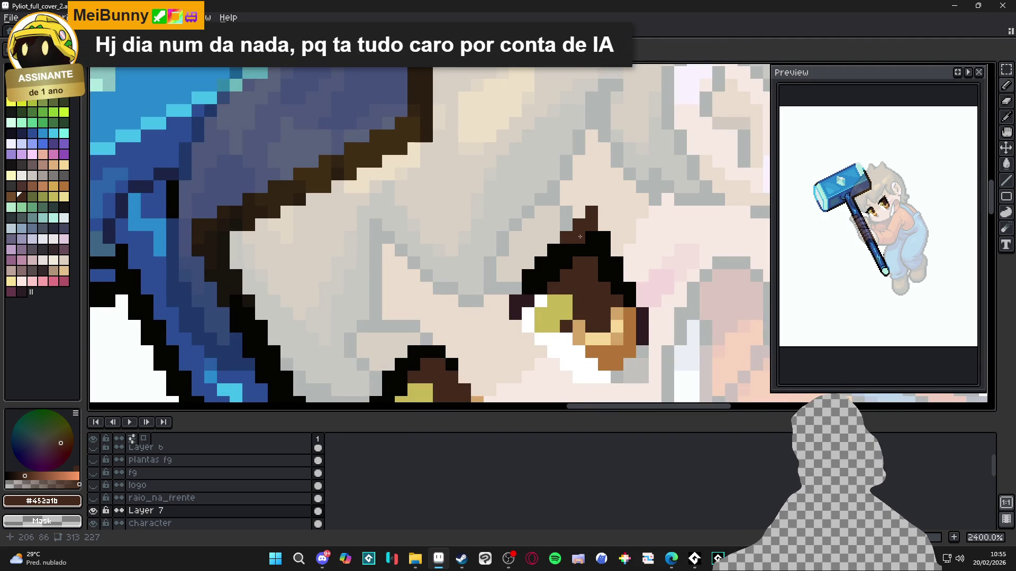
Undo that dark-brown stroke, reframe the view on the face, and save Pyliot_full_cover_2.aseprite
scroll(578, 236, "down", 4)
key("ctrl+z")
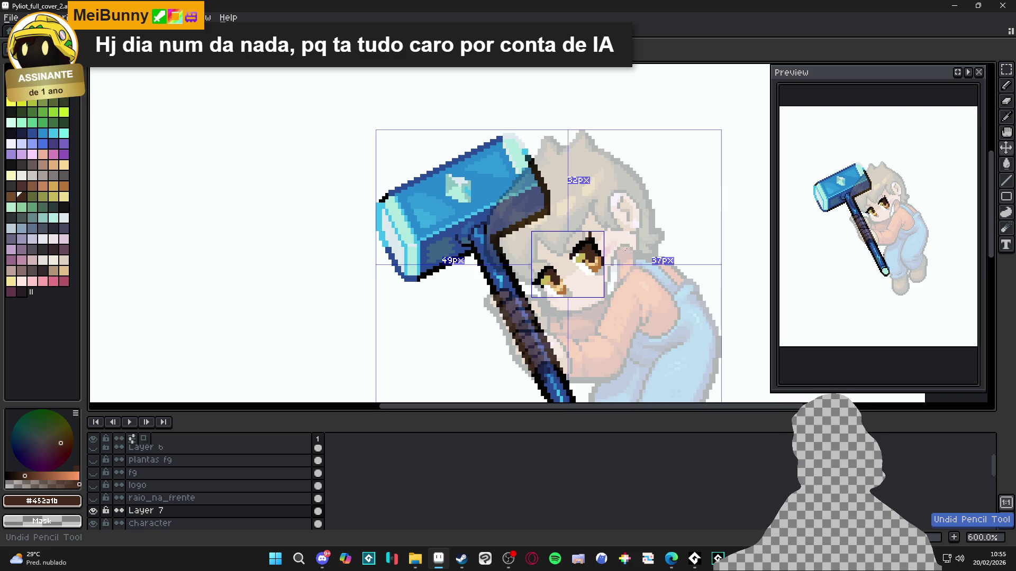
scroll(530, 286, "up", 3)
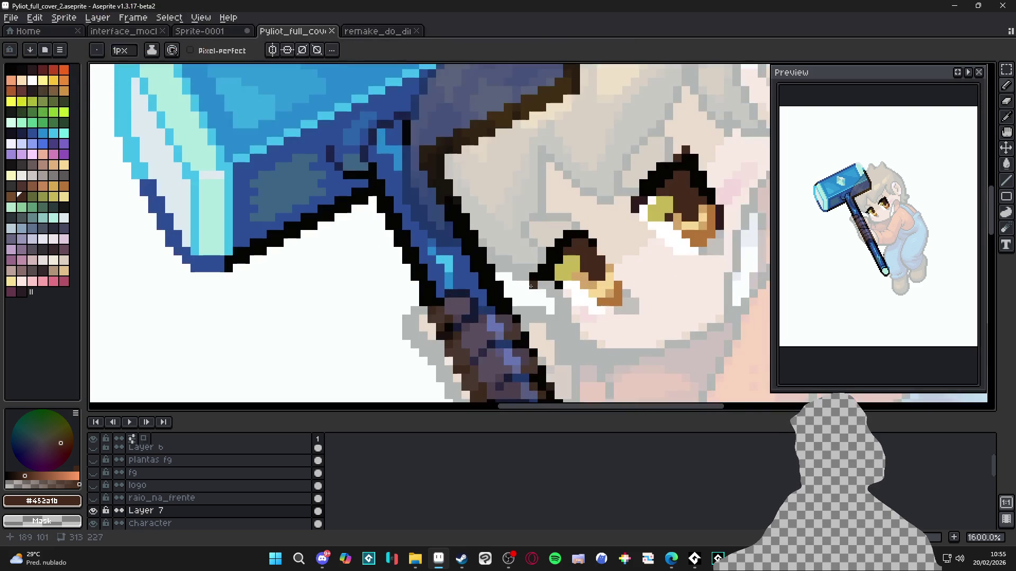
scroll(579, 286, "down", 2)
left_click_drag(622, 315, 586, 283)
key("ctrl+s")
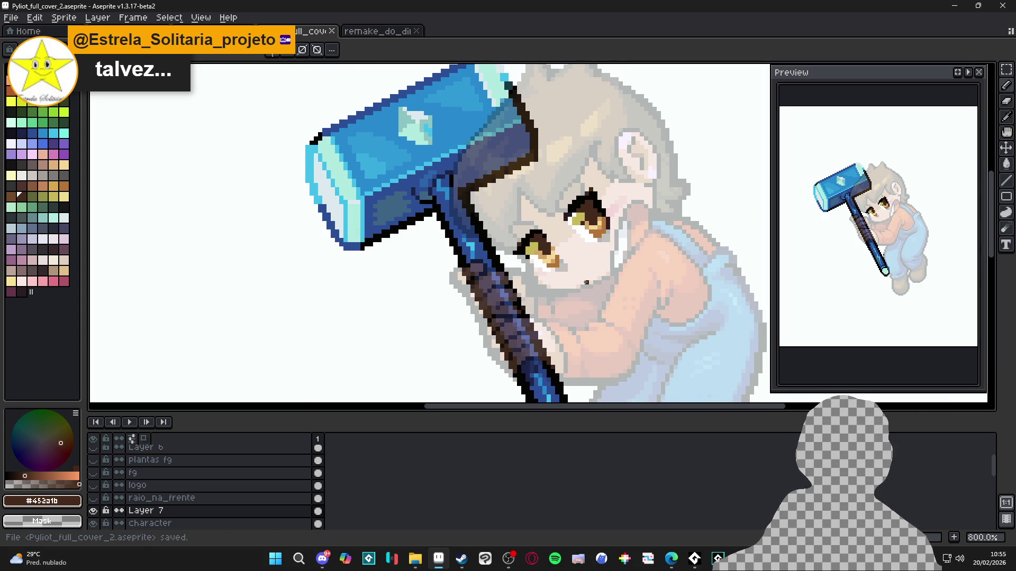
Zoom in on the eyes and paint a pixel on the eye's upper edge near-black
scroll(586, 283, "up", 2)
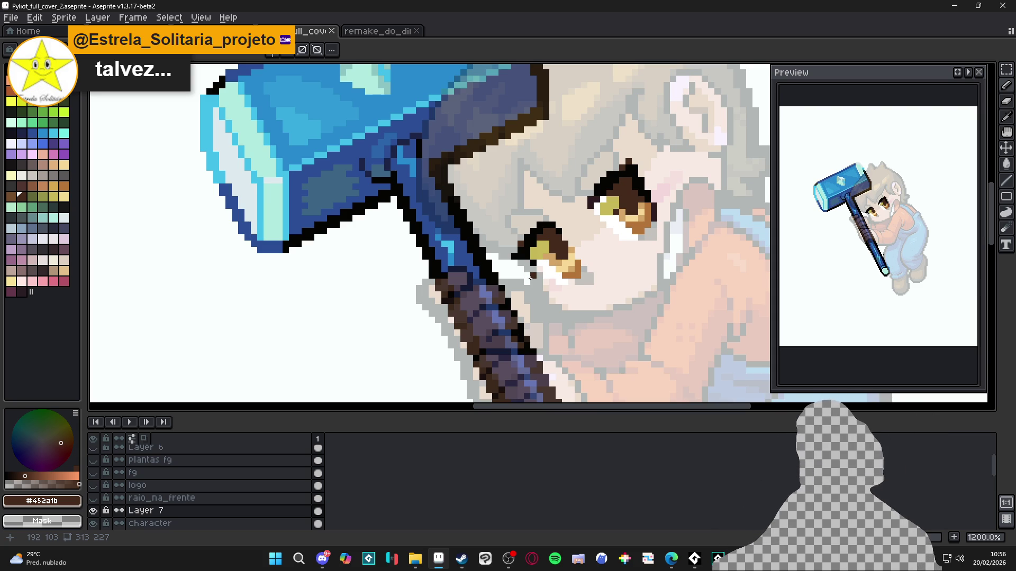
scroll(526, 279, "down", 4)
scroll(534, 276, "up", 1)
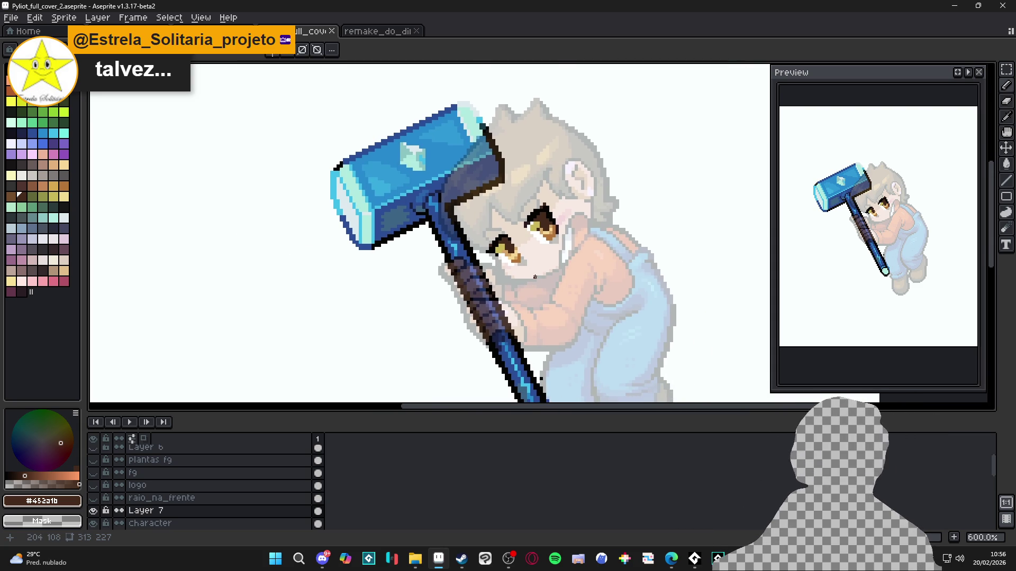
scroll(535, 276, "up", 1)
scroll(497, 239, "up", 2)
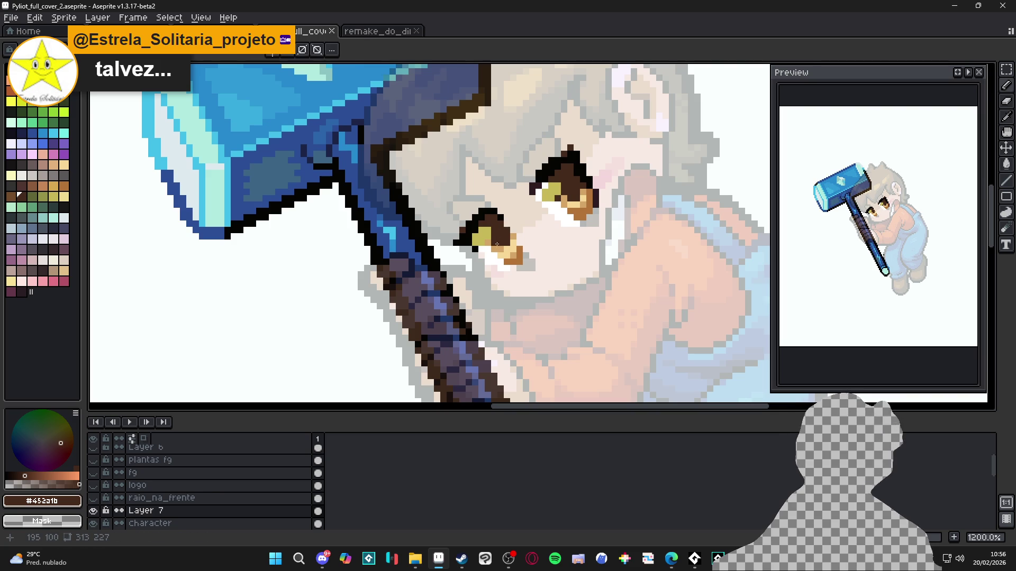
scroll(489, 217, "up", 1)
left_click(501, 236, "alt")
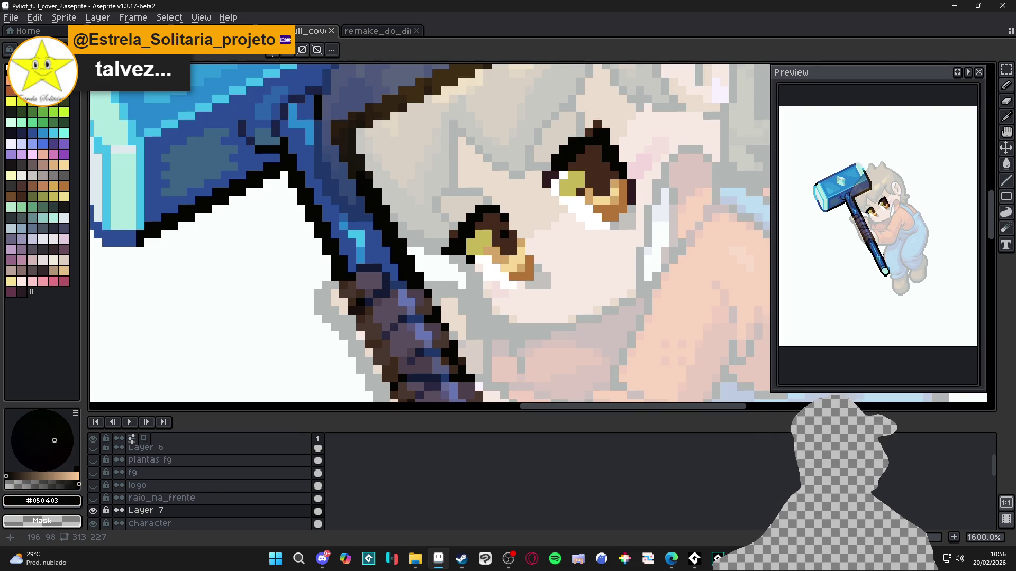
left_click(497, 223)
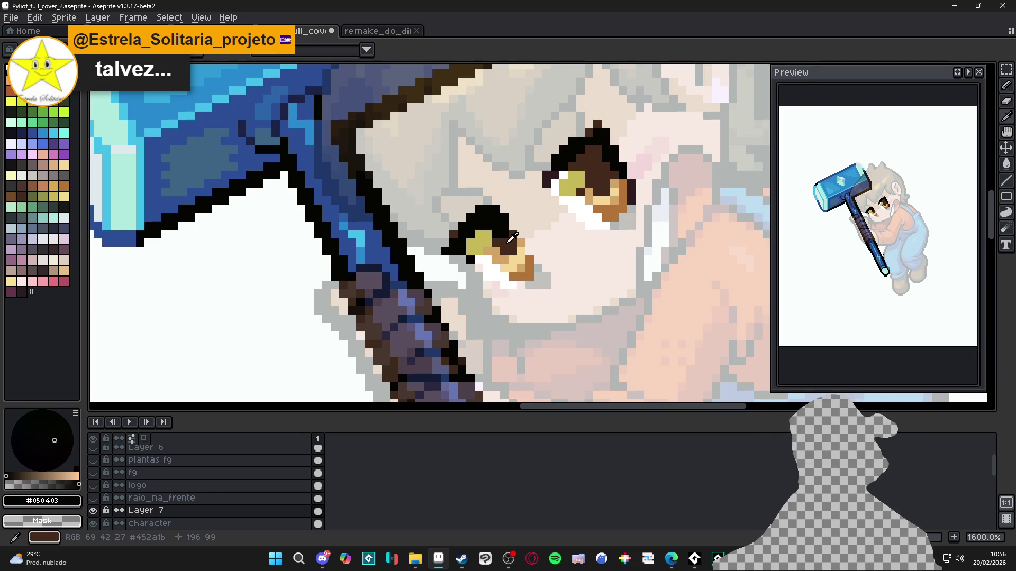
Darken the brown pixels around the right eye's pupil and upper edge to near-black, then save
left_click(506, 245, "alt")
scroll(531, 266, "down", 2)
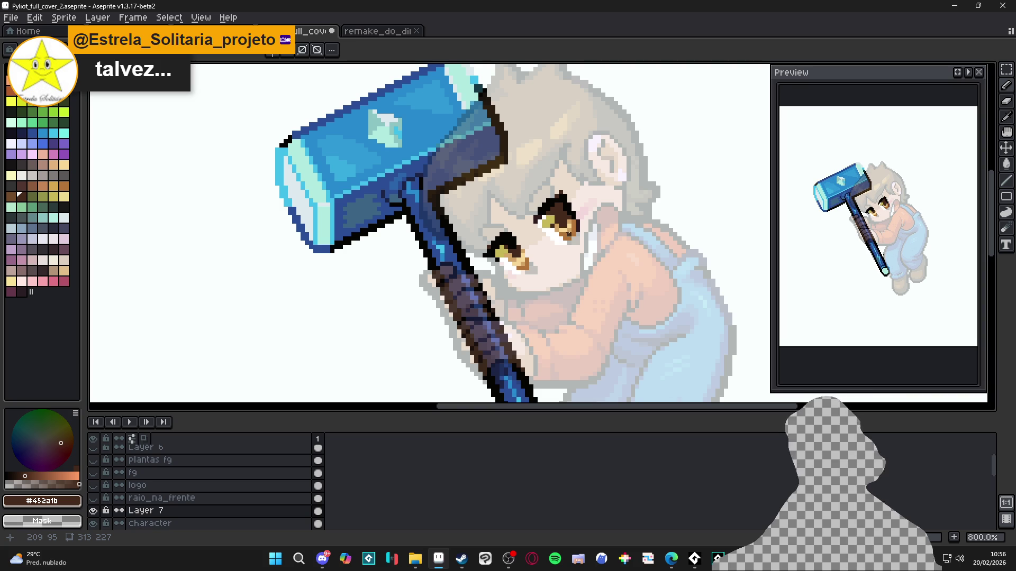
scroll(541, 224, "up", 3)
left_click(661, 195, "alt")
left_click(667, 190)
left_click(649, 177)
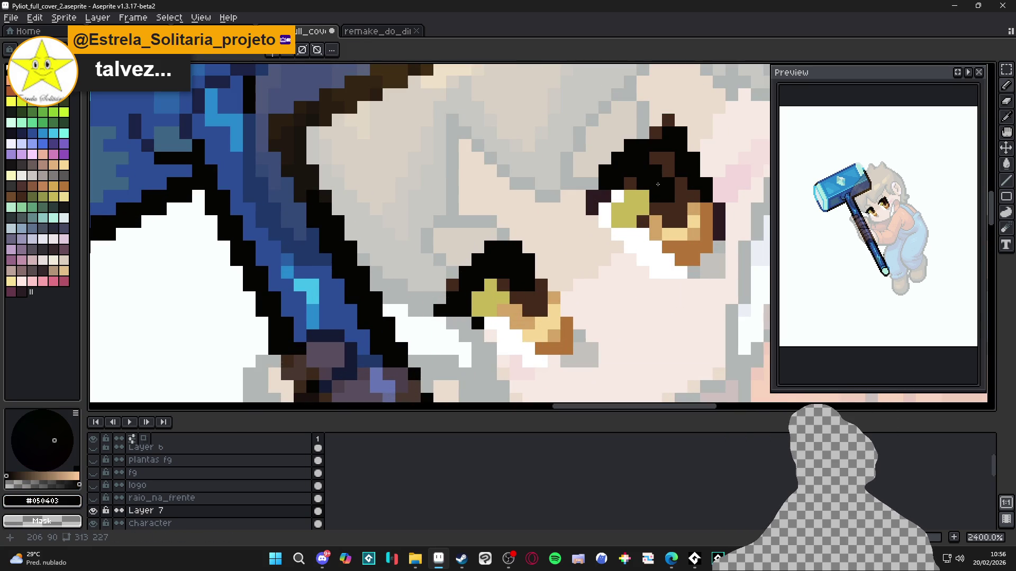
left_click(661, 157)
left_click(661, 161)
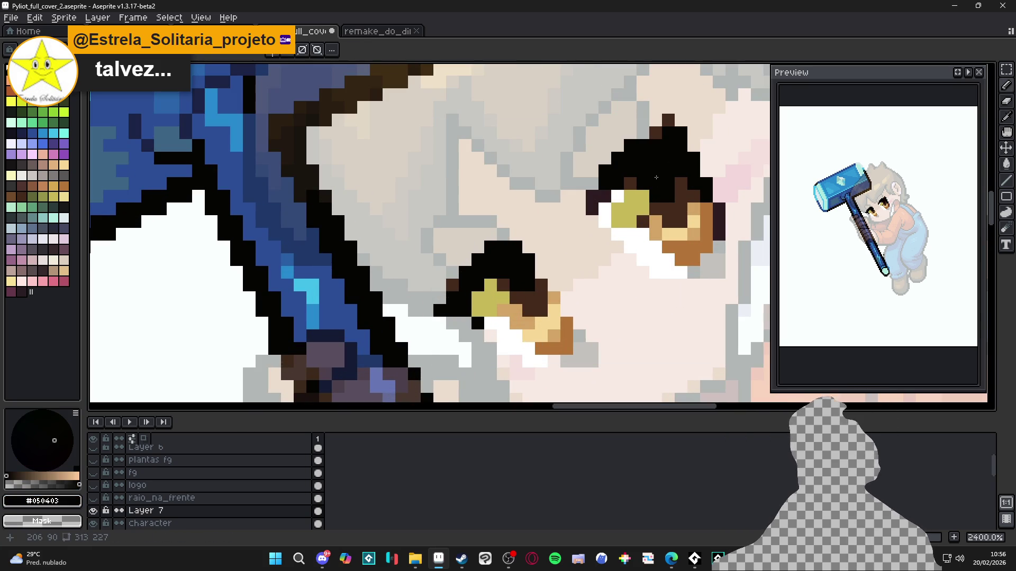
scroll(617, 248, "down", 4)
scroll(617, 249, "right", 2)
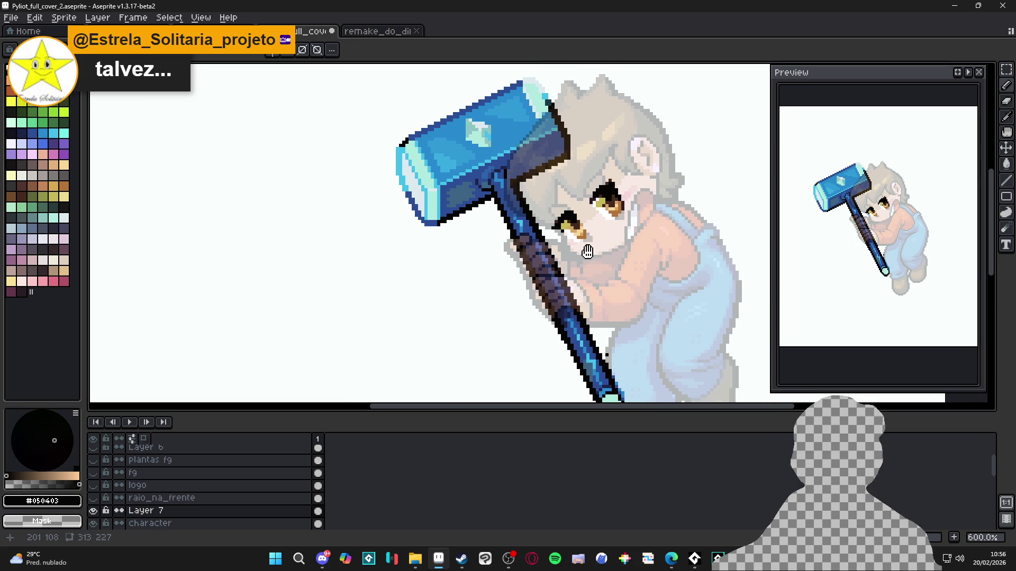
key("ctrl+s")
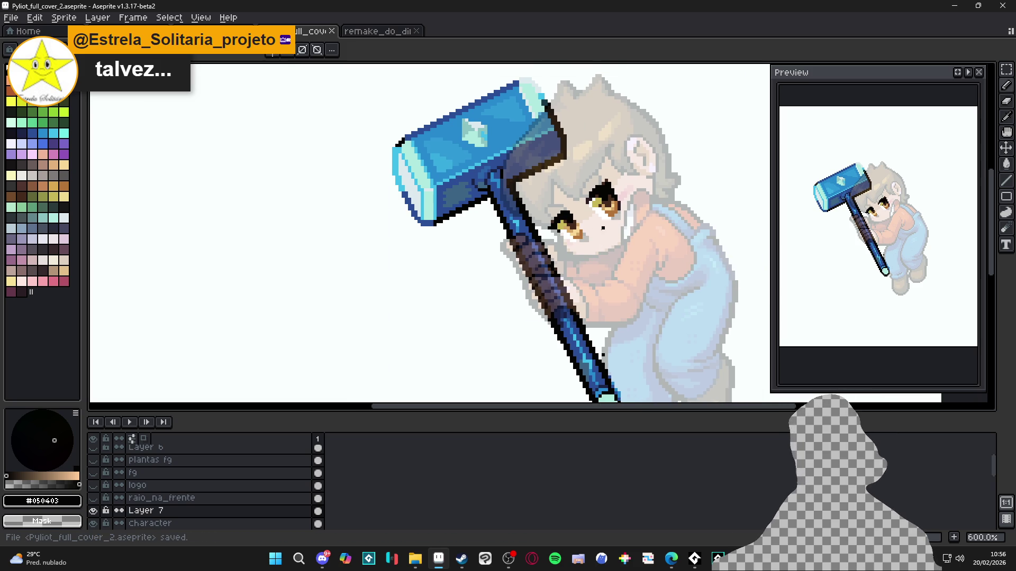
Unlock the character layer, set black as the drawing colour, and undo the stray stroke near the eye
scroll(606, 241, "right", 1)
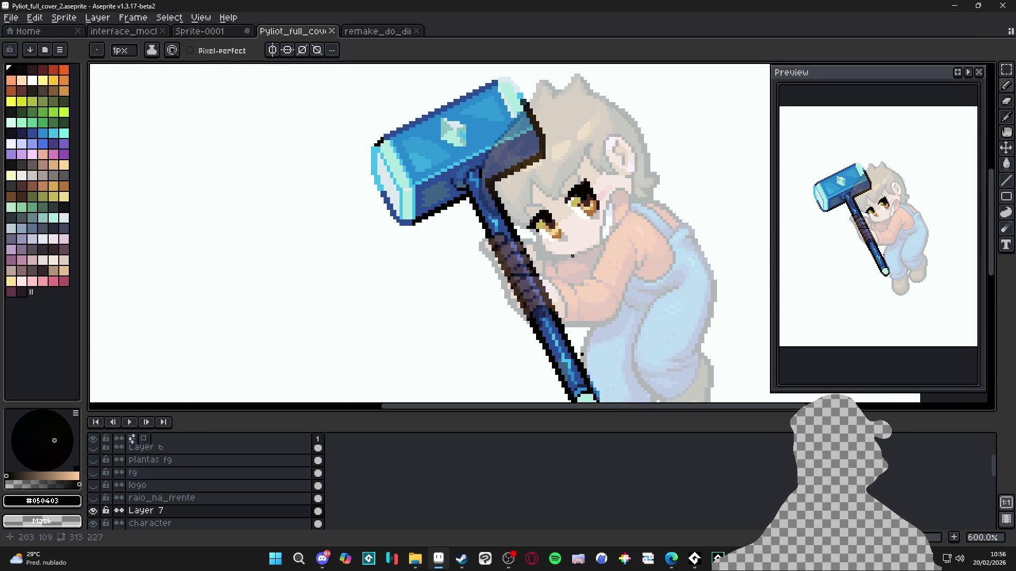
left_click_drag(607, 284, 568, 273)
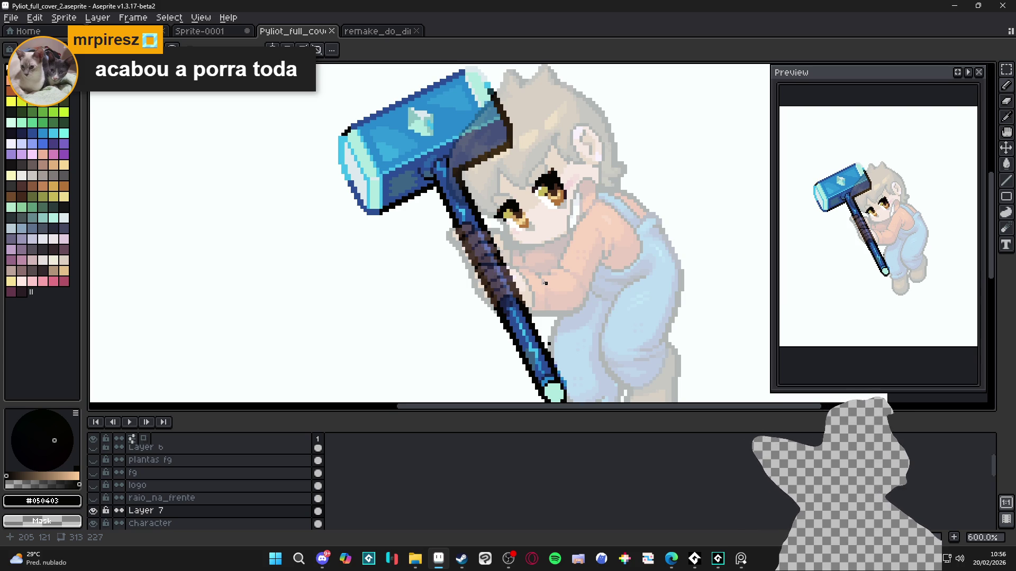
scroll(440, 183, "up", 1)
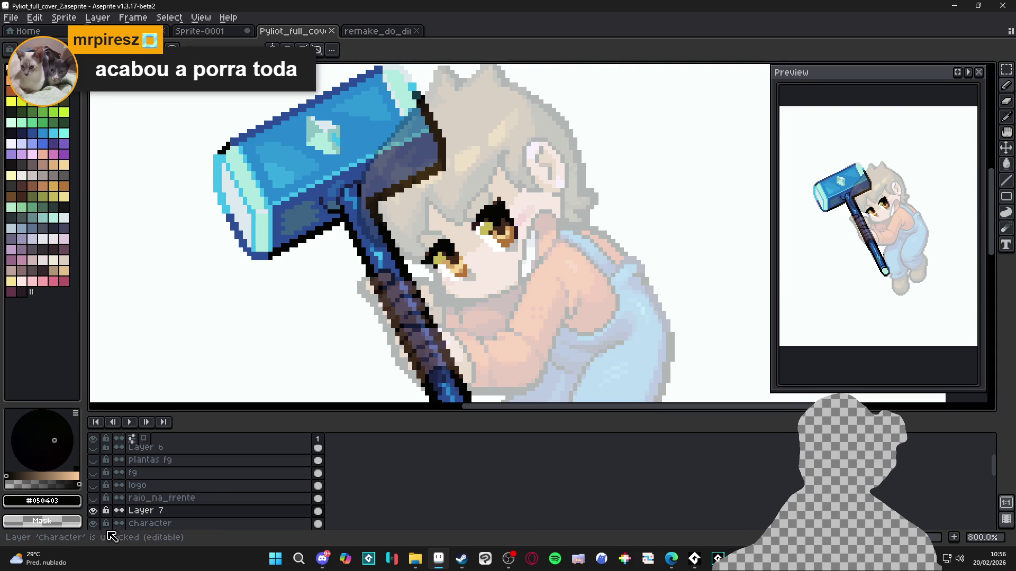
left_click(94, 523)
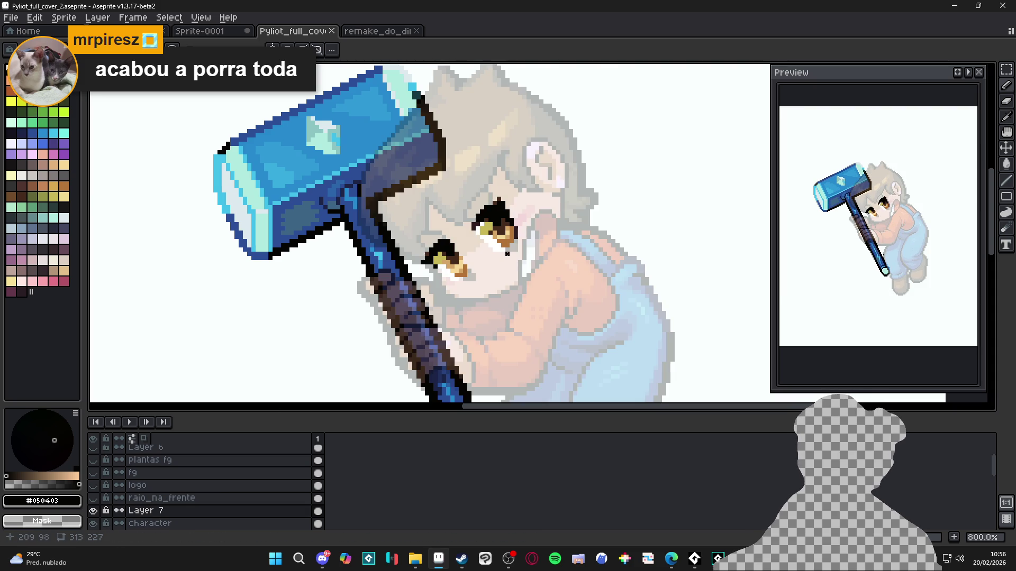
left_click(43, 153)
left_click(427, 271, "alt")
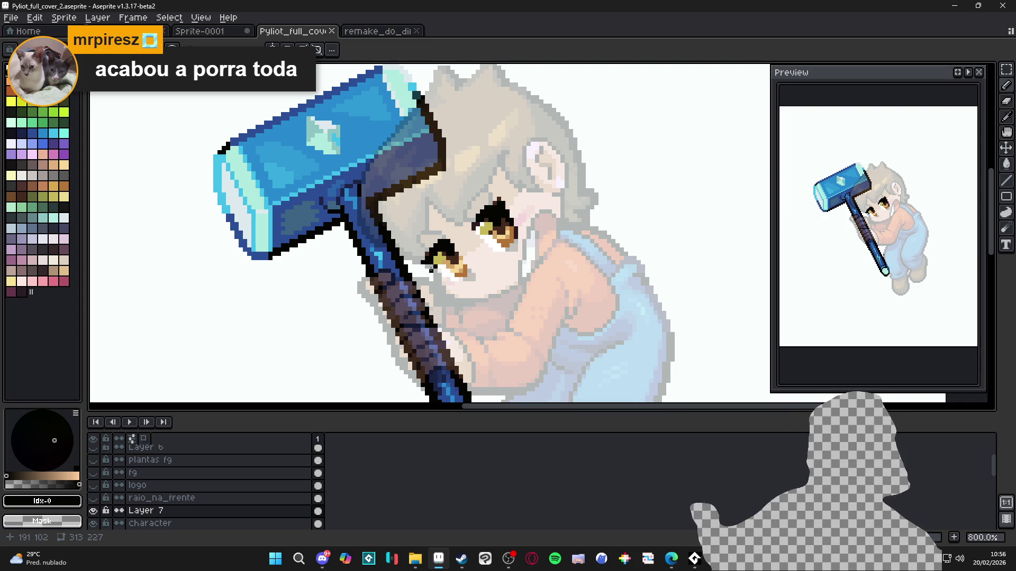
key("ctrl+z")
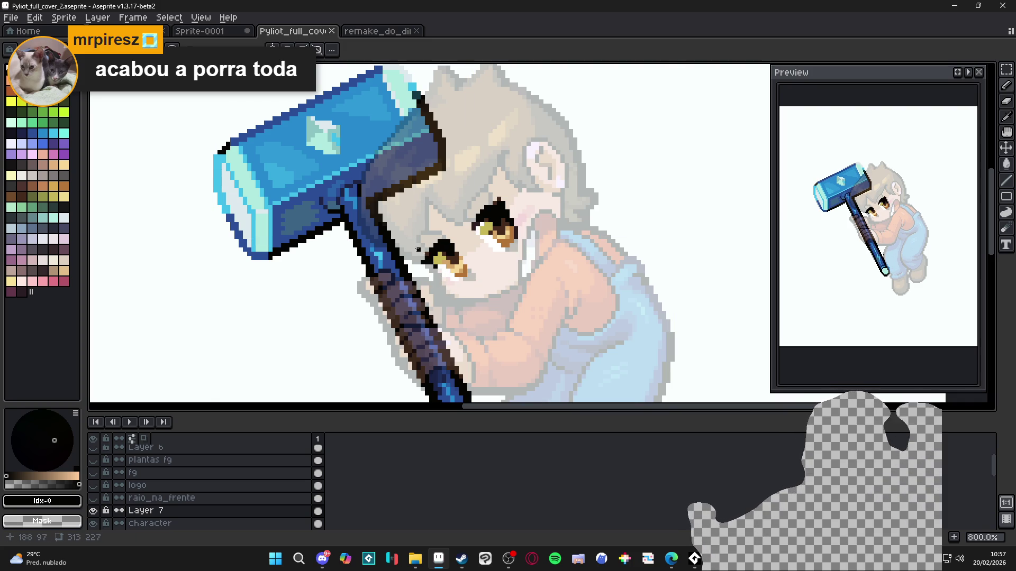
Draw black lines from the left eye's outer corner under the cheek, then outline the ear
left_click_drag(412, 249, 459, 301)
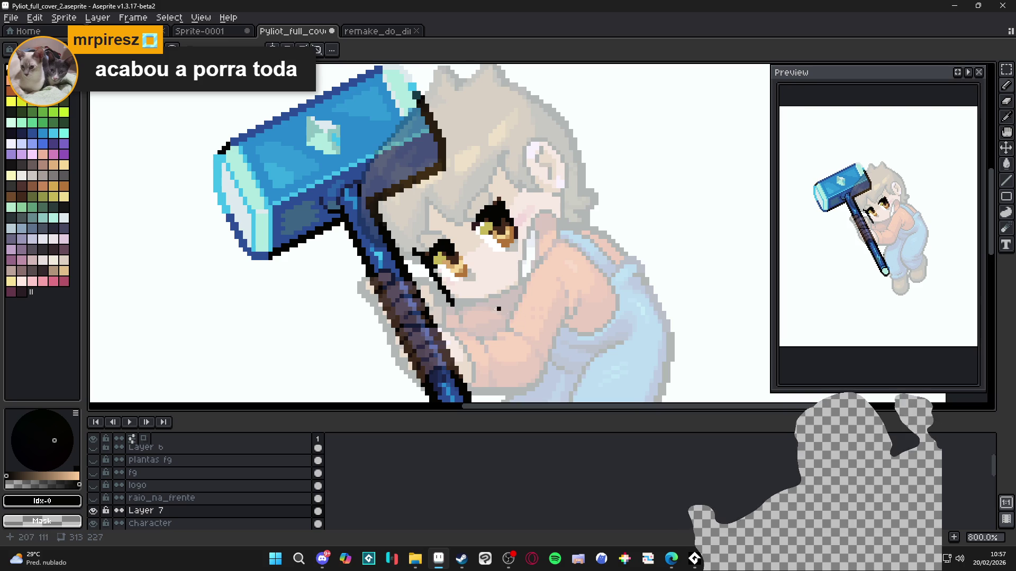
key("ctrl+z")
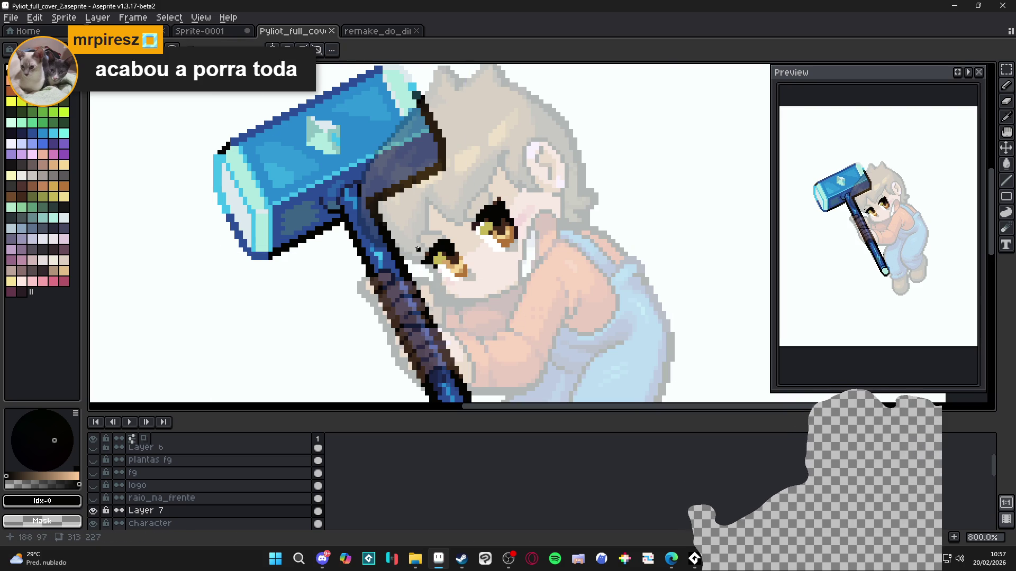
left_click_drag(412, 245, 458, 302)
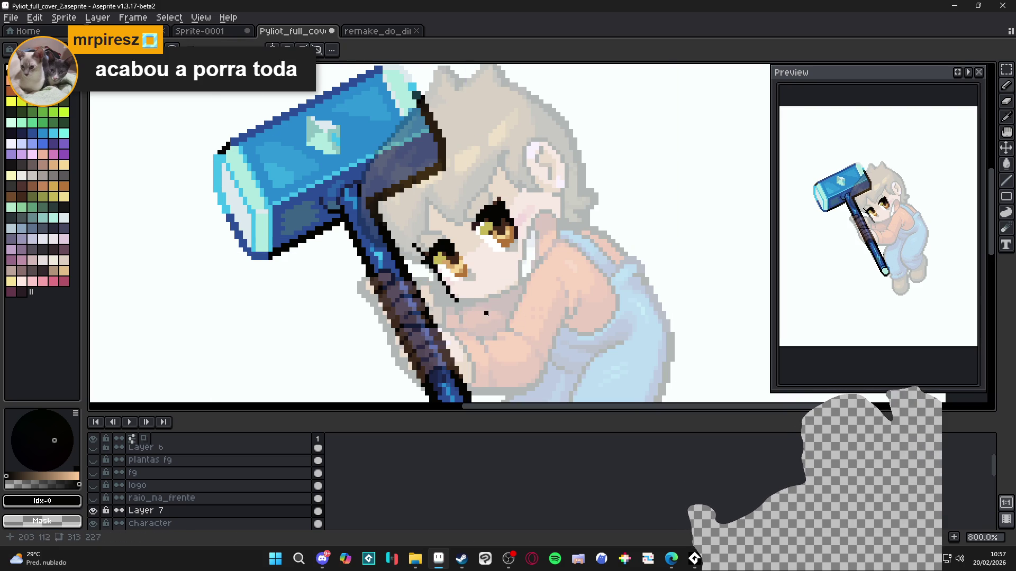
mouse_move(435, 270)
left_mouse_down()
mouse_move(455, 300)
mouse_move(521, 295)
mouse_move(484, 302)
mouse_move(558, 244)
mouse_move(561, 222)
mouse_move(545, 274)
left_mouse_up()
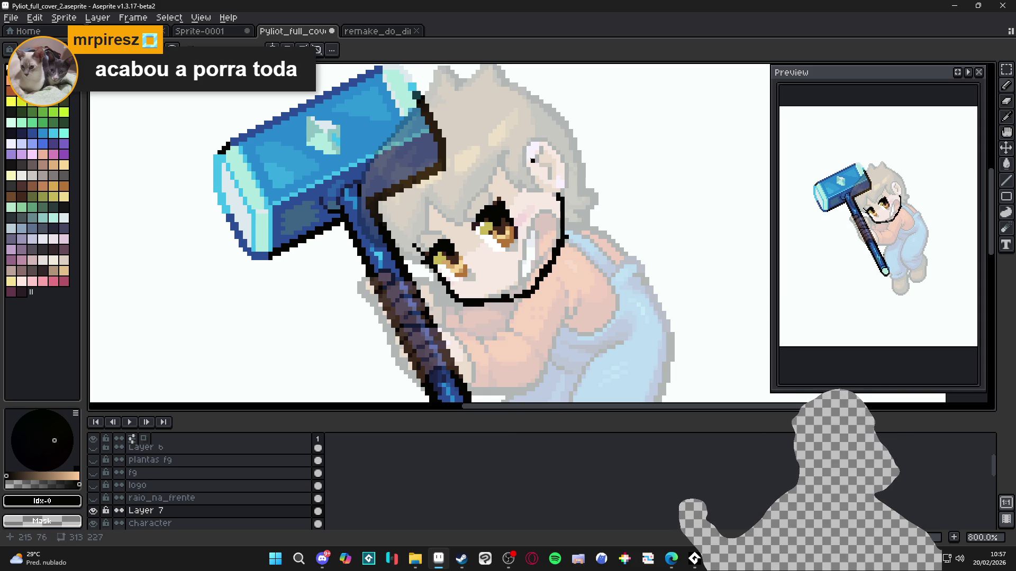
mouse_move(529, 176)
left_mouse_down()
mouse_move(526, 143)
mouse_move(555, 148)
mouse_move(561, 195)
left_mouse_up()
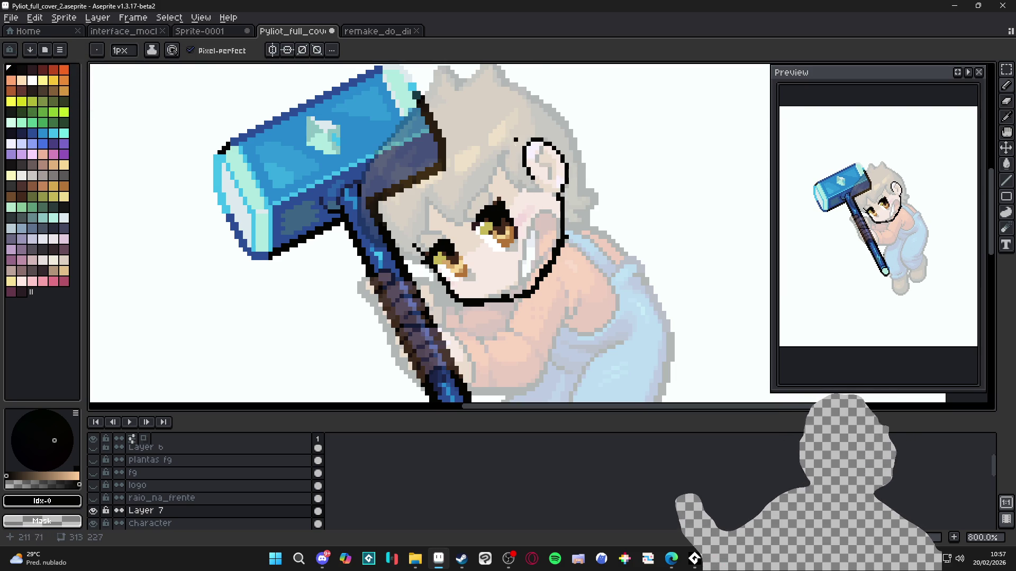
mouse_move(516, 149)
left_mouse_down()
mouse_move(524, 169)
mouse_move(566, 197)
left_mouse_up()
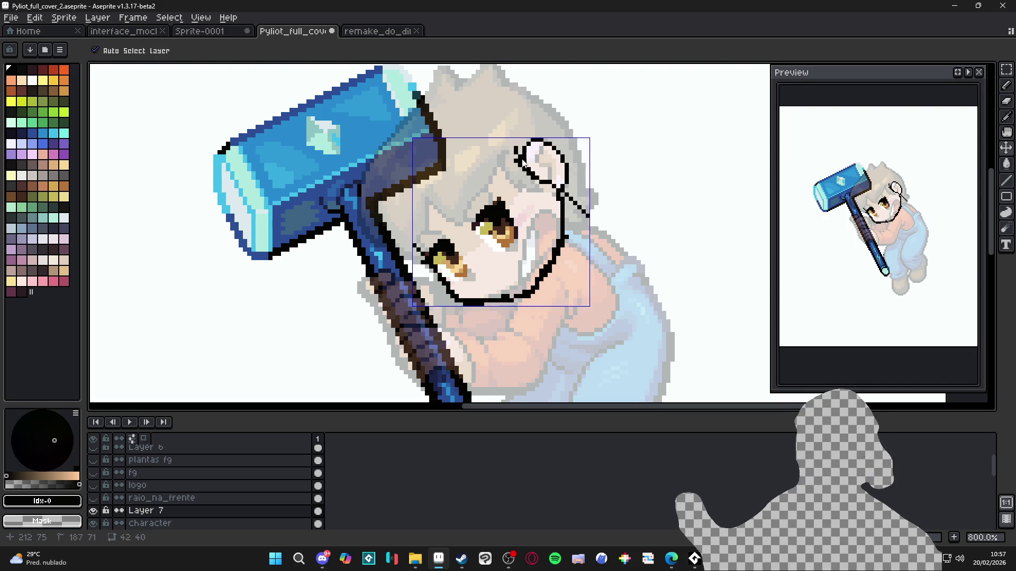
Redraw the black line down from the ear's top, undoing the unsatisfactory attempts
key("ctrl+z")
left_click_drag(517, 147, 587, 226)
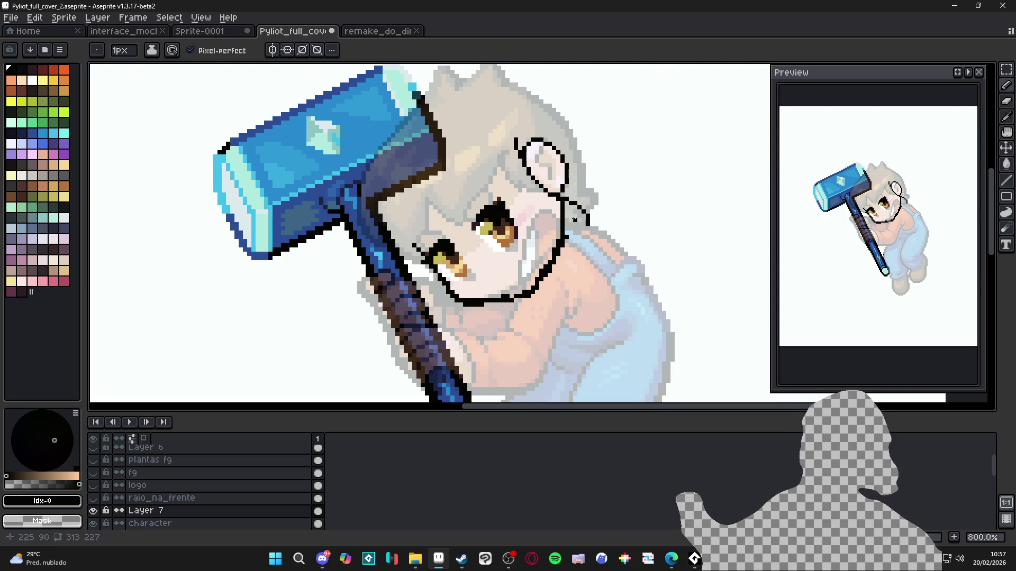
key("v")
key("ctrl+z")
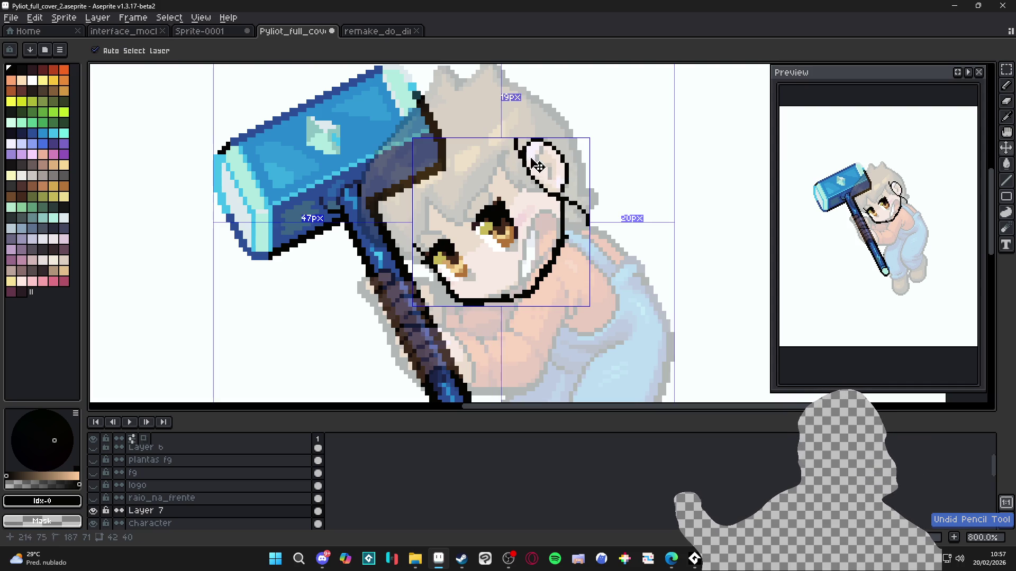
key("b")
mouse_move(518, 136)
left_mouse_down()
mouse_move(541, 183)
mouse_move(580, 213)
mouse_move(566, 221)
mouse_move(588, 230)
left_mouse_up()
key("ctrl+z")
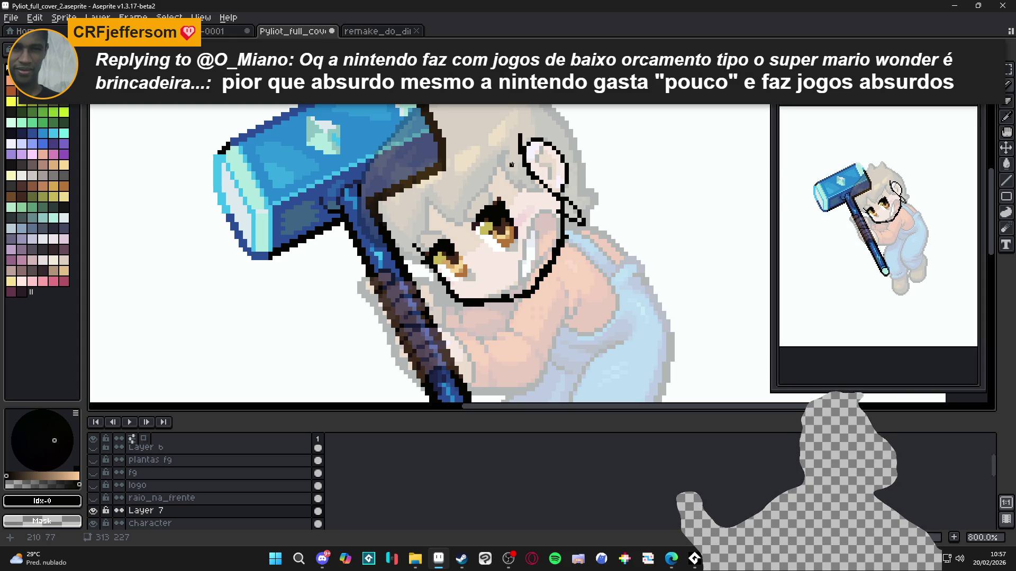
Add an inner ear line and a short vertical line beside the eye, then switch to the Eraser
left_click_drag(511, 169, 540, 211)
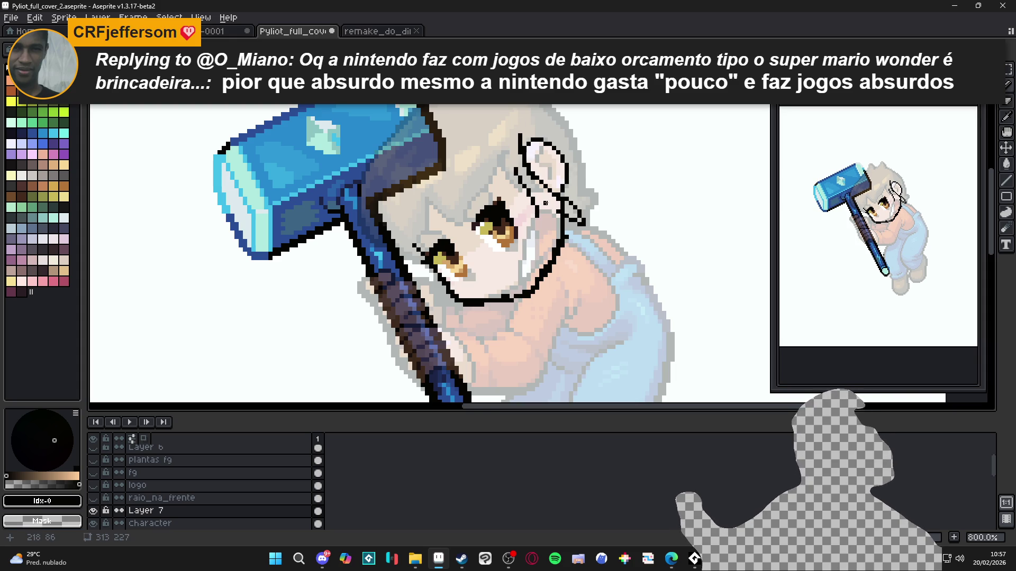
left_click_drag(546, 203, 544, 212)
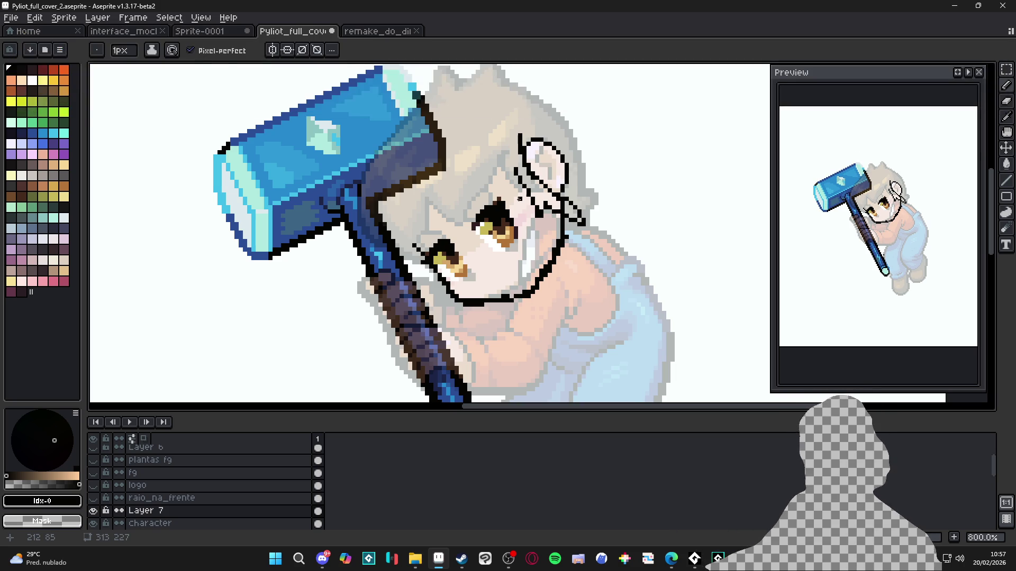
key("e")
scroll(522, 183, "up", 4)
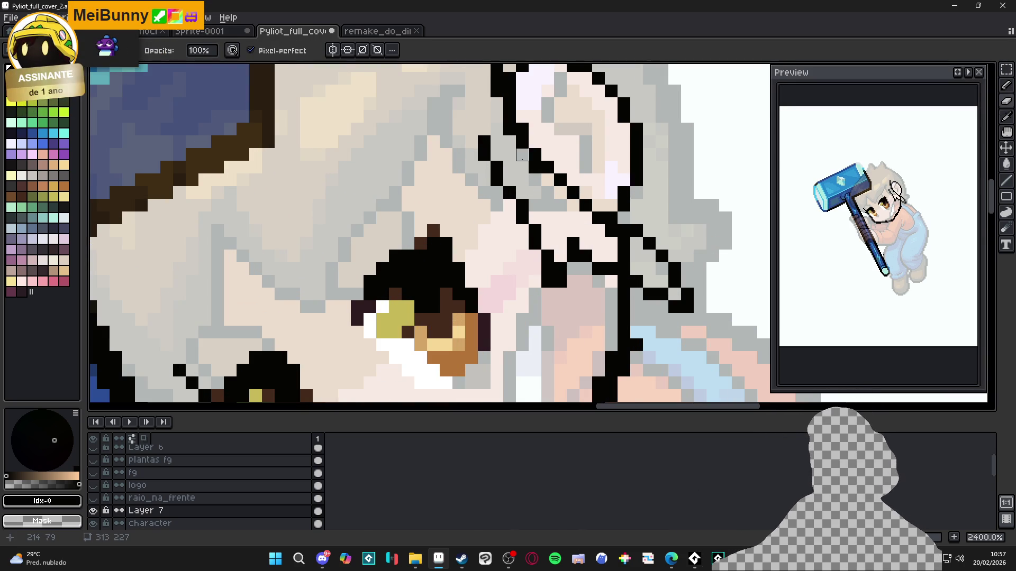
Erase stray outline pixels along the ear's left edge
scroll(524, 178, "down", 2)
scroll(531, 175, "up", 2)
mouse_move(534, 174)
left_mouse_down()
mouse_move(534, 186)
mouse_move(521, 136)
left_mouse_up()
scroll(522, 136, "down", 5)
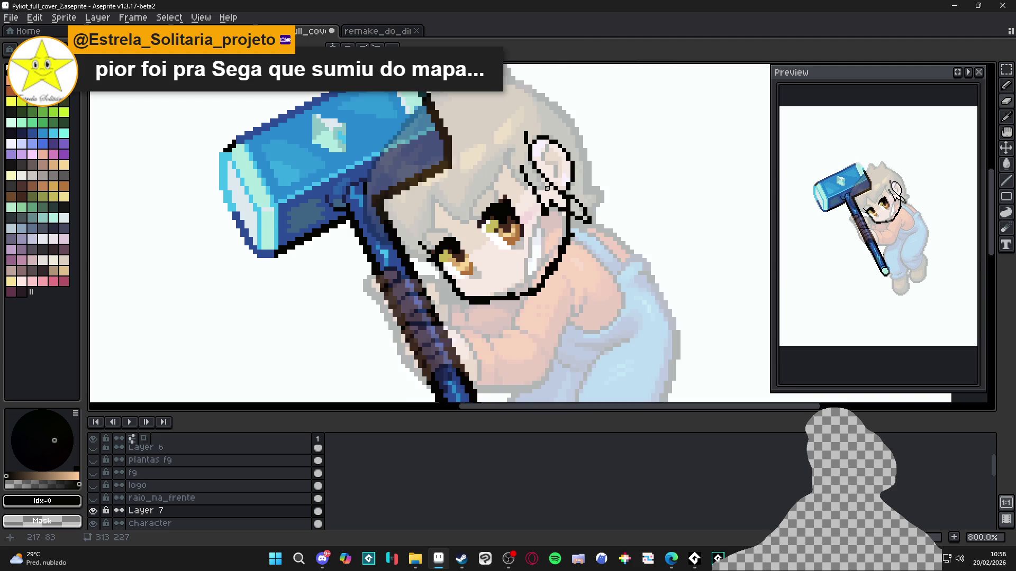
scroll(555, 214, "up", 1)
scroll(553, 214, "up", 1)
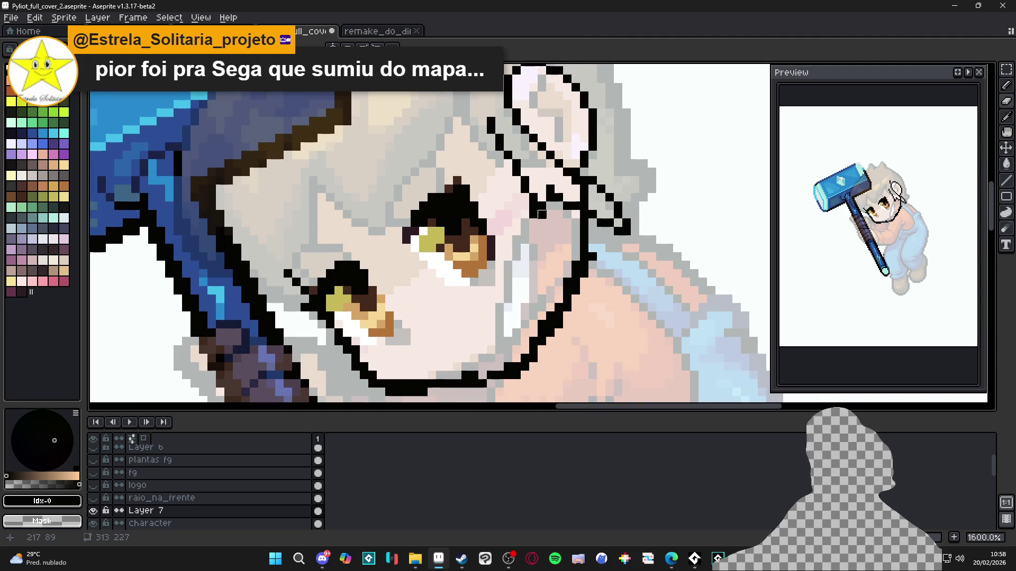
scroll(555, 226, "down", 2)
scroll(583, 234, "up", 2)
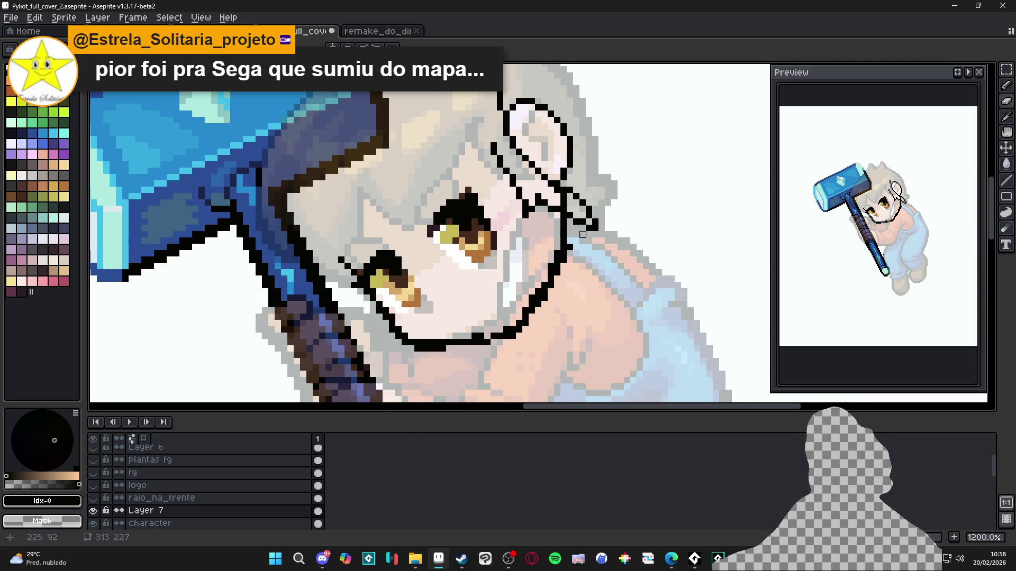
scroll(582, 235, "down", 1)
scroll(519, 149, "up", 2)
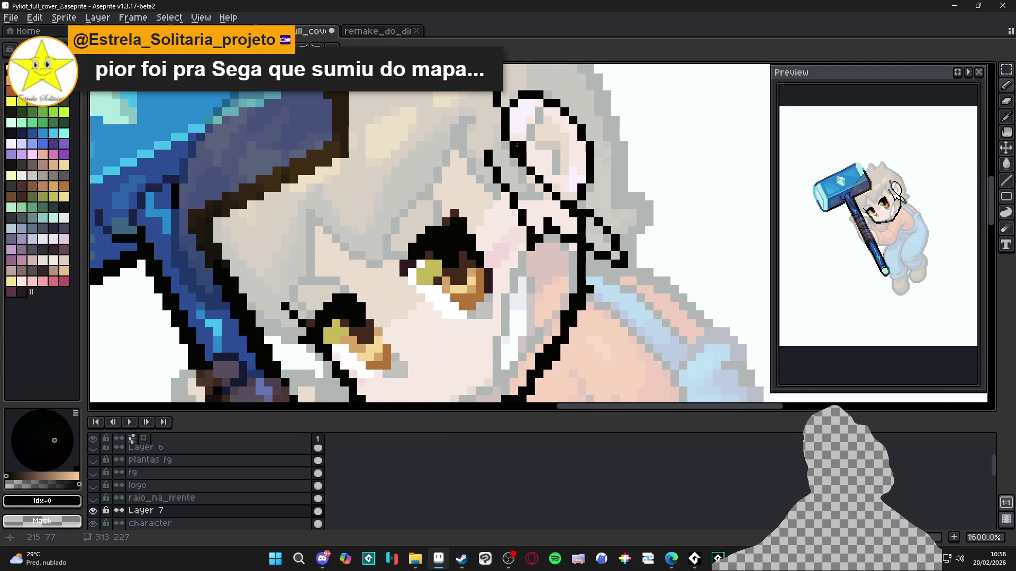
scroll(537, 188, "down", 3)
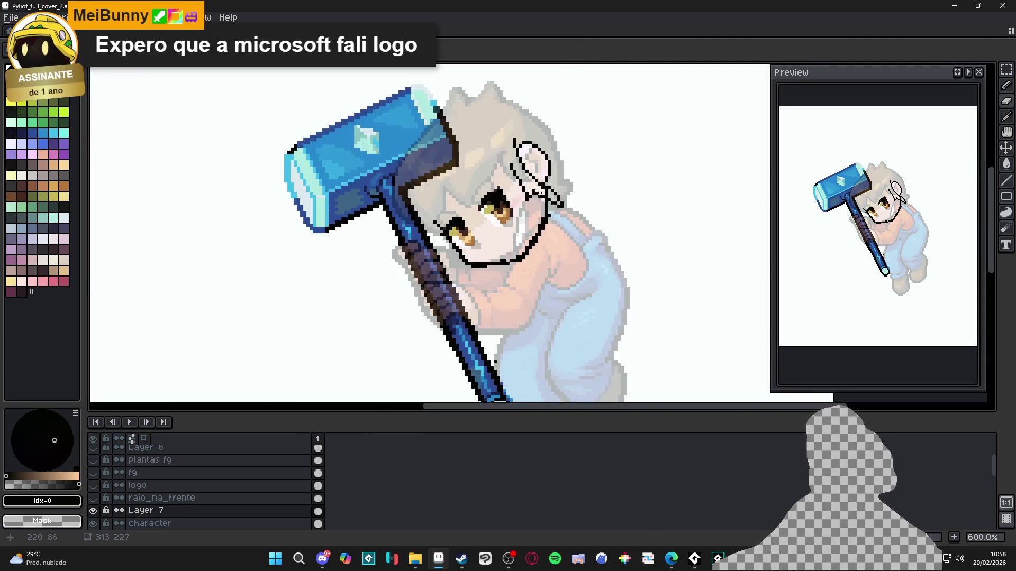
scroll(536, 187, "up", 4)
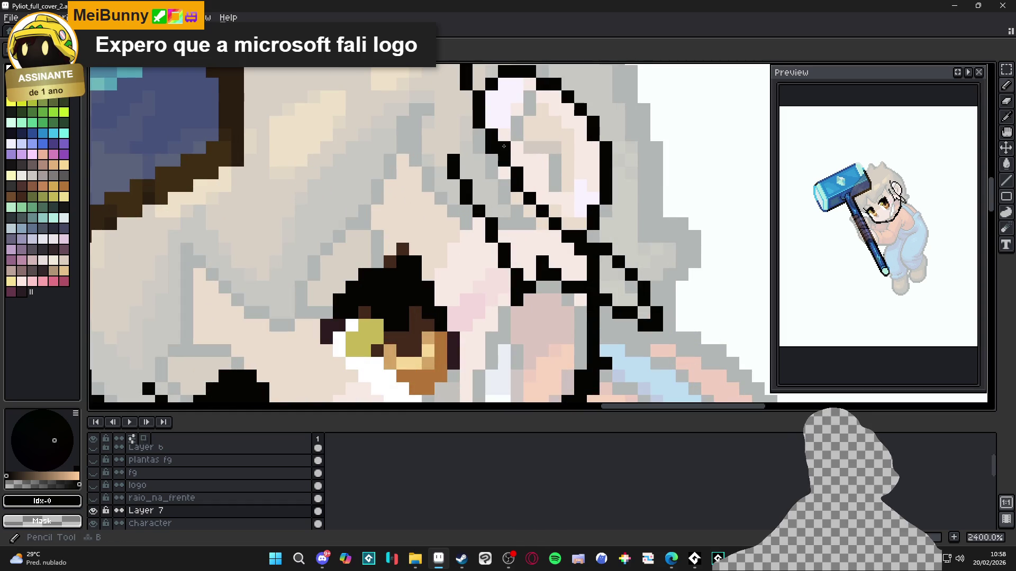
Erase single pixels to smooth two stair-steps in the ear's outline
left_click(491, 122)
left_click(479, 123)
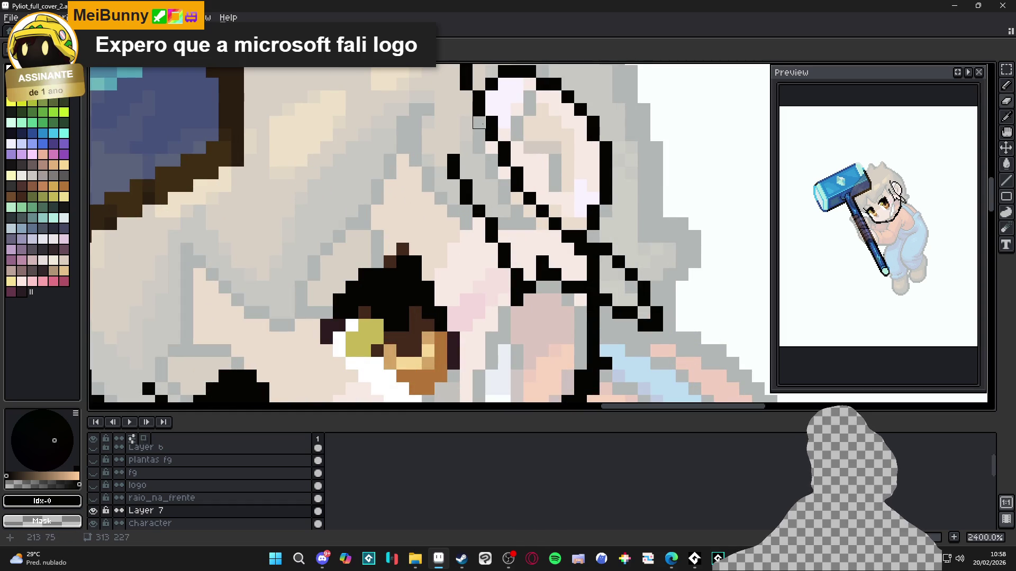
scroll(479, 123, "down", 2)
scroll(514, 198, "up", 2)
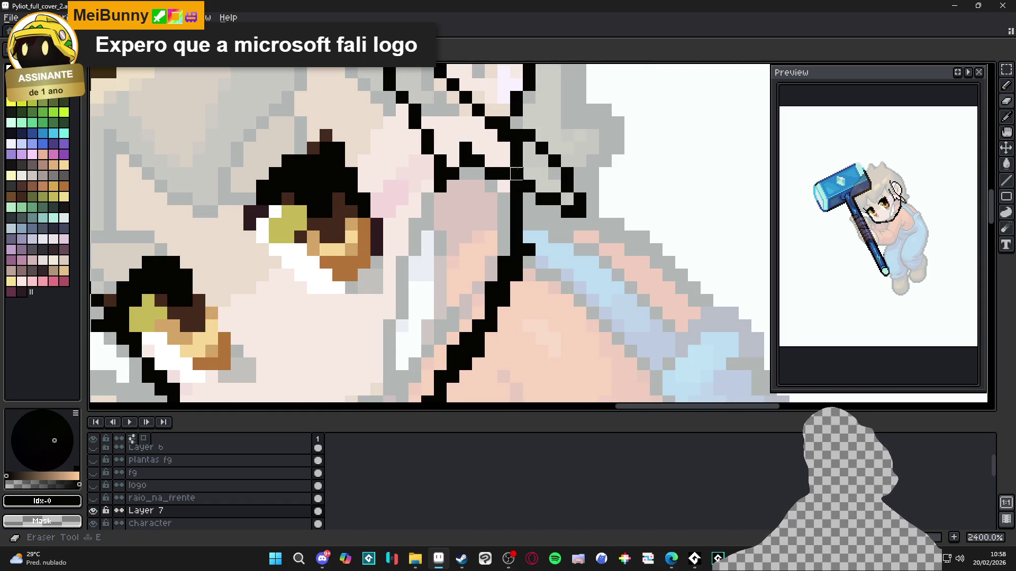
scroll(526, 183, "down", 3)
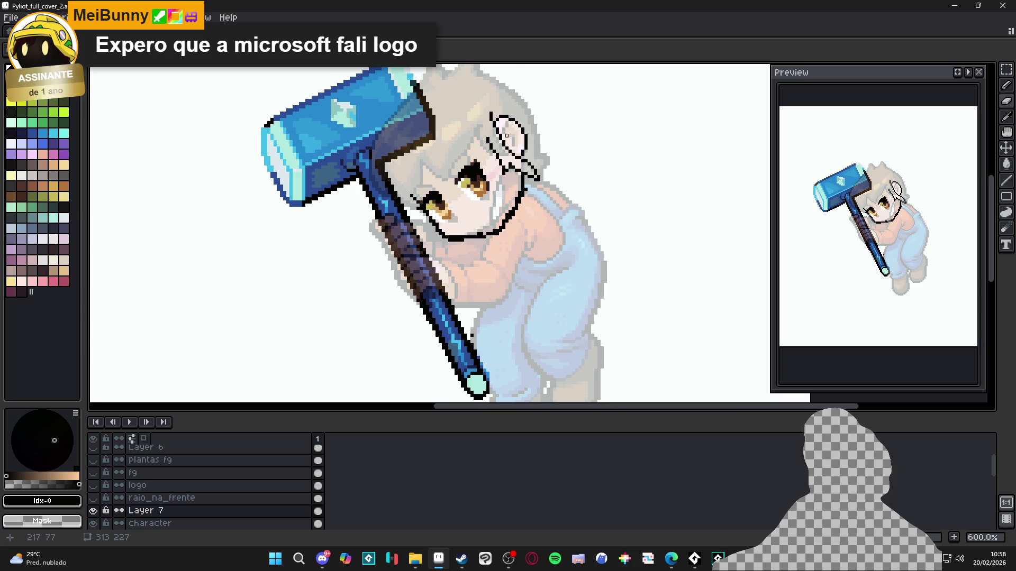
scroll(523, 174, "up", 1)
scroll(522, 212, "up", 1)
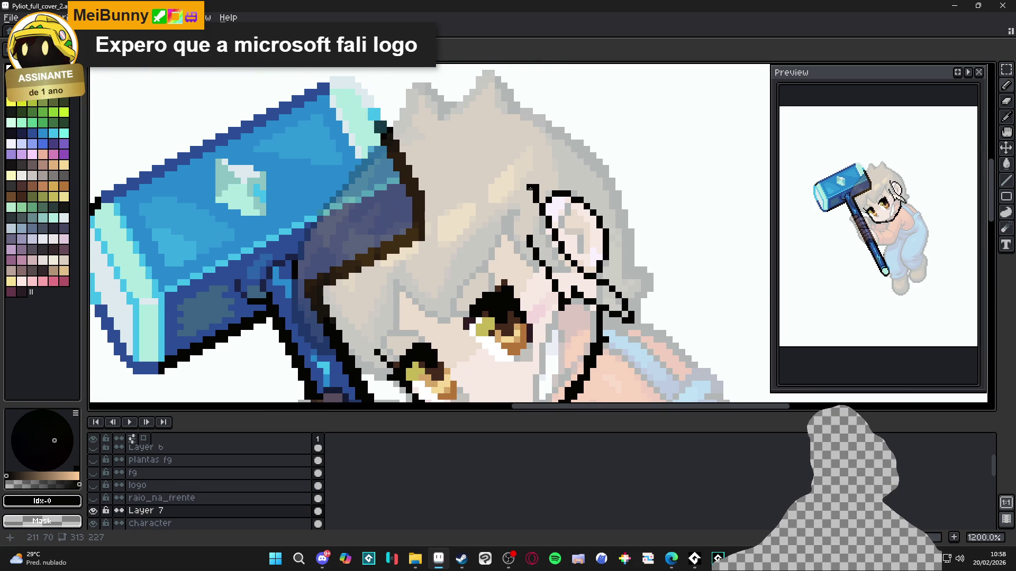
scroll(529, 189, "down", 1)
scroll(574, 223, "up", 2)
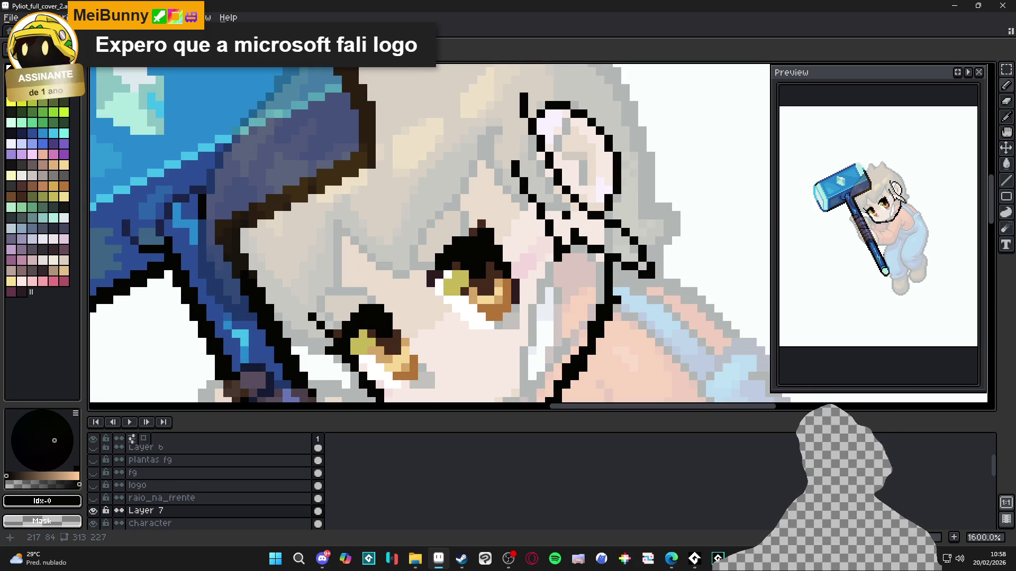
scroll(571, 223, "down", 2)
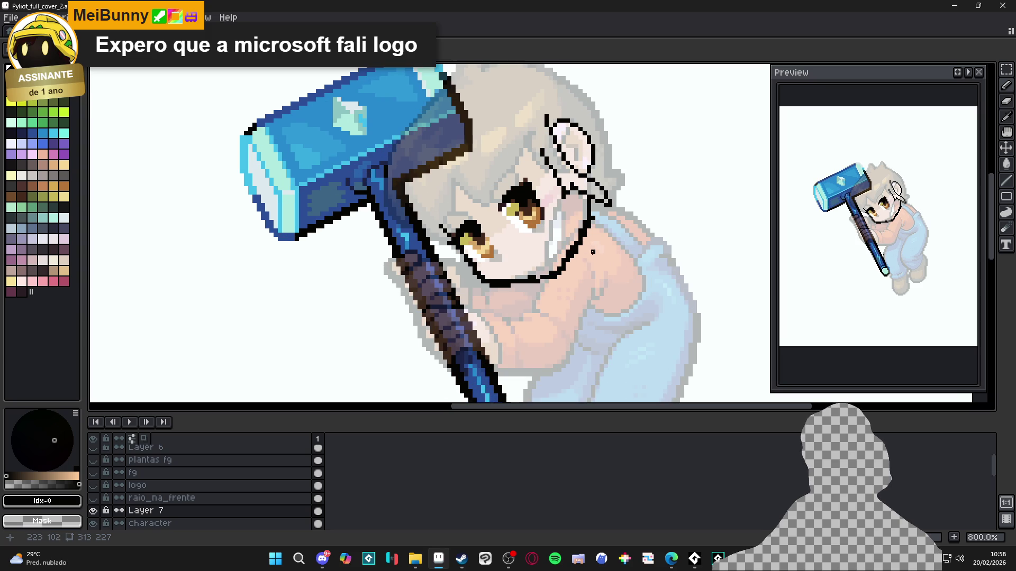
scroll(529, 254, "up", 2)
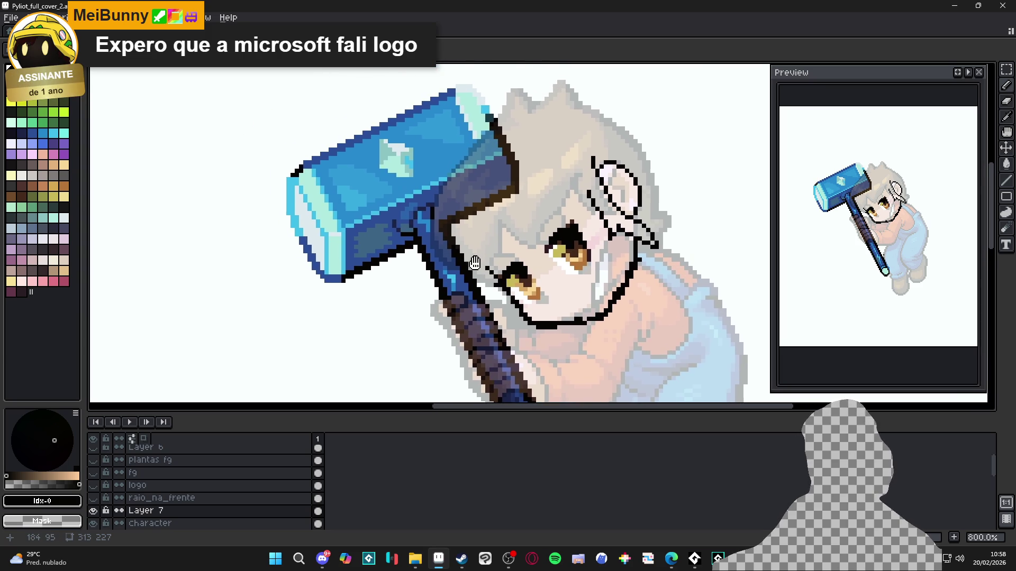
scroll(513, 316, "up", 1)
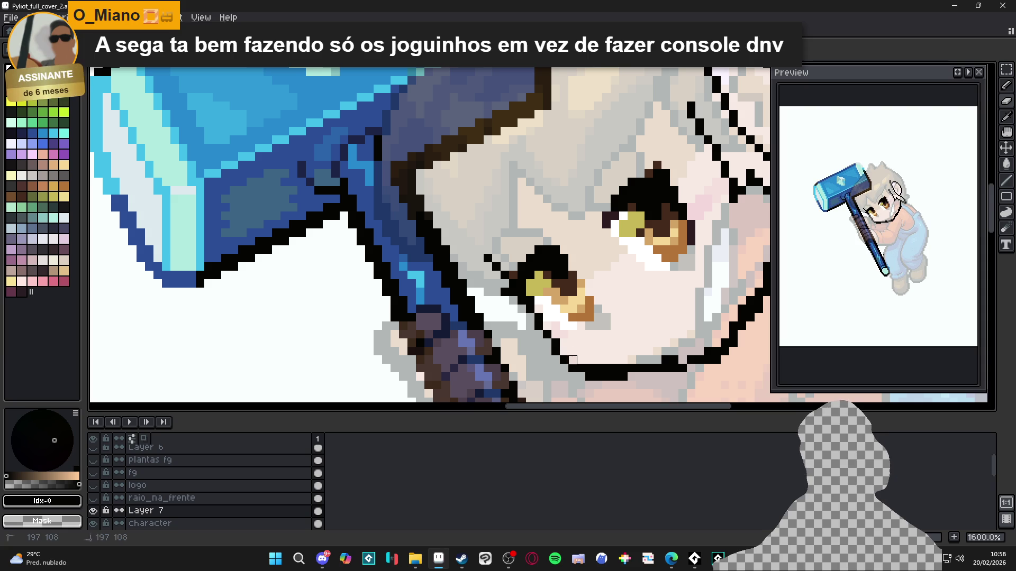
Redraw part of the chin line one pixel lower and erase leftover pixels above it
scroll(581, 347, "right", 3)
scroll(582, 348, "down", 1)
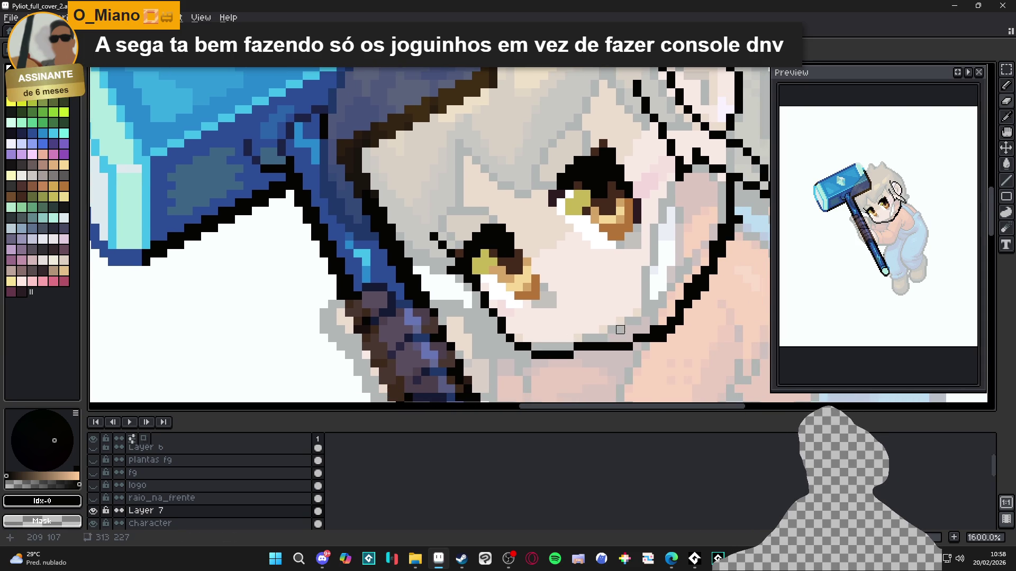
scroll(620, 338, "down", 1)
scroll(555, 349, "right", 1)
scroll(528, 358, "up", 1)
left_click_drag(552, 347, 562, 347)
right_click(559, 339)
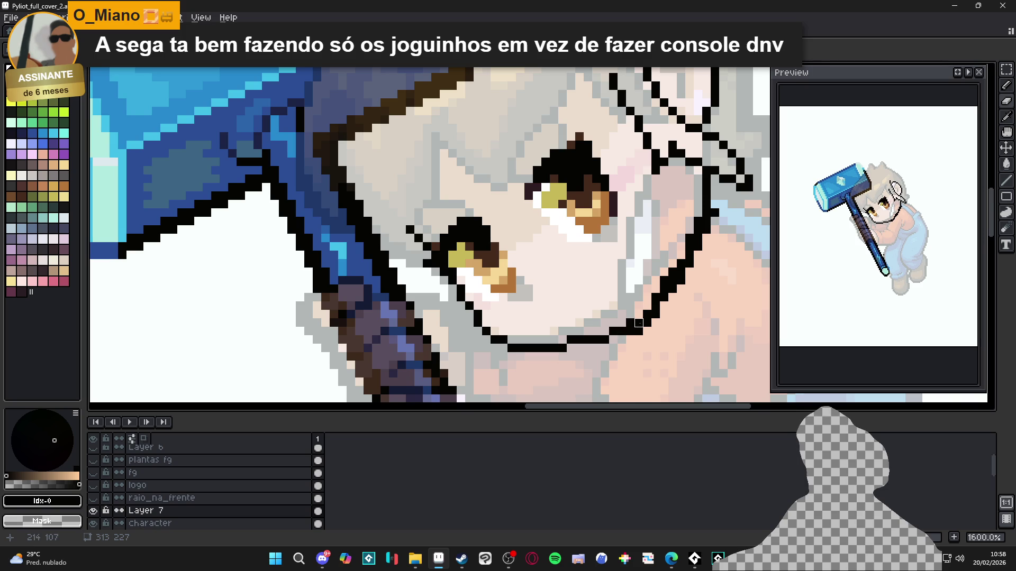
scroll(638, 323, "down", 1)
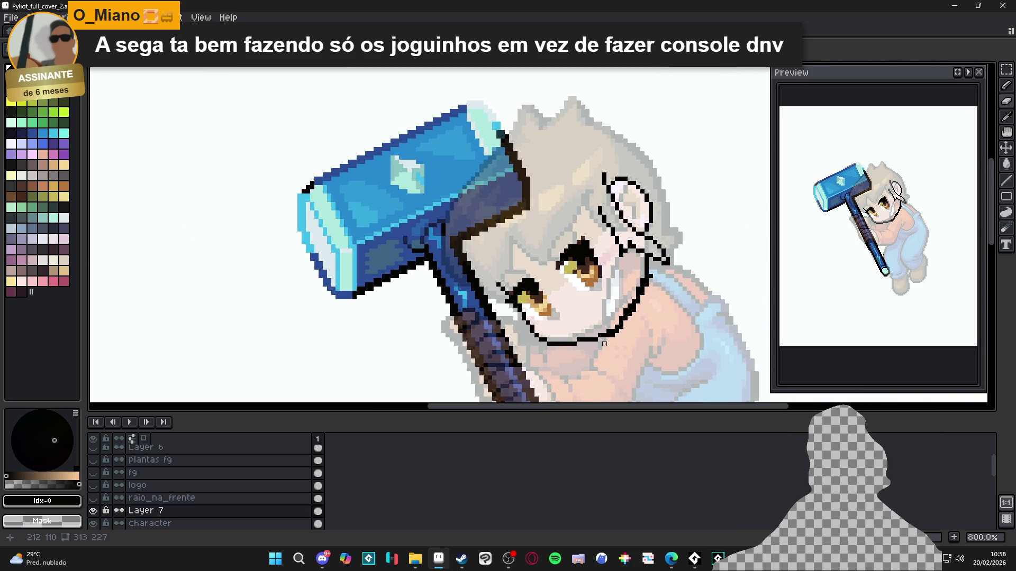
scroll(495, 275, "up", 1)
Draw the cheek outline upward beside the lower eye, then undo the last outline stroke
left_click_drag(495, 270, 496, 258)
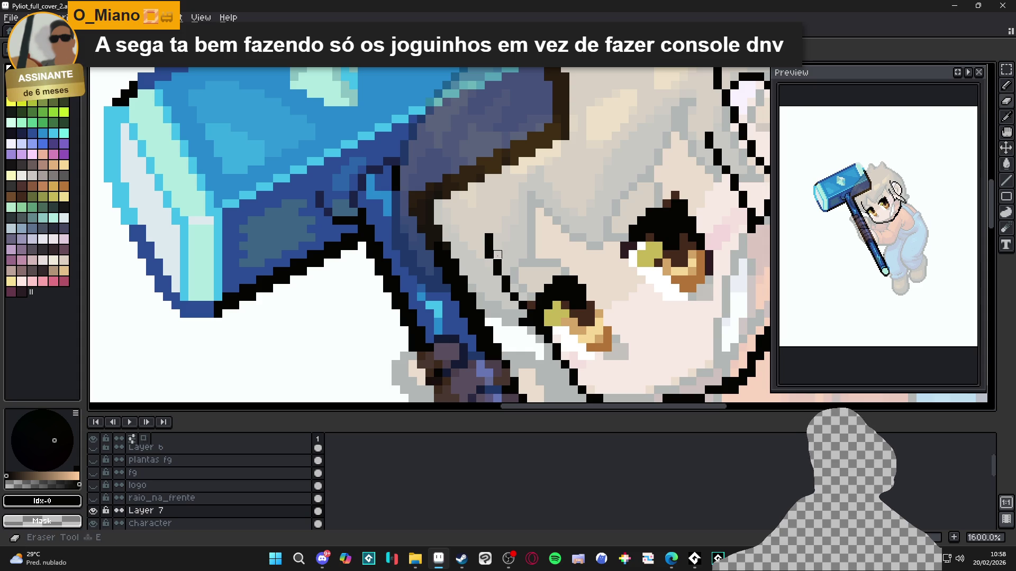
scroll(492, 259, "down", 4)
mouse_move(508, 280)
left_mouse_down()
mouse_move(480, 275)
mouse_move(484, 299)
mouse_move(485, 287)
mouse_move(495, 317)
mouse_move(480, 270)
mouse_move(547, 353)
left_mouse_up()
scroll(494, 249, "up", 5)
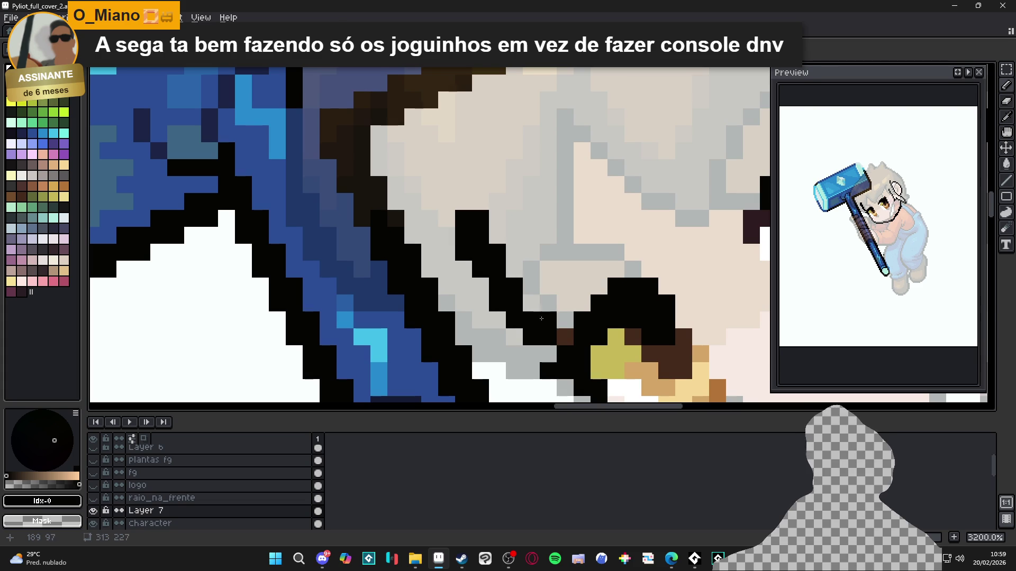
key("ctrl+z")
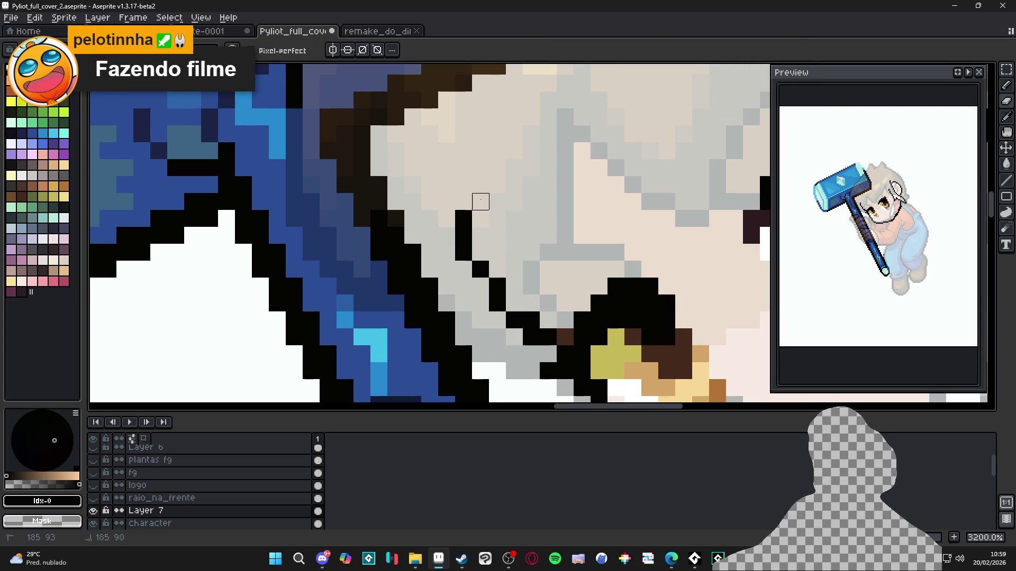
scroll(459, 249, "down", 4)
scroll(458, 260, "up", 3)
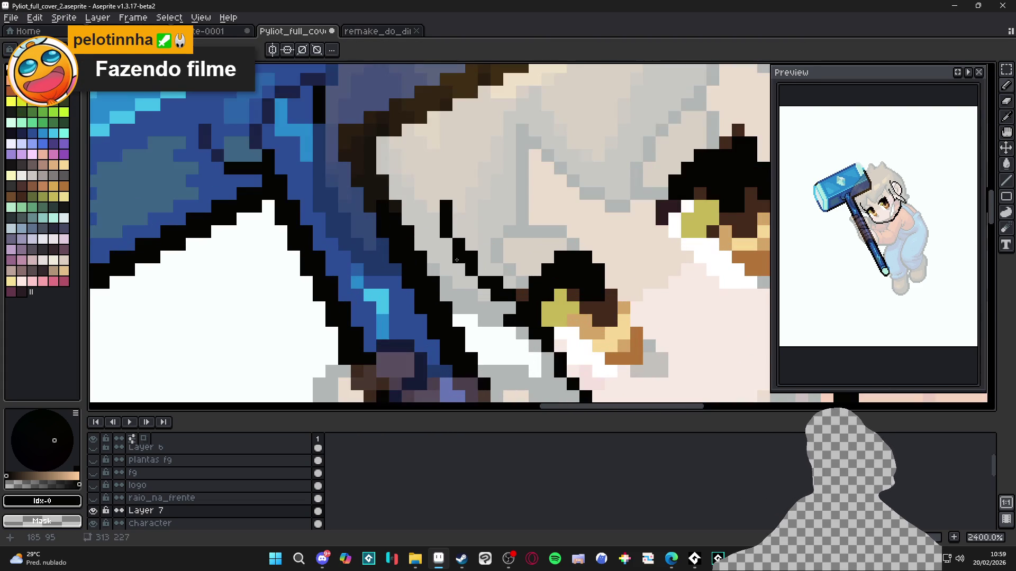
scroll(484, 232, "down", 3)
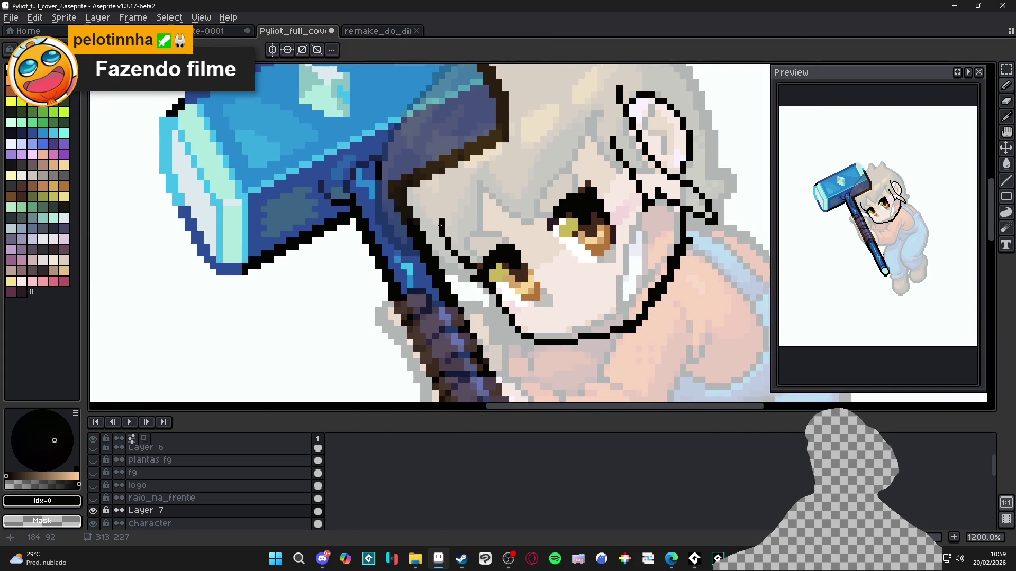
scroll(466, 233, "down", 1)
scroll(447, 234, "up", 2)
scroll(447, 235, "down", 2)
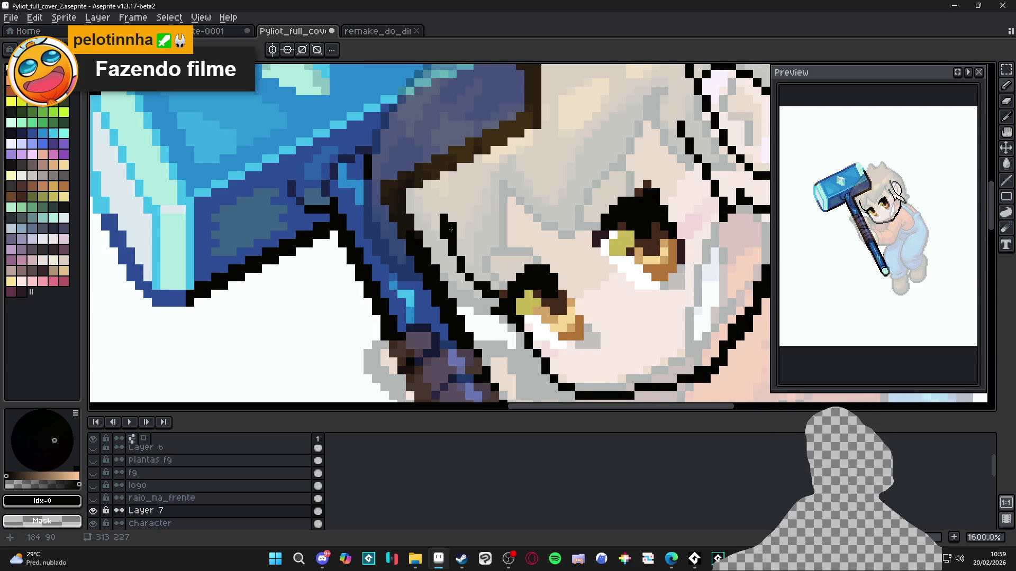
scroll(499, 284, "down", 2)
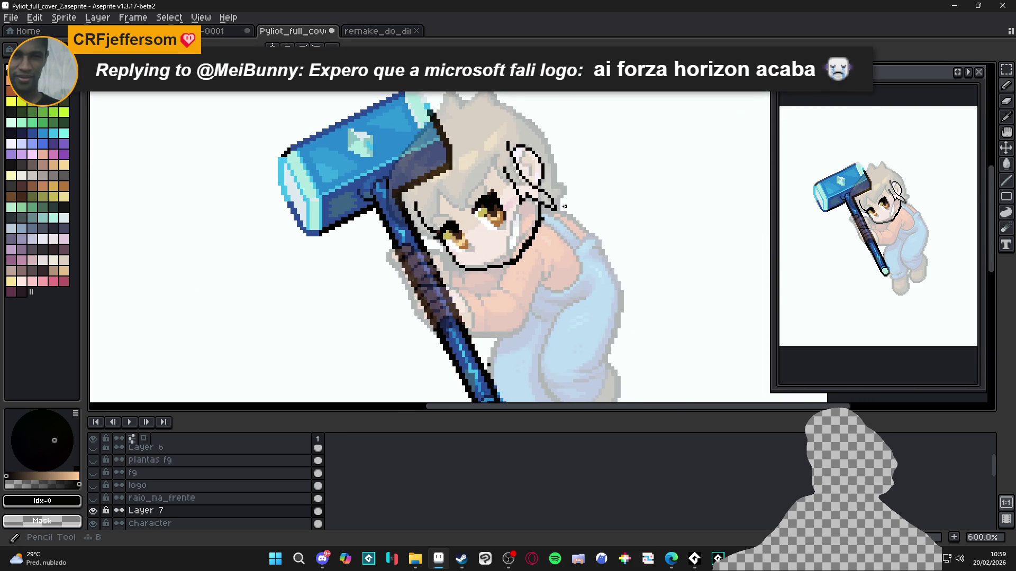
scroll(543, 216, "up", 3)
scroll(523, 238, "down", 1)
scroll(503, 259, "up", 1)
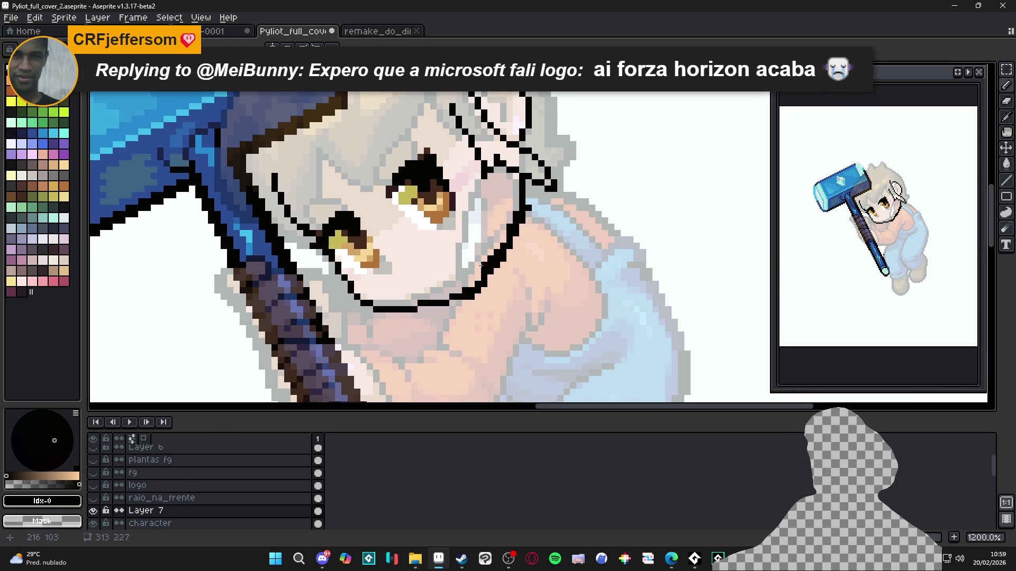
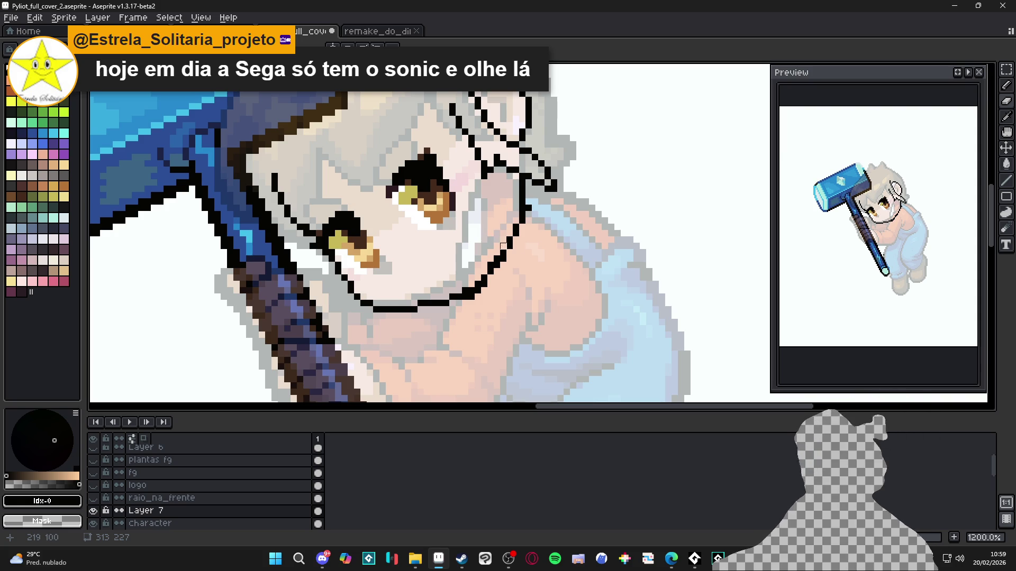
Thin the diagonal jaw outline by erasing its extra pixels
scroll(539, 214, "up", 1)
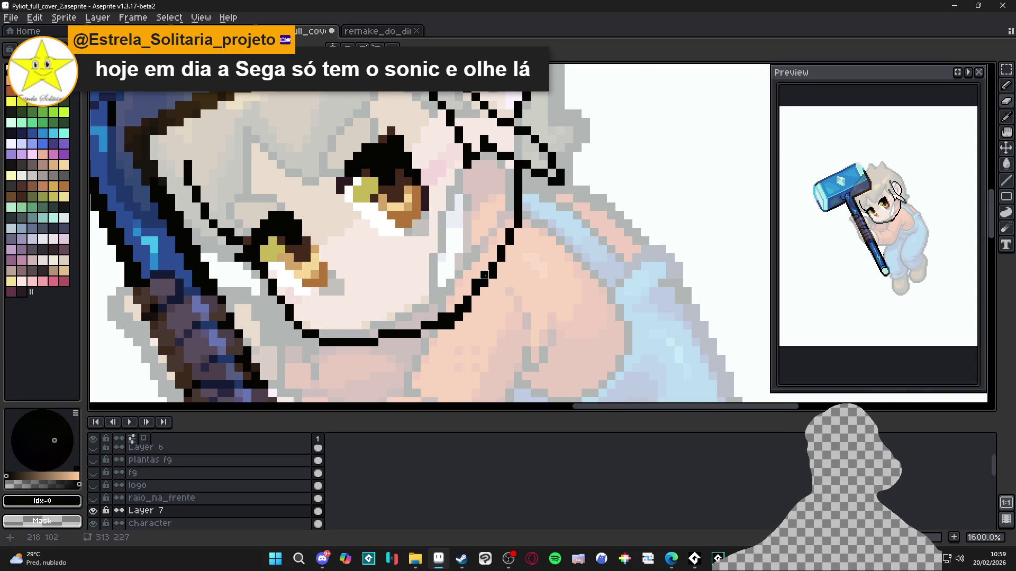
scroll(484, 272, "up", 2)
mouse_move(460, 323)
left_mouse_down()
mouse_move(420, 350)
mouse_move(450, 345)
left_mouse_up()
scroll(420, 350, "down", 6)
Draw a short black diagonal line on the face with the Pencil
key("b")
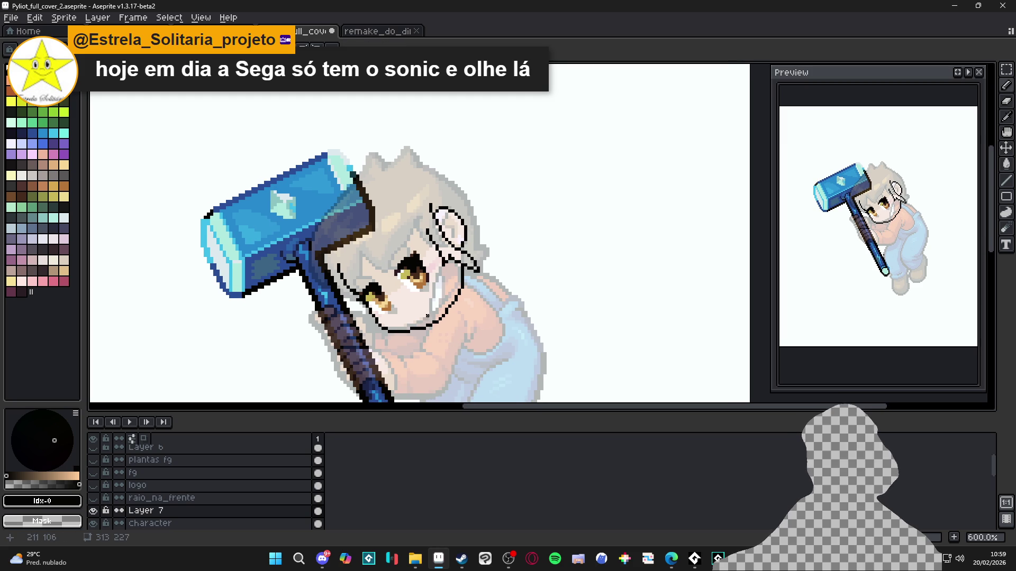
scroll(386, 281, "up", 3)
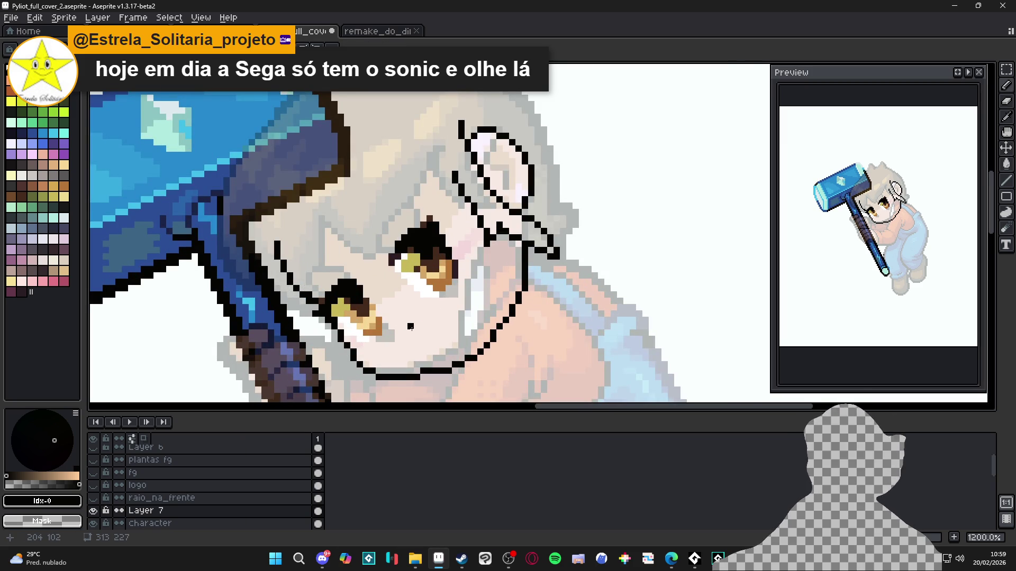
scroll(422, 332, "down", 2)
scroll(438, 335, "up", 2)
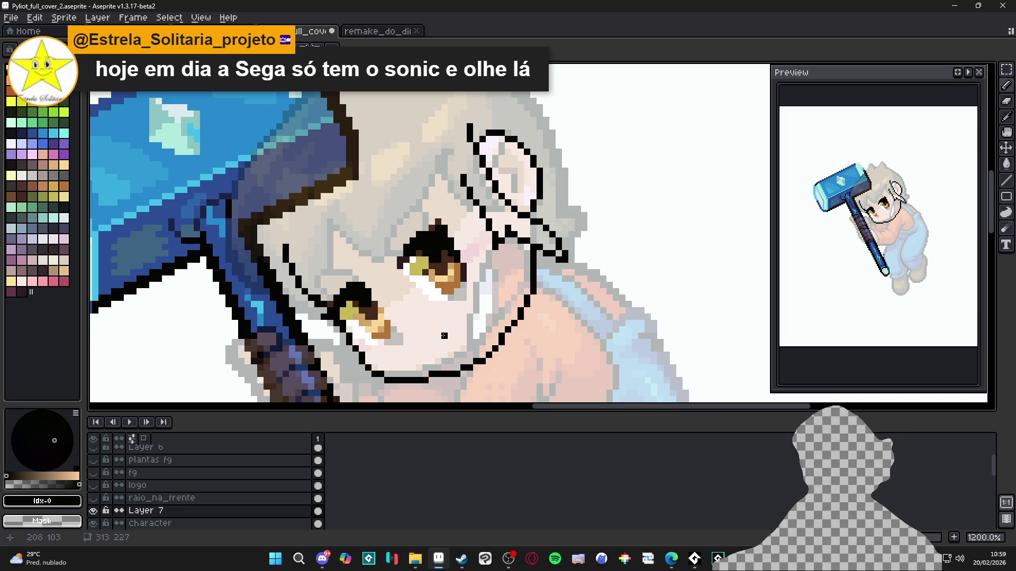
left_click_drag(431, 342, 464, 319)
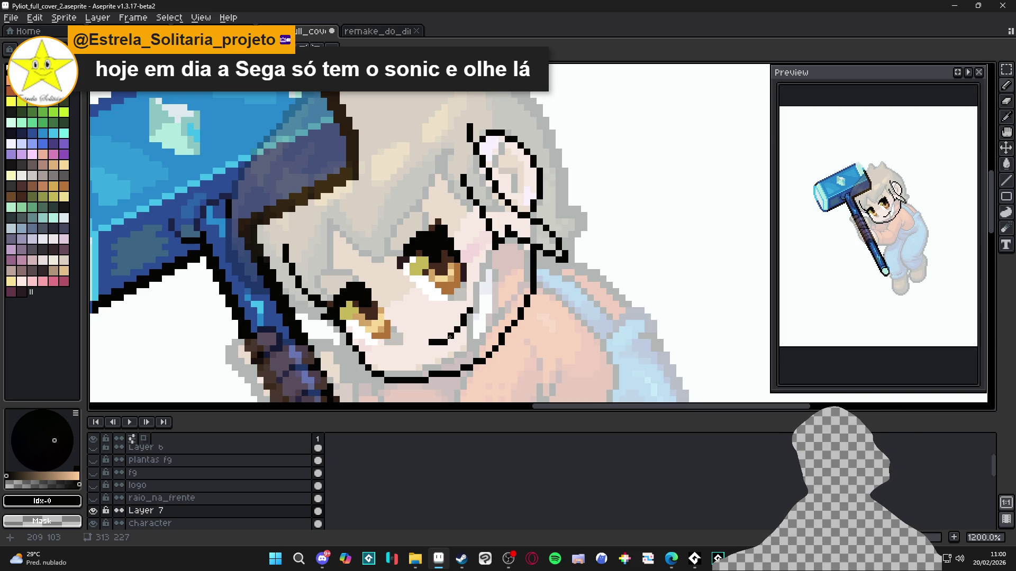
Select and delete the stray mouth and cheek pixels, then deselect
scroll(469, 310, "down", 3)
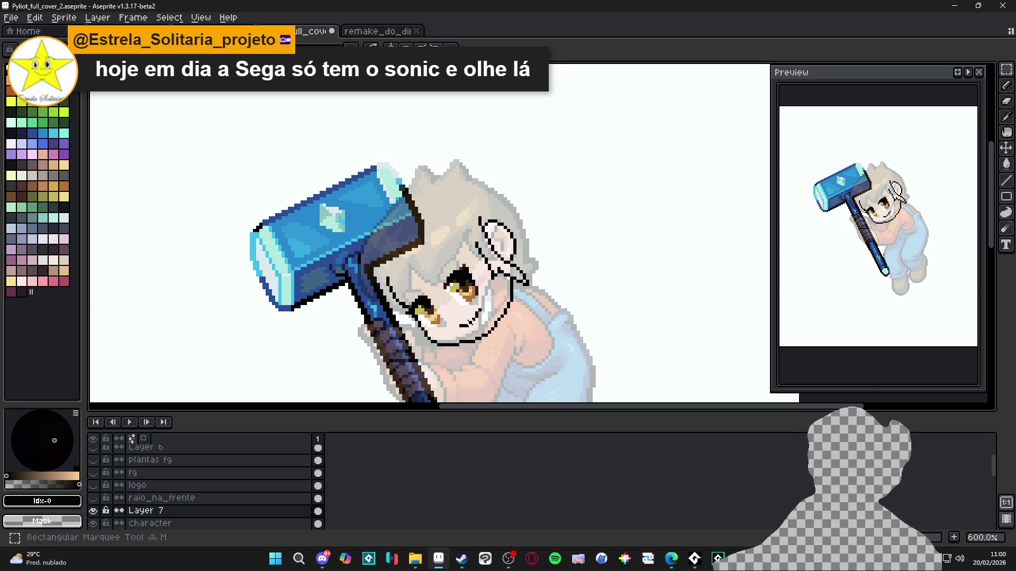
scroll(460, 335, "up", 3)
left_click_drag(487, 300, 431, 345)
key("Delete")
key("ctrl+d")
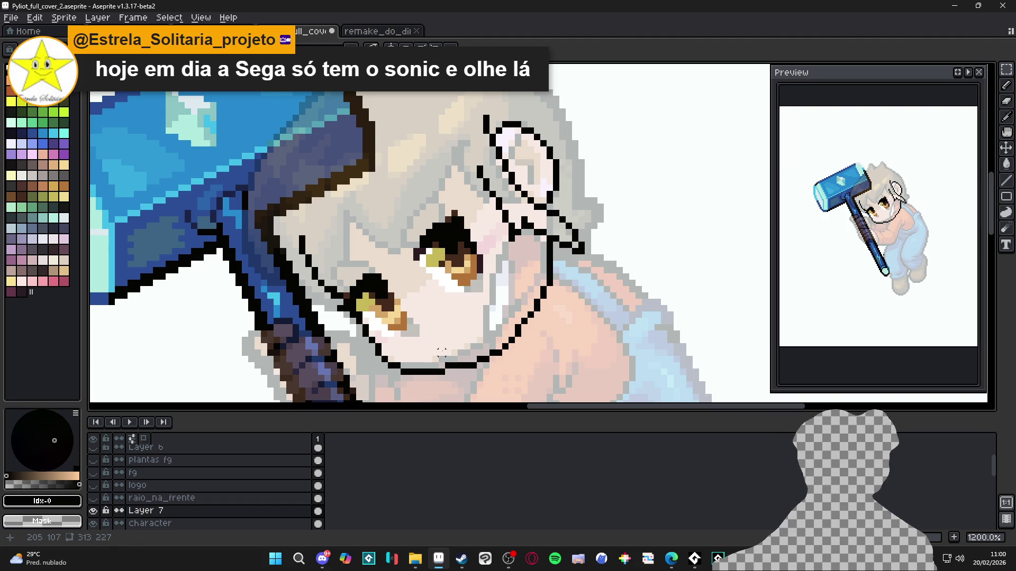
Zoom in and erase the three old diagonal outline pixels beneath the ear
scroll(441, 352, "down", 2)
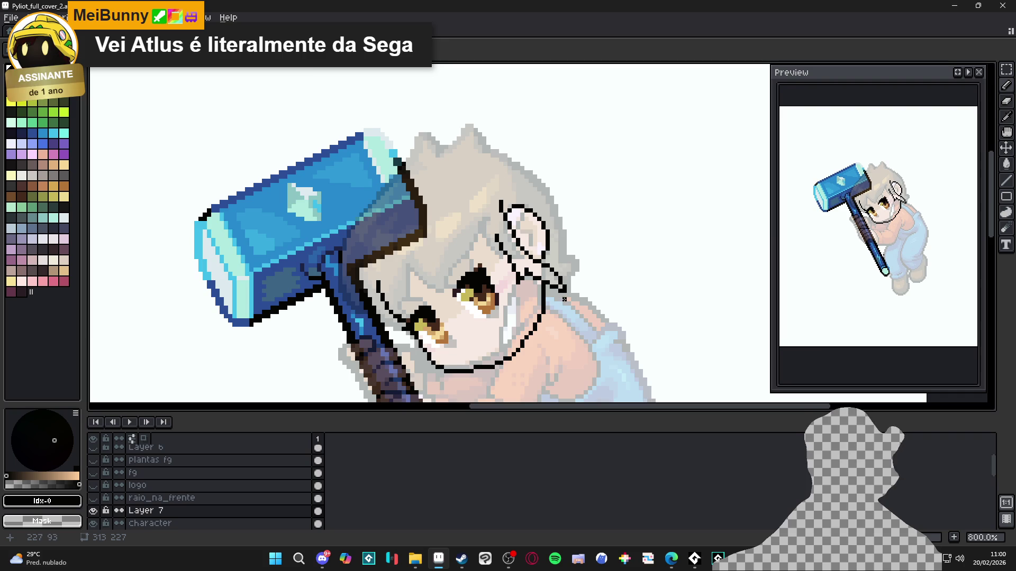
scroll(566, 307, "up", 1)
scroll(574, 317, "down", 3)
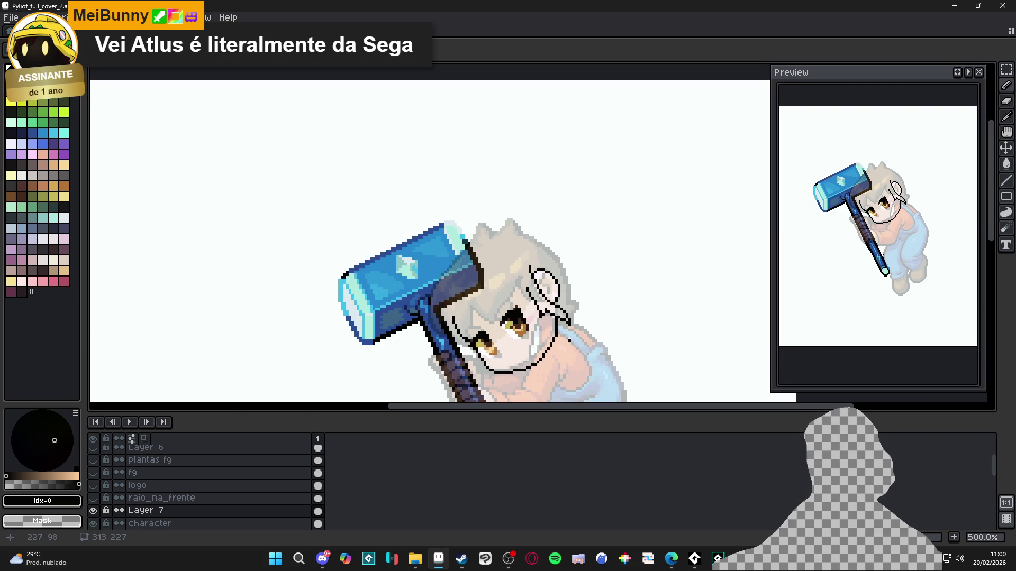
scroll(557, 313, "up", 3)
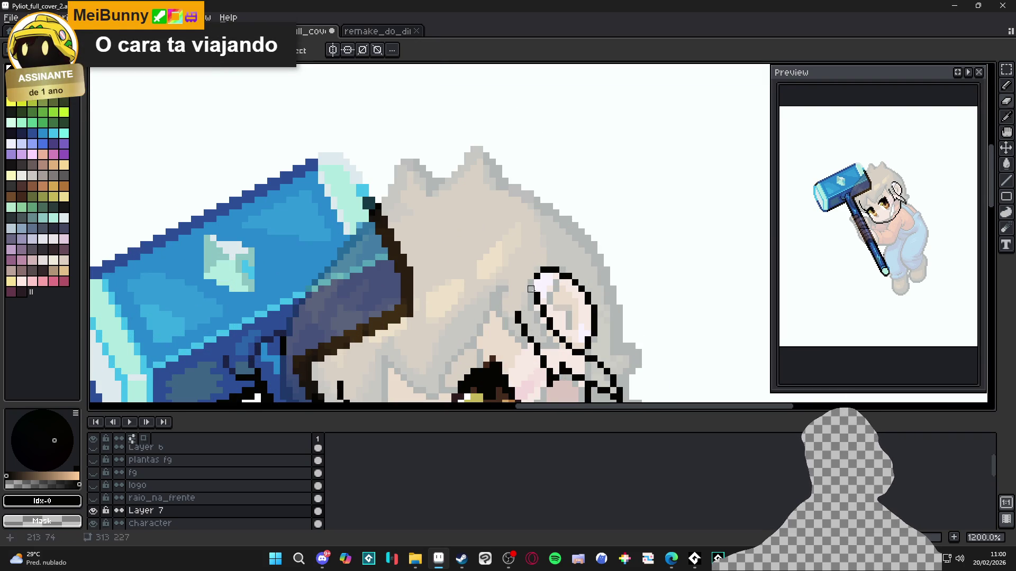
left_click(532, 283)
key("e")
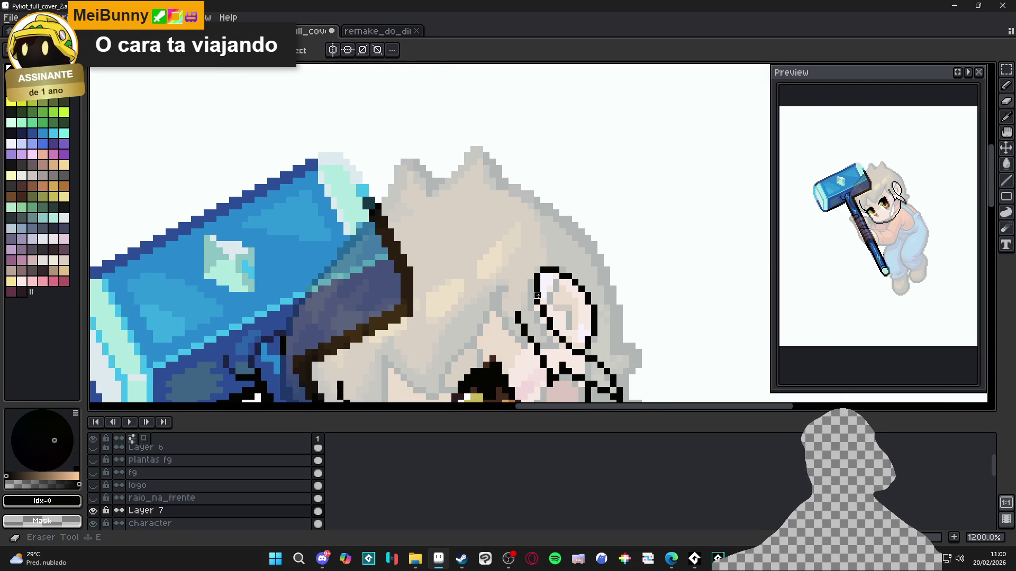
key("b")
scroll(539, 302, "down", 3)
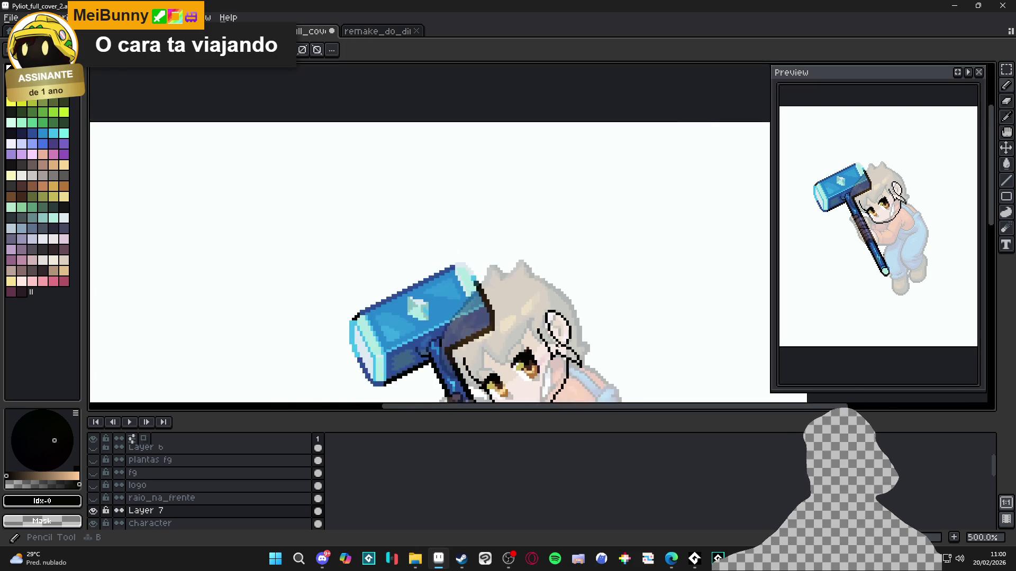
scroll(539, 302, "up", 3)
scroll(546, 324, "up", 1)
key("e")
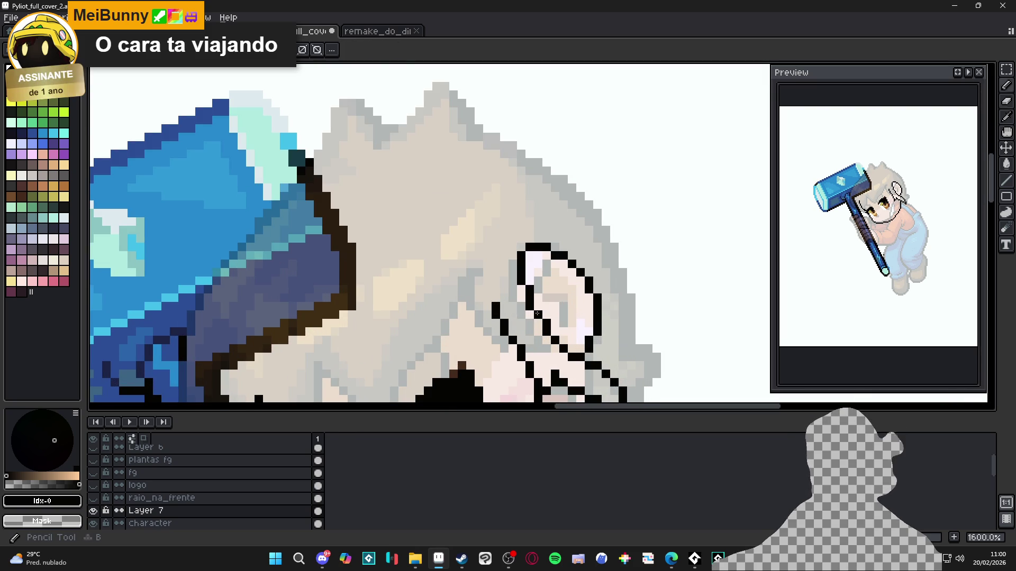
scroll(529, 307, "down", 3)
scroll(527, 290, "up", 4)
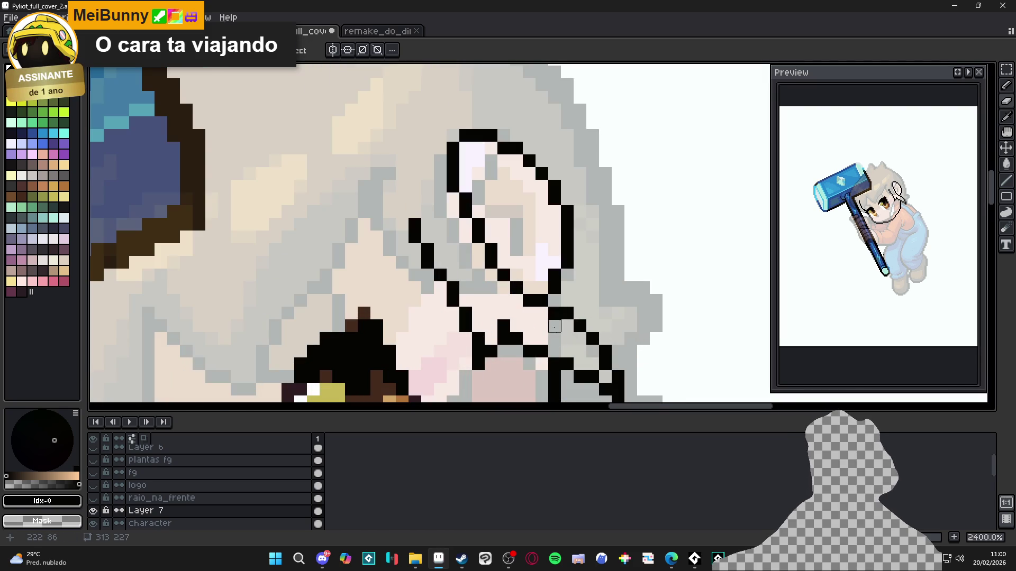
left_click(530, 300)
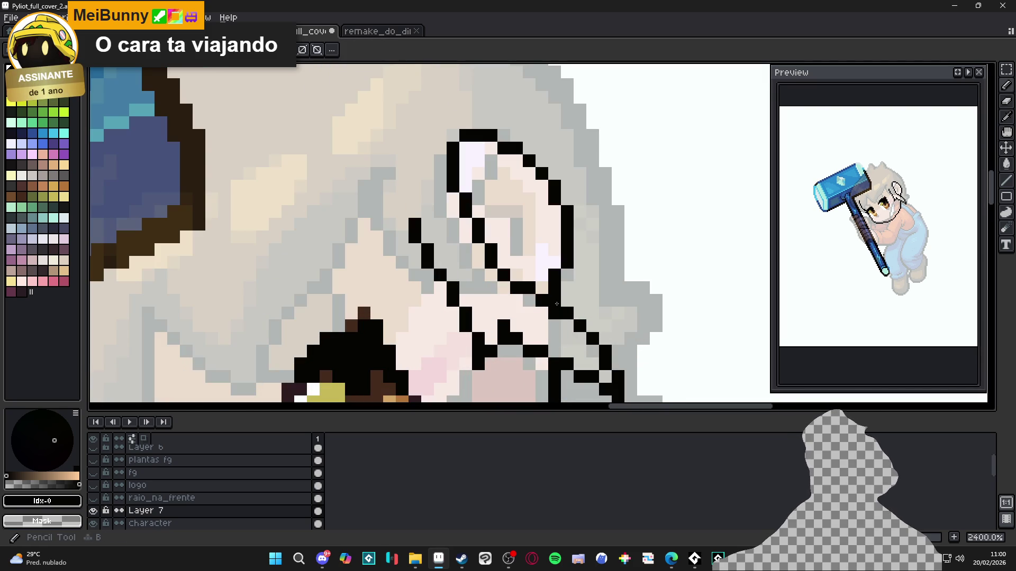
left_click(554, 313)
left_click(567, 313)
Redraw the three-pixel diagonal outline one row higher in black
key("b")
left_click(579, 313)
left_click(592, 325)
left_click(605, 337)
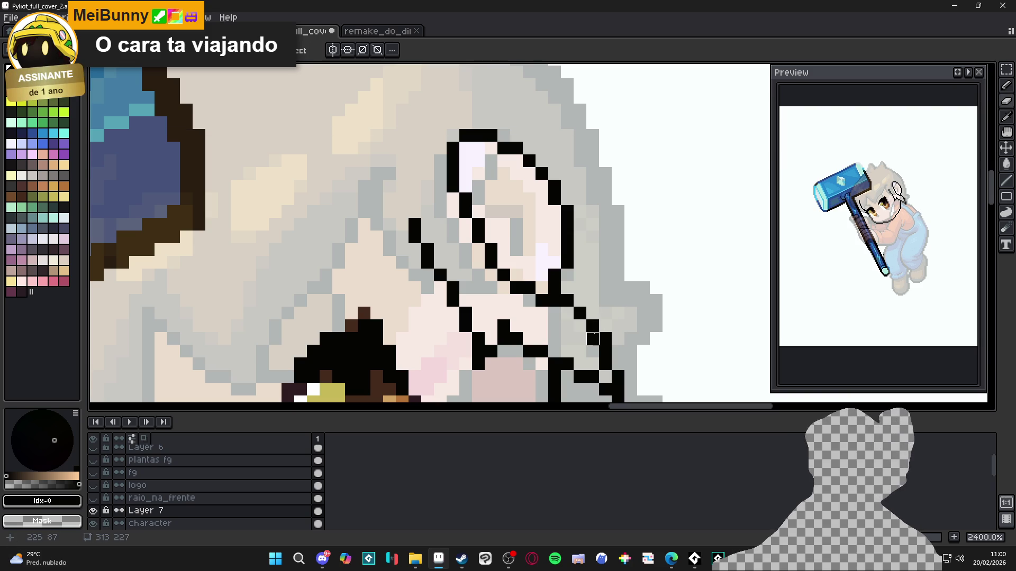
scroll(603, 362, "down", 3)
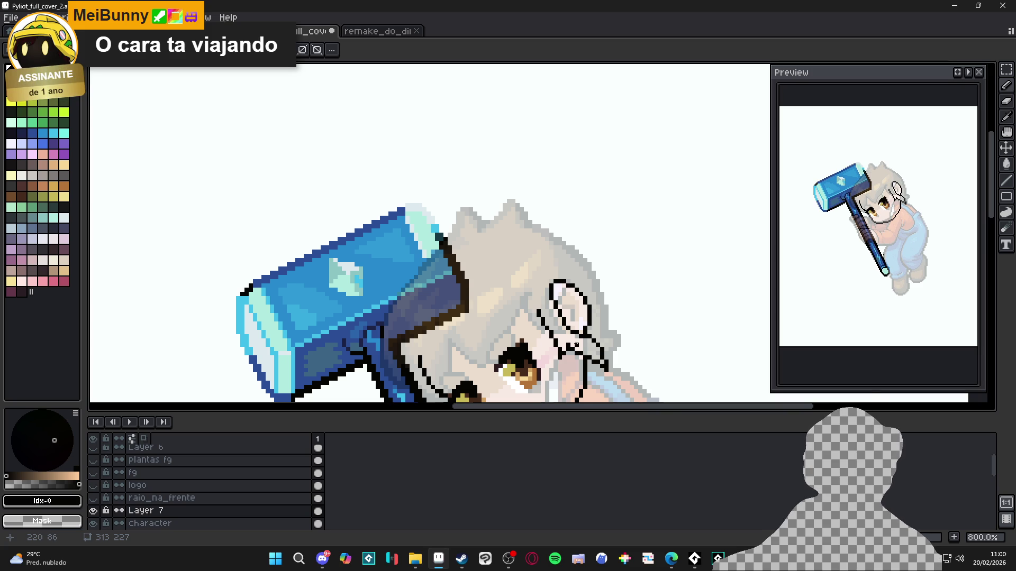
Erase the misplaced pixel near the ear and redraw it in black
scroll(589, 344, "up", 3)
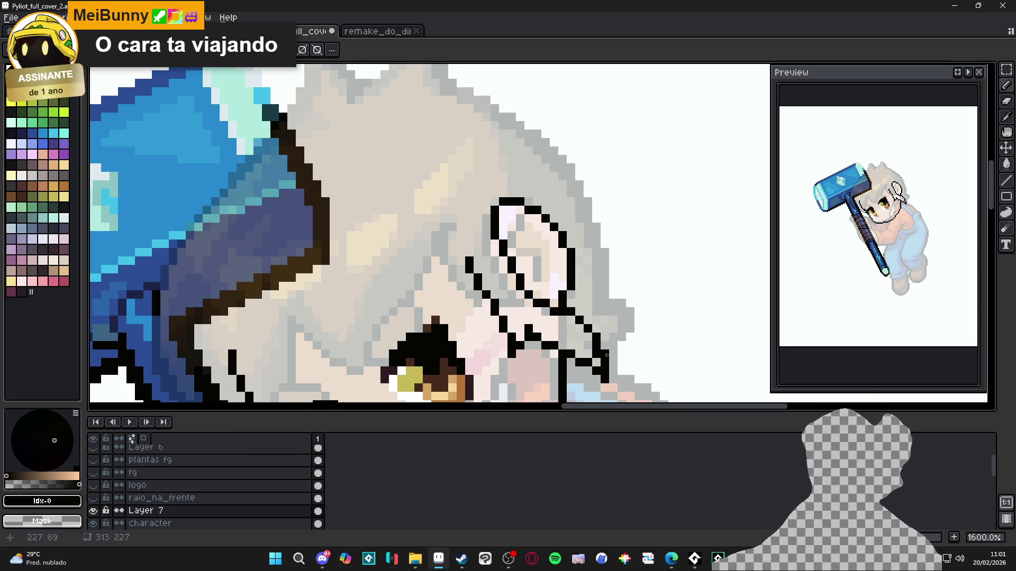
scroll(605, 373, "down", 4)
scroll(605, 373, "up", 2)
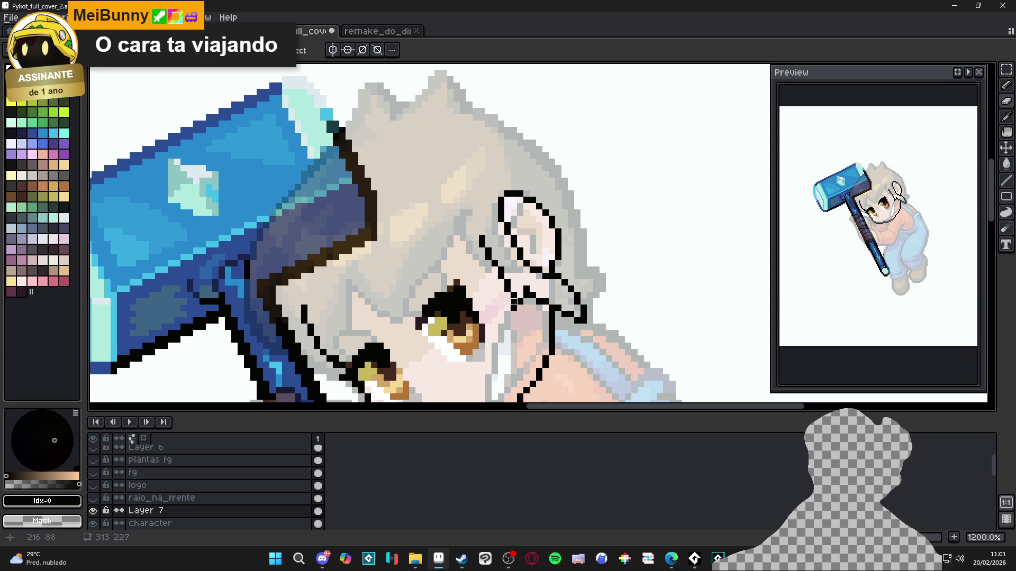
scroll(494, 353, "down", 2)
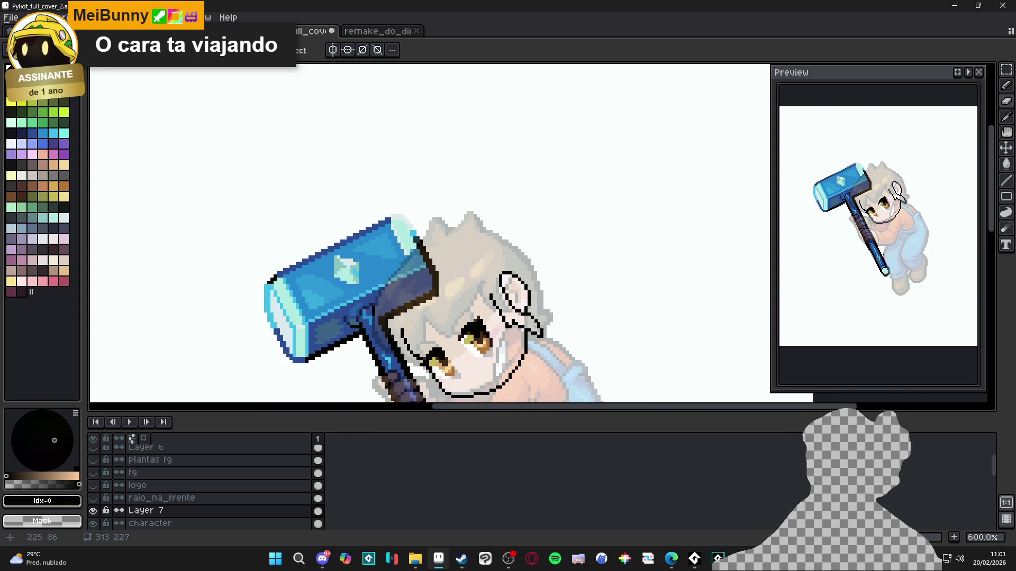
key("e")
scroll(495, 296, "up", 4)
left_click(476, 272)
key("b")
left_click_drag(476, 271, 477, 257)
scroll(486, 263, "down", 4)
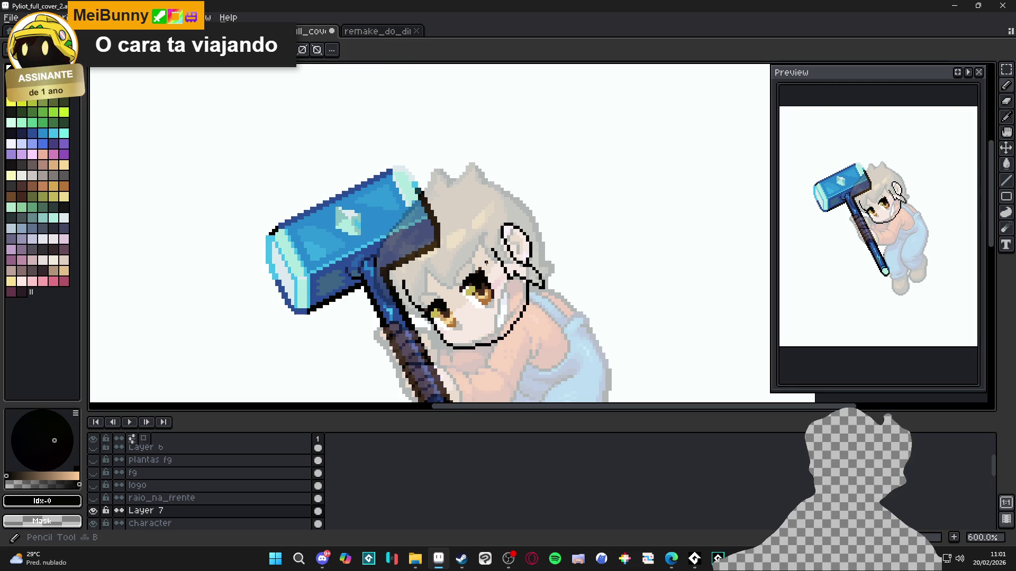
scroll(540, 276, "up", 4)
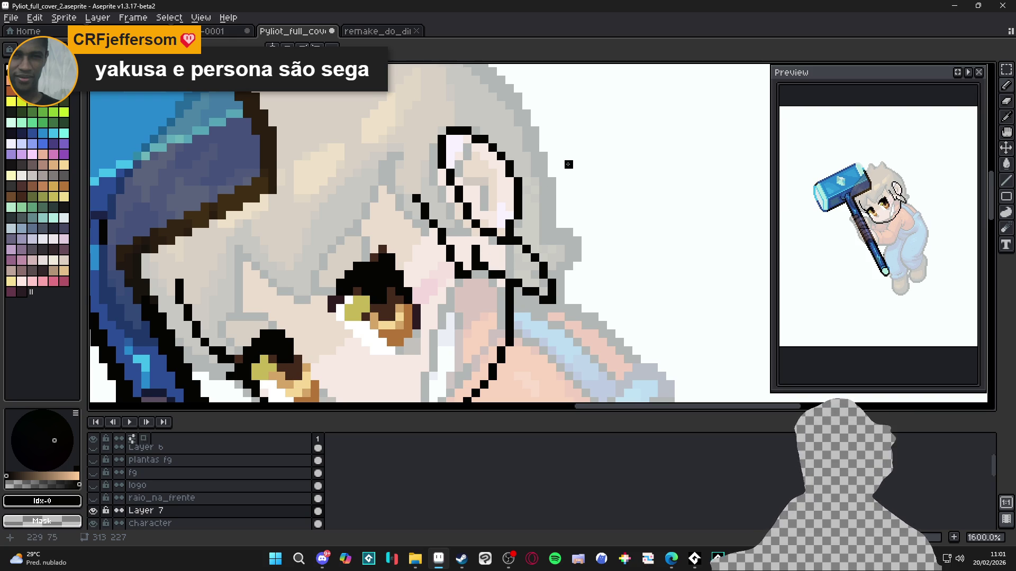
Begin tracing a black outline over the top of the hair
scroll(561, 185, "down", 4)
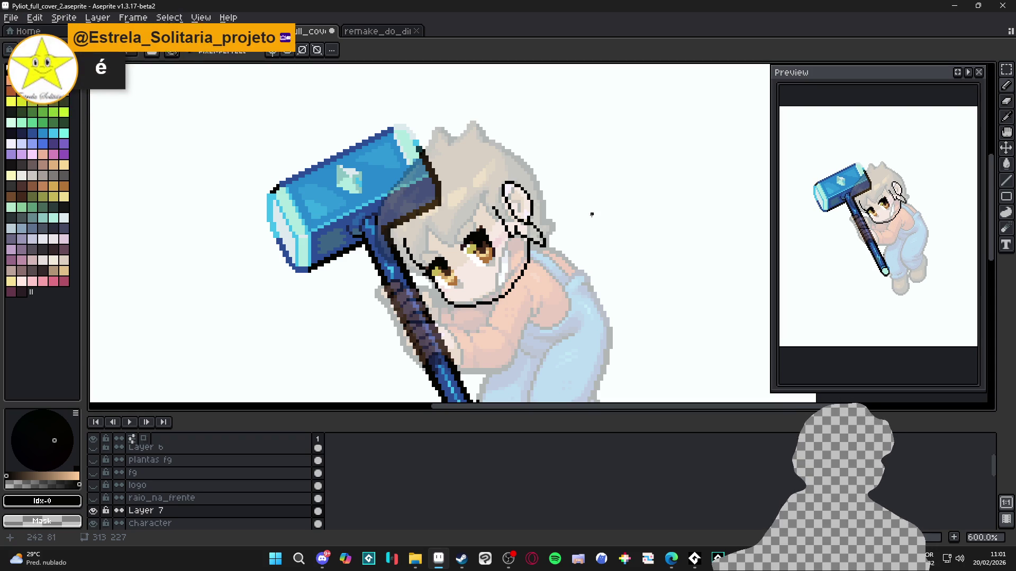
scroll(486, 139, "up", 1)
key("b")
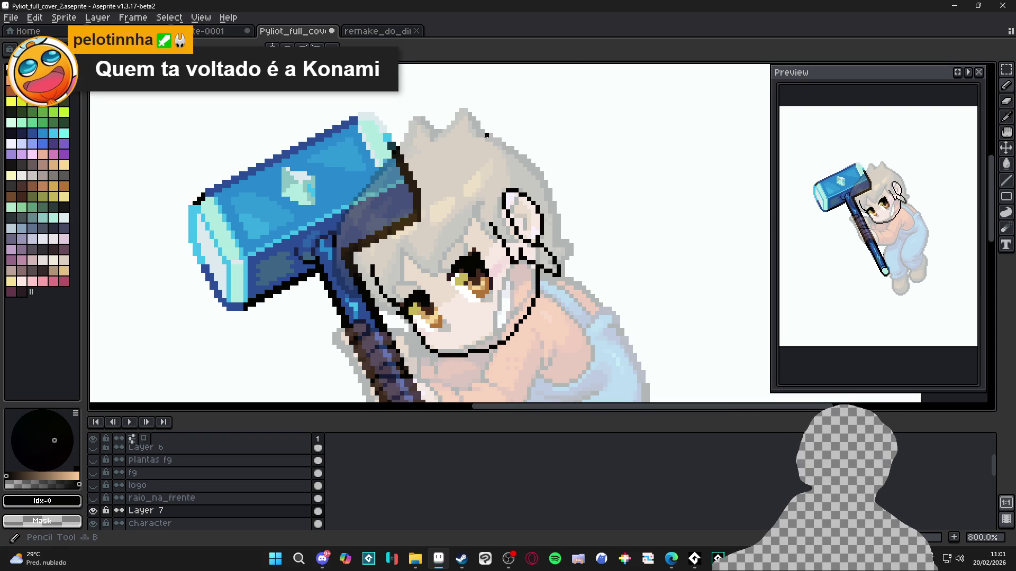
mouse_move(478, 140)
left_mouse_down()
mouse_move(524, 147)
mouse_move(562, 196)
mouse_move(558, 254)
mouse_move(591, 327)
left_mouse_up()
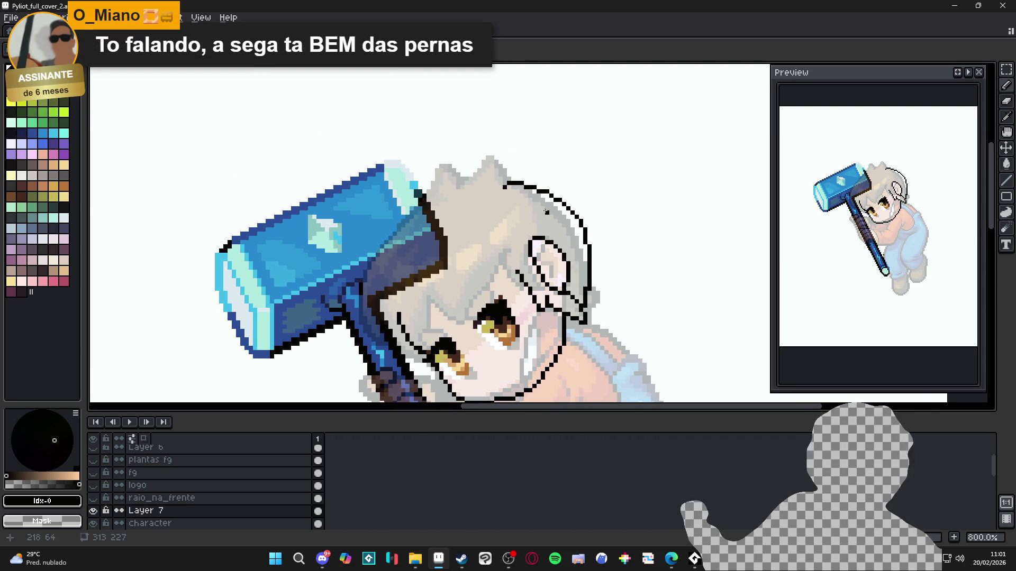
Continue the hair outline down the right side and add forehead and near-ear strand lines
mouse_move(500, 164)
left_mouse_down()
mouse_move(539, 188)
mouse_move(481, 179)
mouse_move(430, 192)
left_mouse_up()
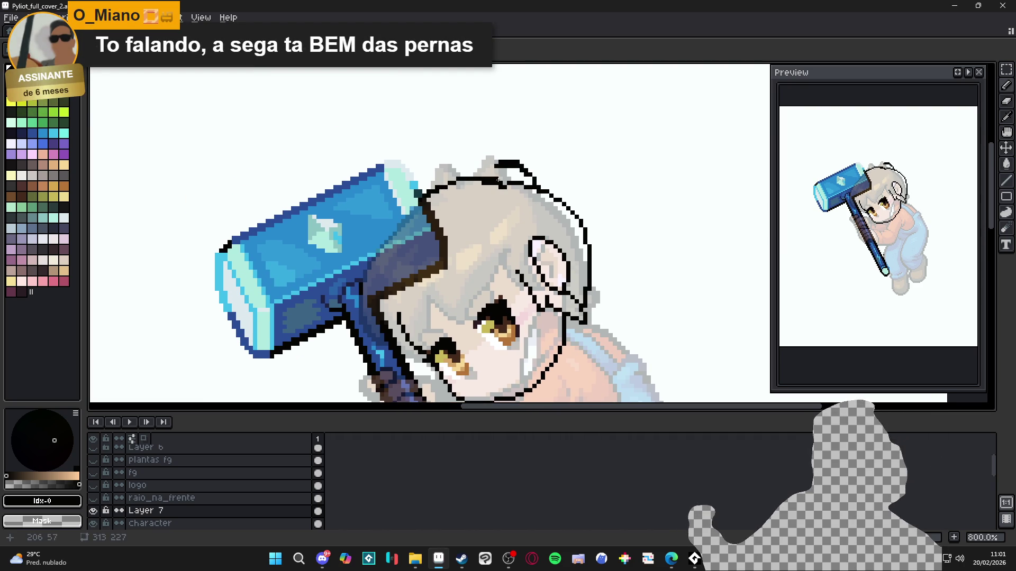
scroll(539, 238, "down", 3)
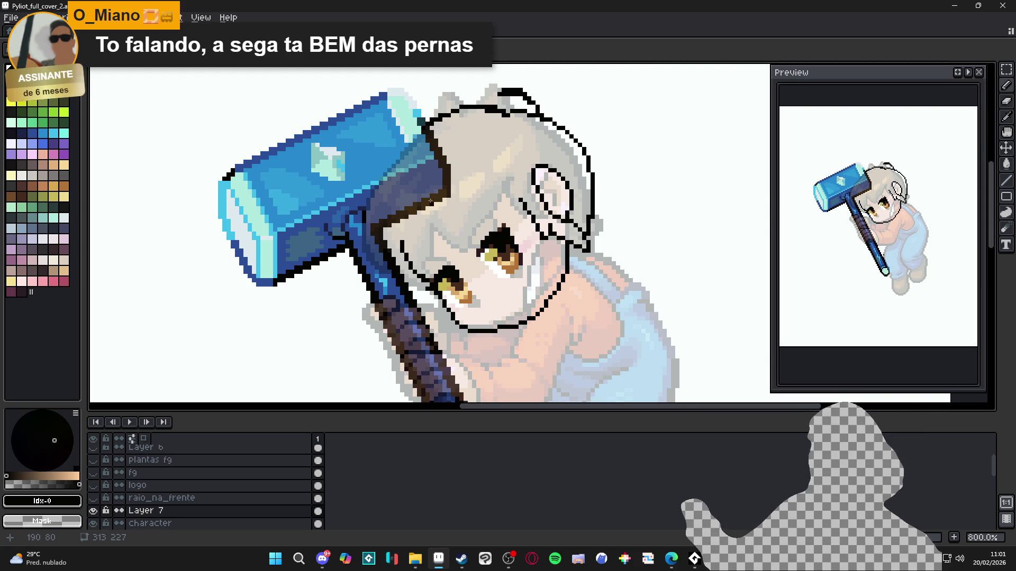
mouse_move(427, 214)
left_mouse_down()
mouse_move(479, 226)
mouse_move(511, 207)
left_mouse_up()
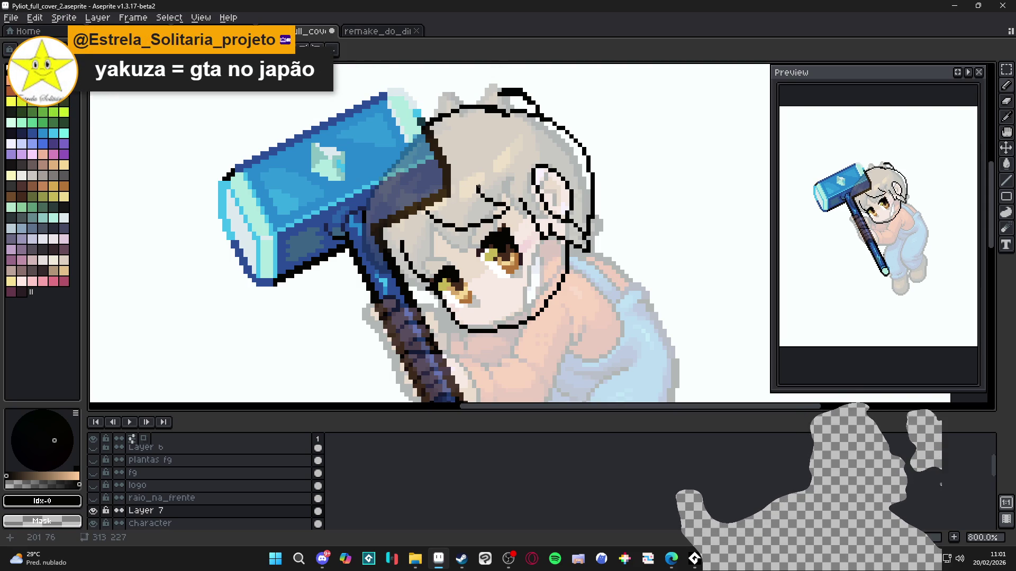
left_click_drag(528, 188, 517, 175)
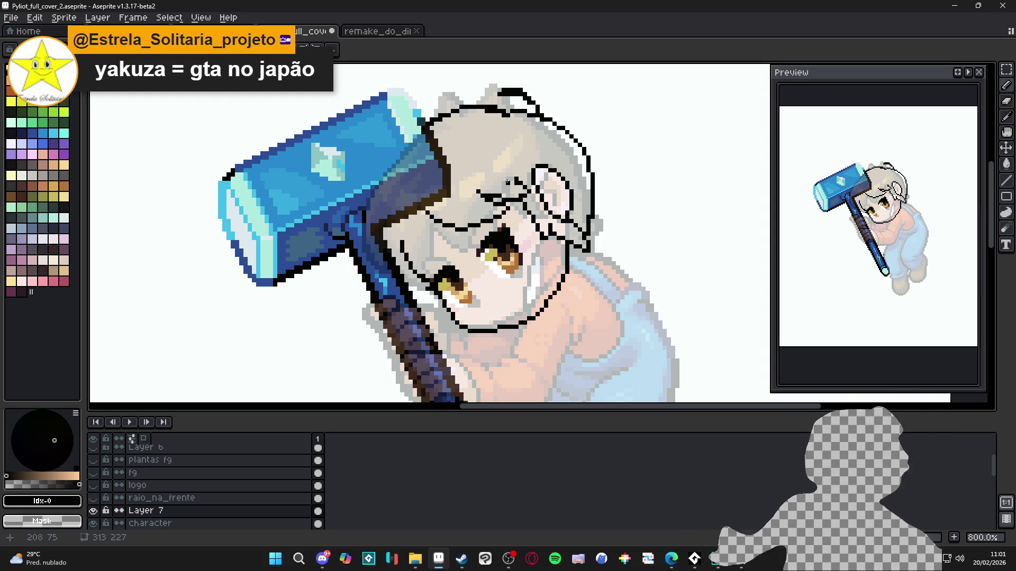
scroll(506, 185, "up", 2)
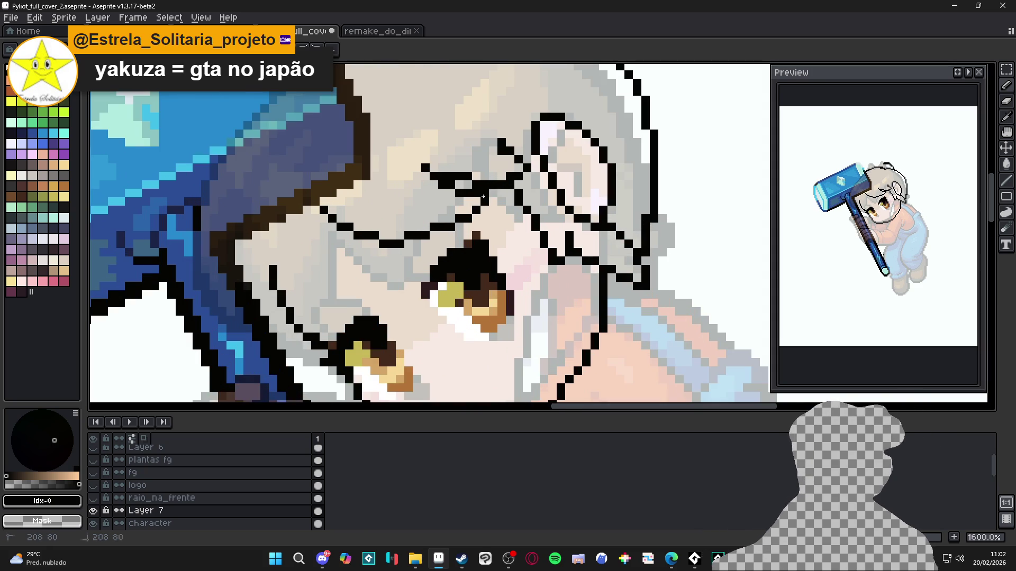
Add a short black stroke extending the face outline up into the hair
scroll(524, 161, "down", 4)
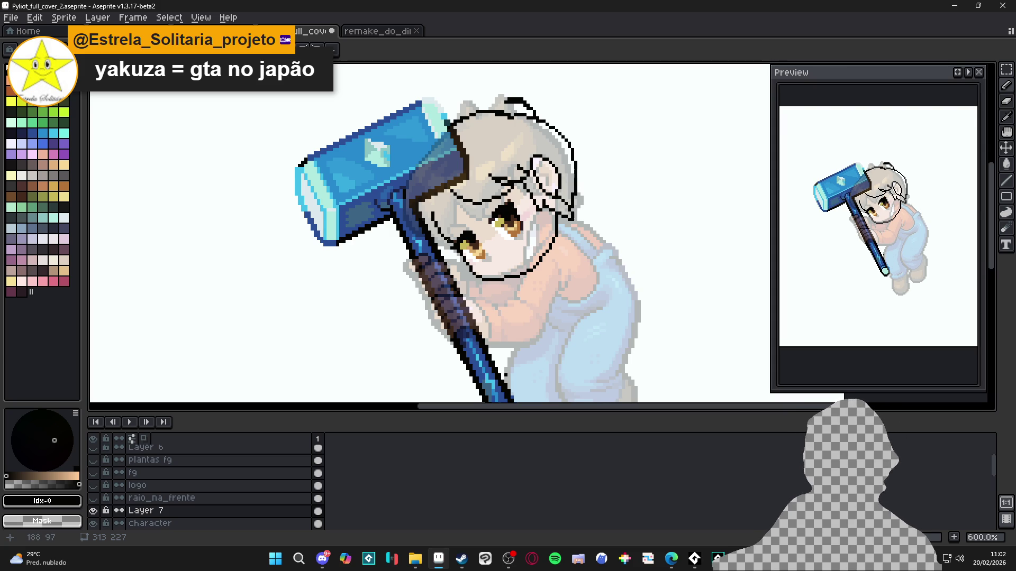
scroll(512, 169, "up", 2)
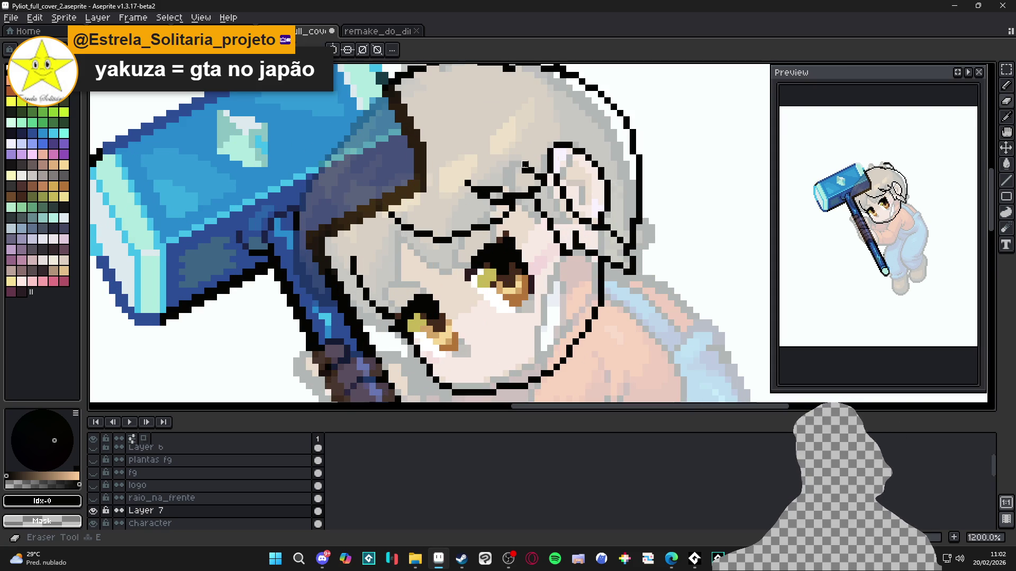
left_click_drag(523, 158, 518, 137)
scroll(518, 138, "down", 2)
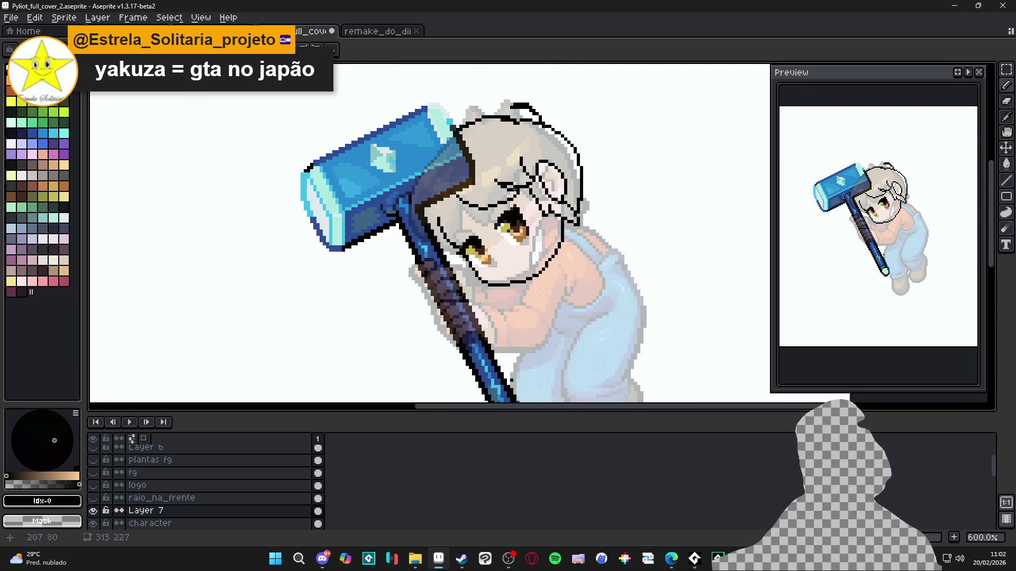
scroll(506, 185, "up", 2)
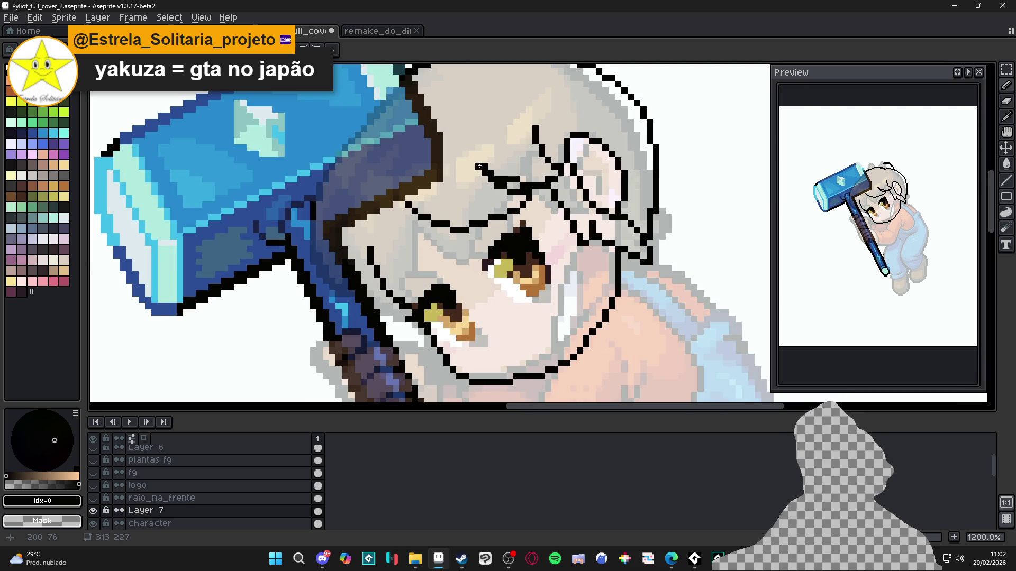
scroll(488, 180, "down", 3)
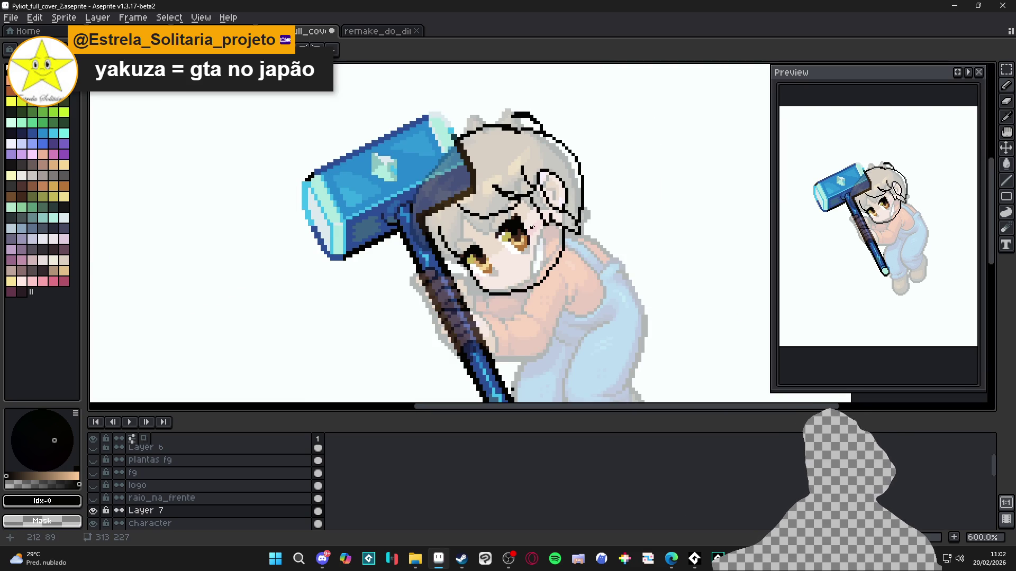
scroll(458, 217, "up", 1)
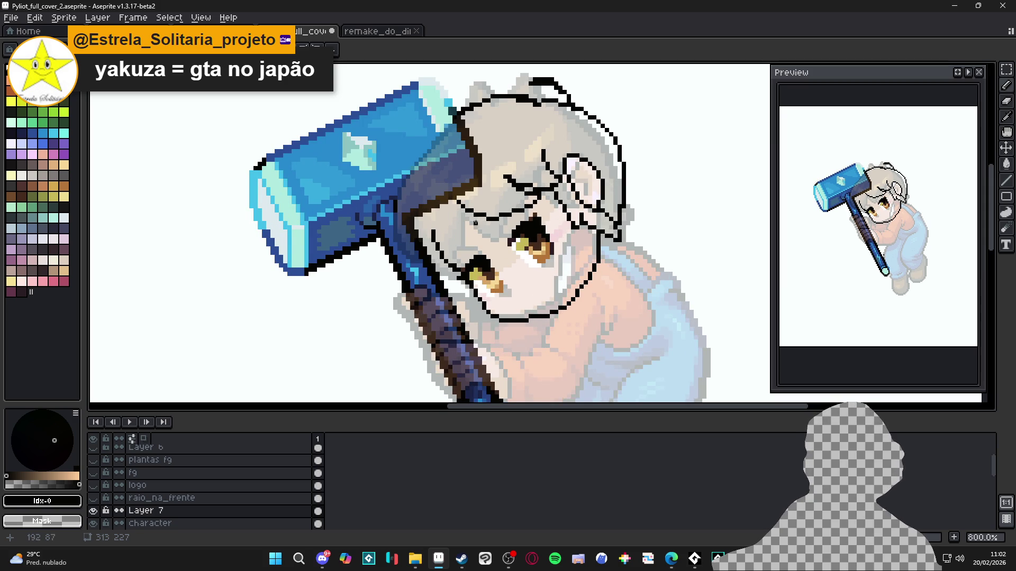
scroll(601, 211, "up", 2)
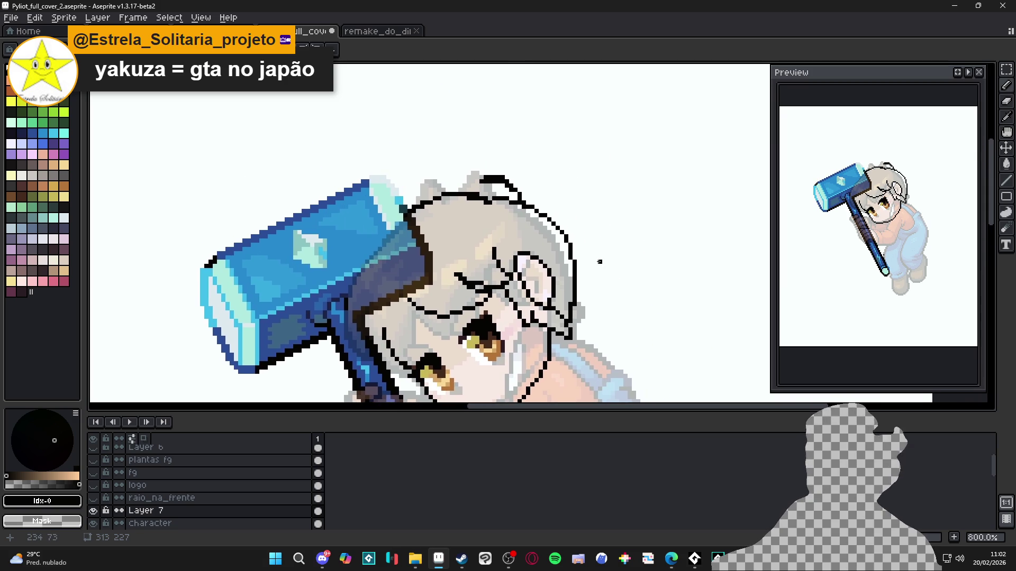
scroll(480, 191, "up", 1)
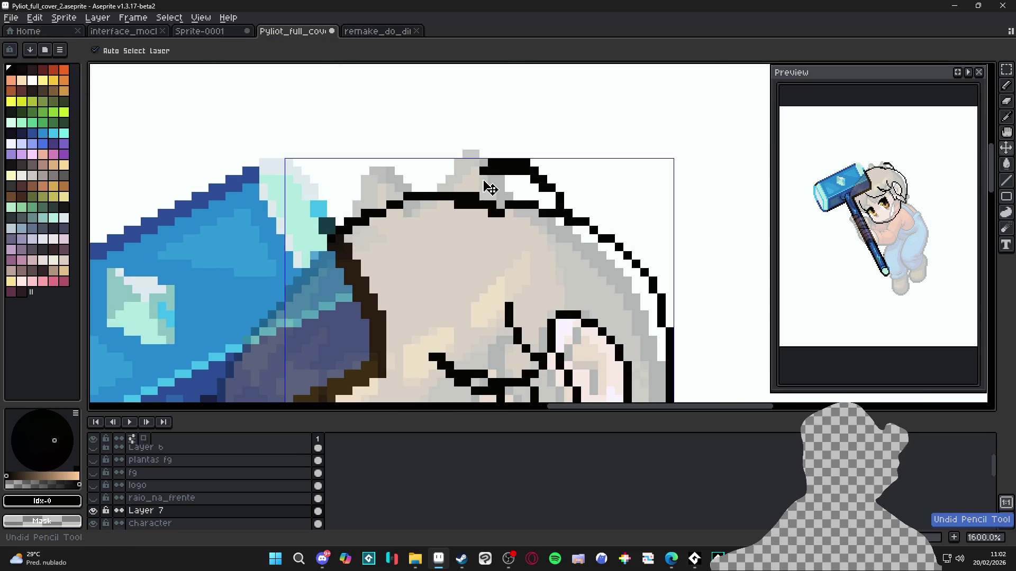
Tidy the hair-top outline by adding and removing stray black pixels
left_click(467, 181)
left_click(475, 173)
right_click(484, 179)
left_click_drag(500, 171, 518, 180)
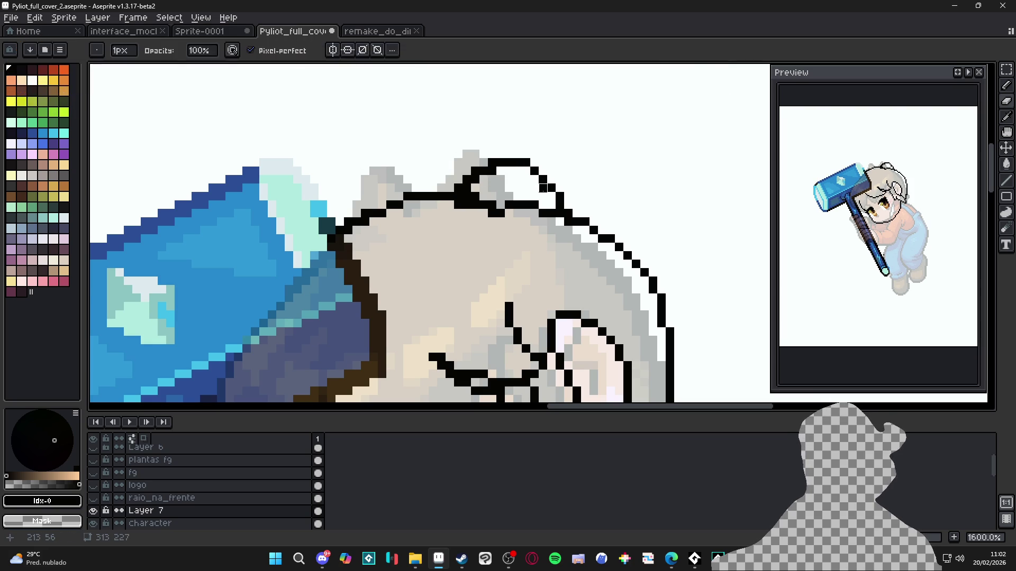
key("b")
right_click(560, 196)
left_click(526, 172)
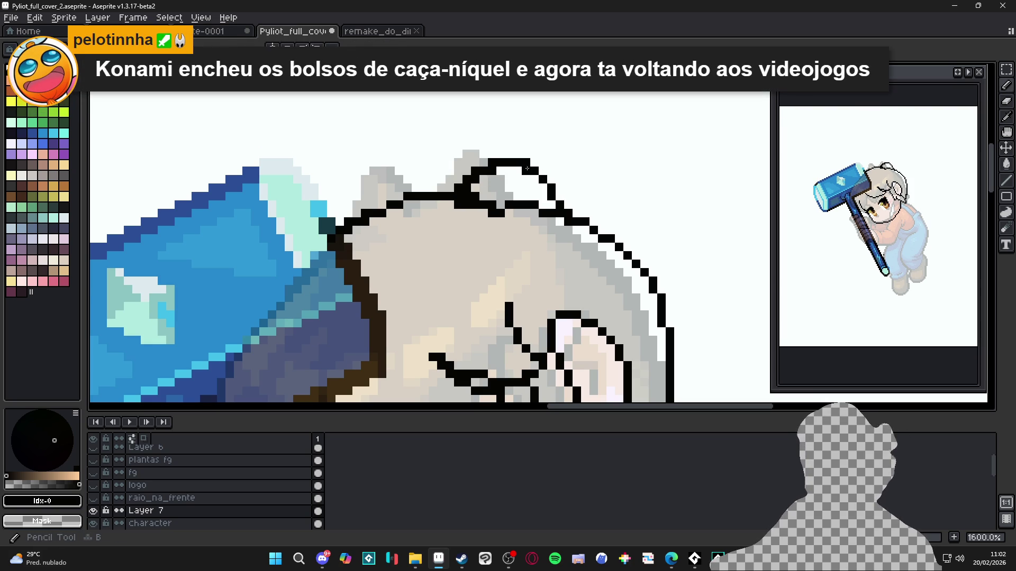
right_click(525, 163)
mouse_move(500, 171)
left_mouse_down()
mouse_move(483, 170)
mouse_move(475, 187)
mouse_move(509, 171)
left_mouse_up()
left_click(509, 180)
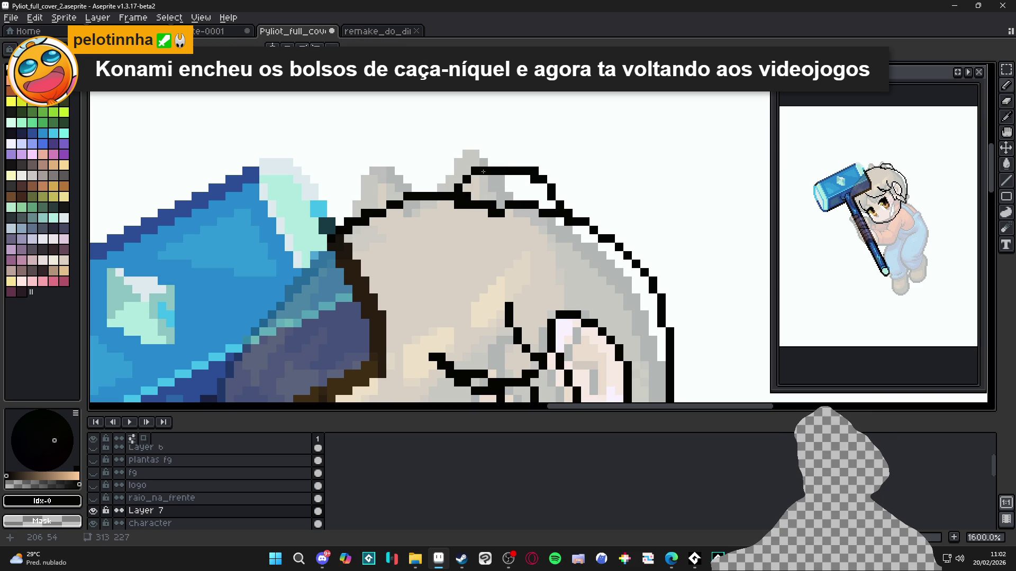
right_click(475, 171)
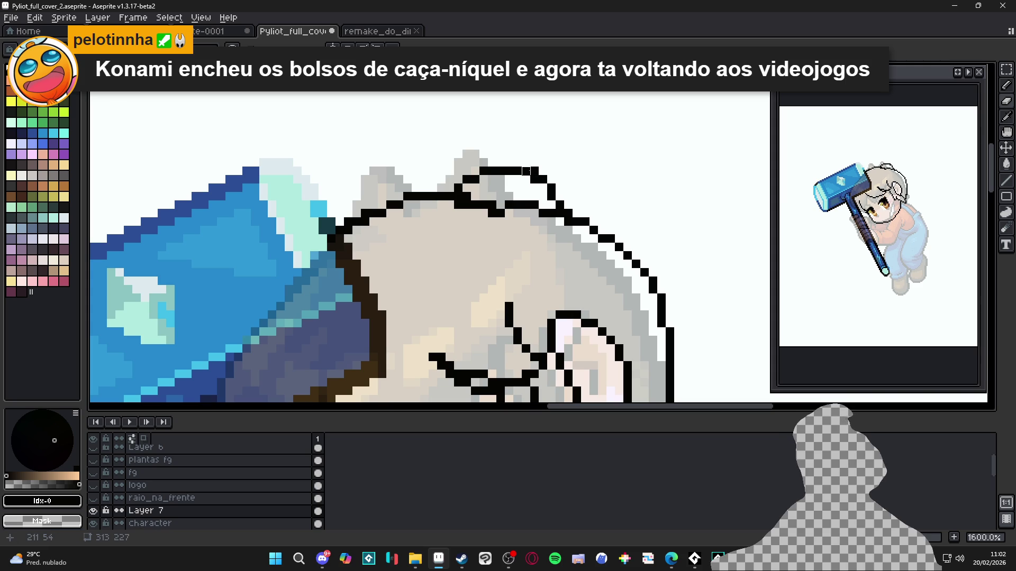
Fix the cheek outline, adding one black pixel and removing its neighbour
scroll(548, 188, "down", 3)
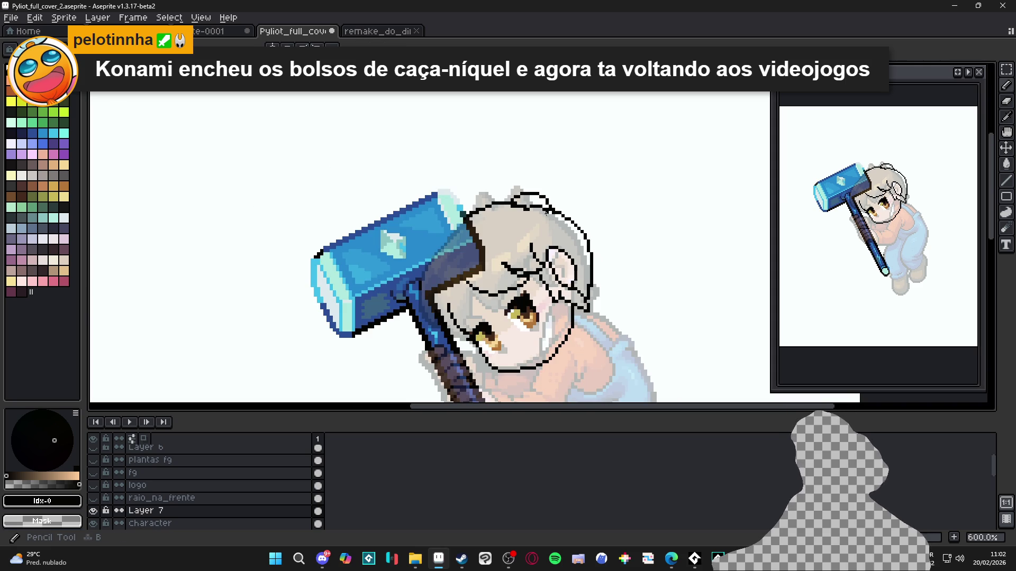
scroll(548, 211, "up", 3)
scroll(542, 201, "up", 1)
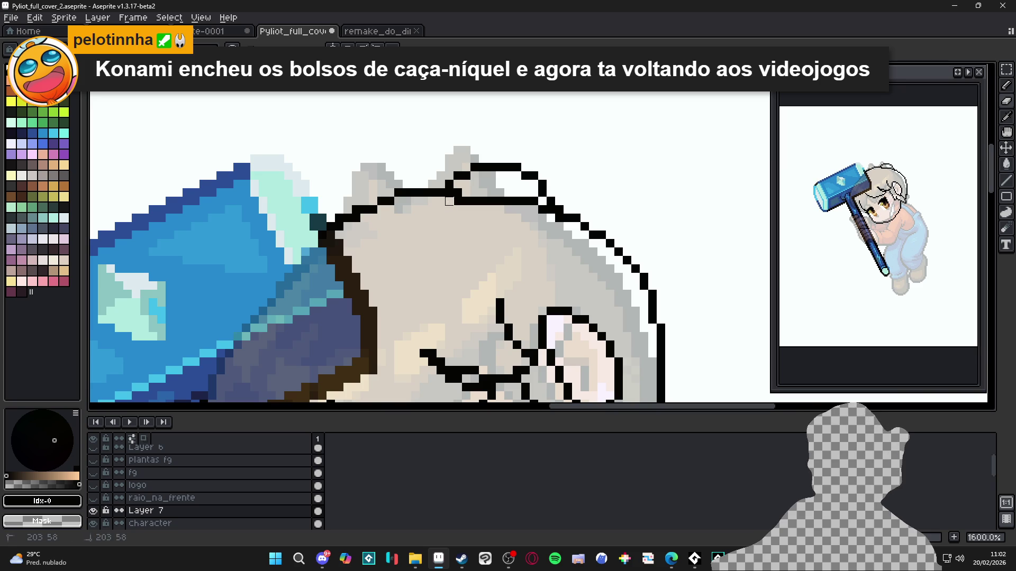
scroll(474, 209, "down", 4)
scroll(476, 216, "up", 4)
key("e")
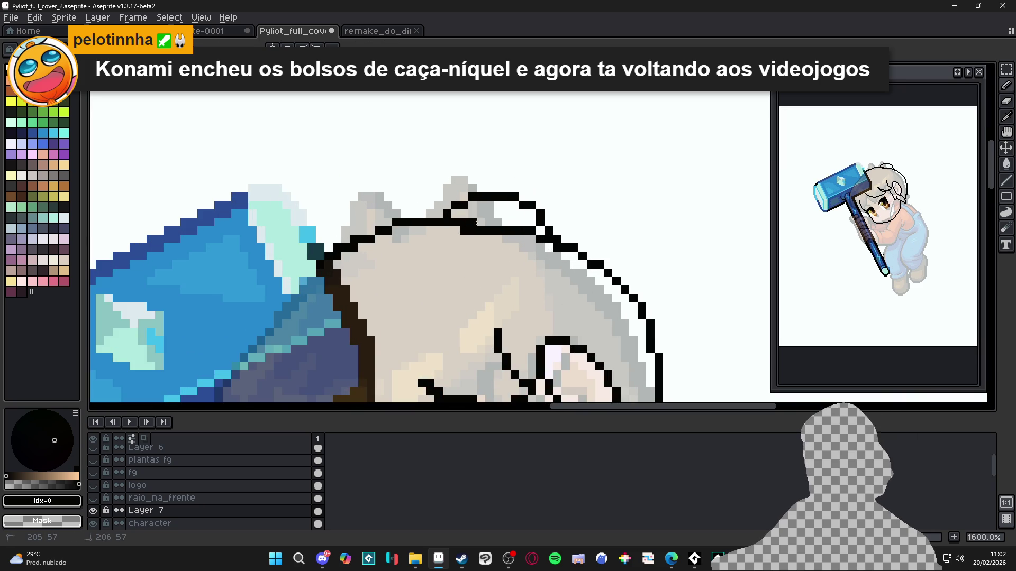
key("b")
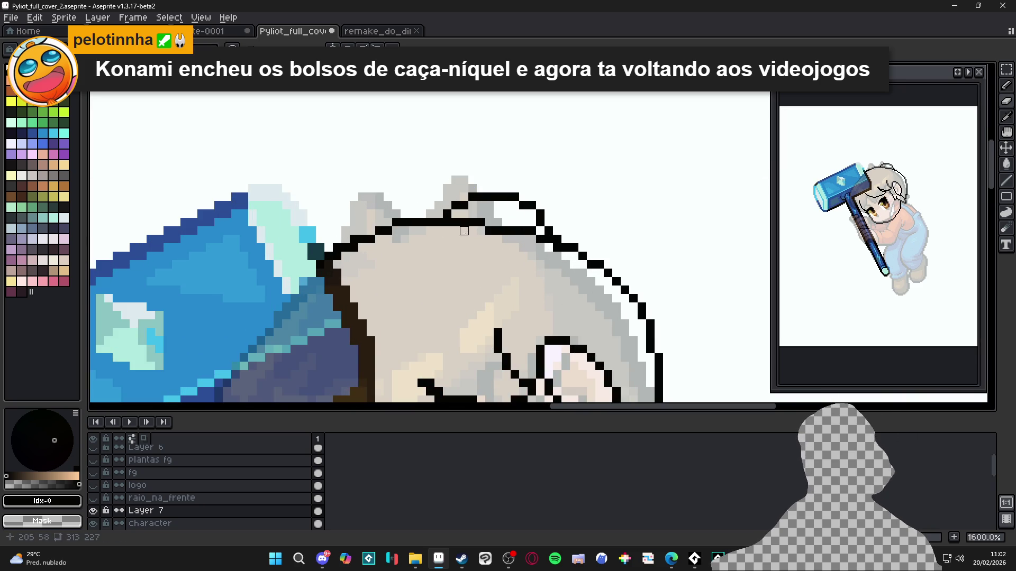
scroll(481, 231, "down", 4)
scroll(500, 262, "up", 4)
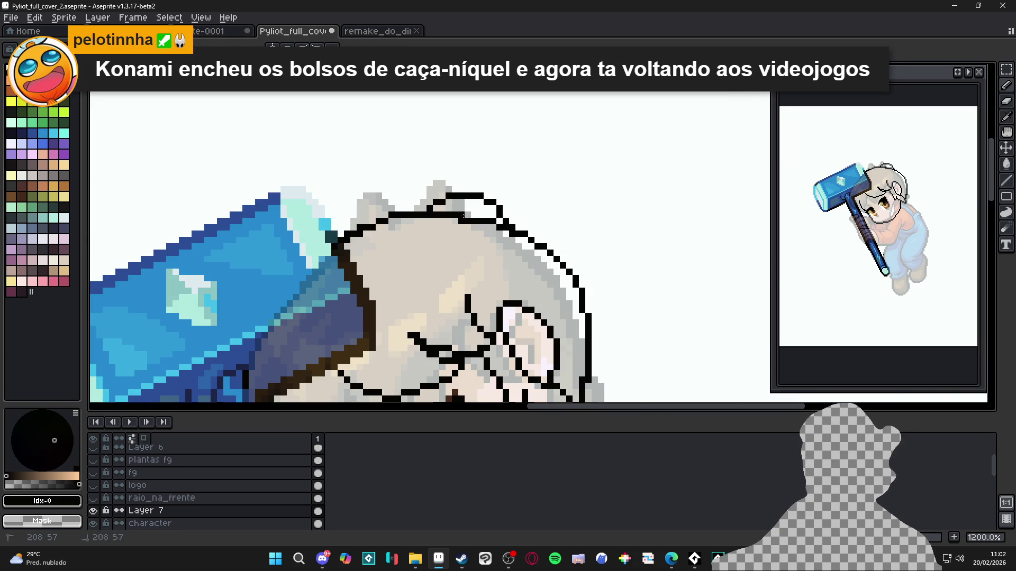
scroll(476, 184, "down", 3)
scroll(477, 184, "up", 3)
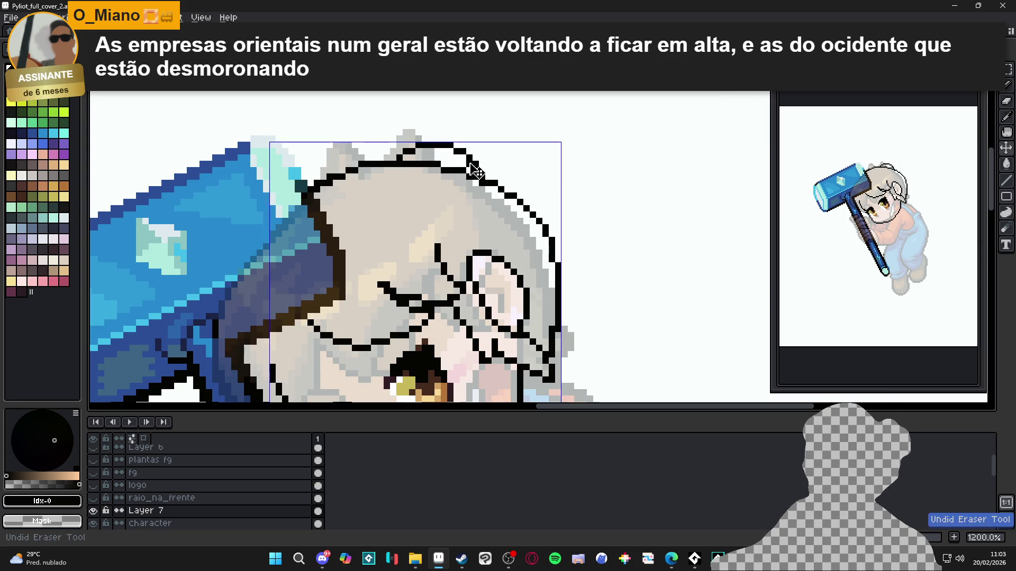
scroll(489, 194, "down", 3)
scroll(490, 194, "up", 1)
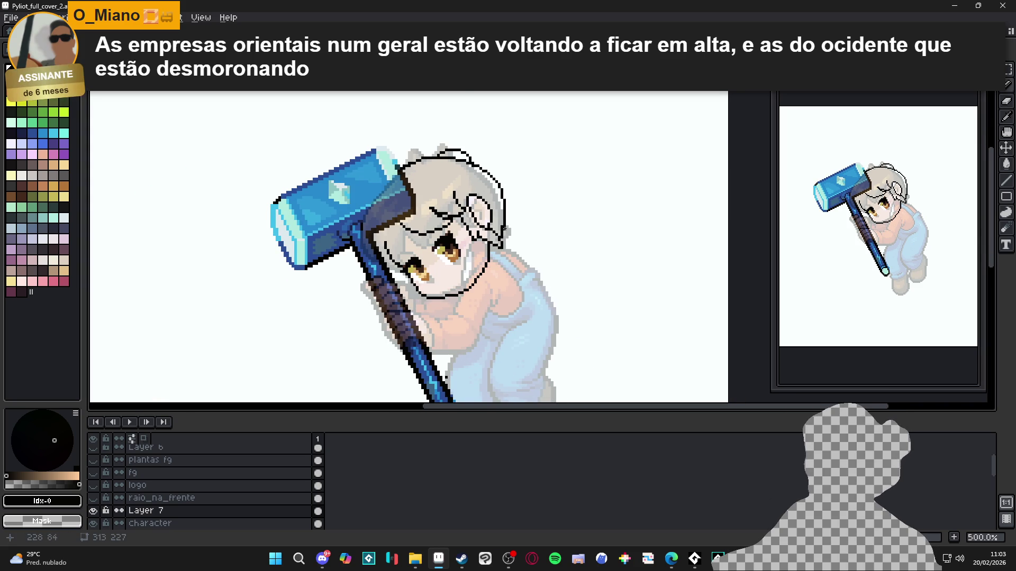
scroll(481, 263, "up", 1)
scroll(480, 263, "up", 1)
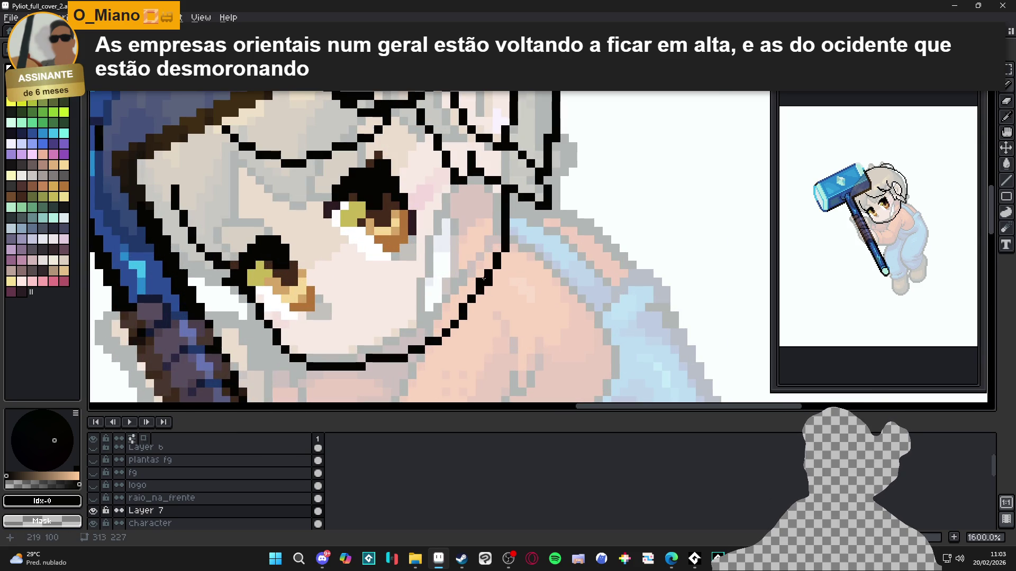
left_click(497, 247)
right_click(505, 248)
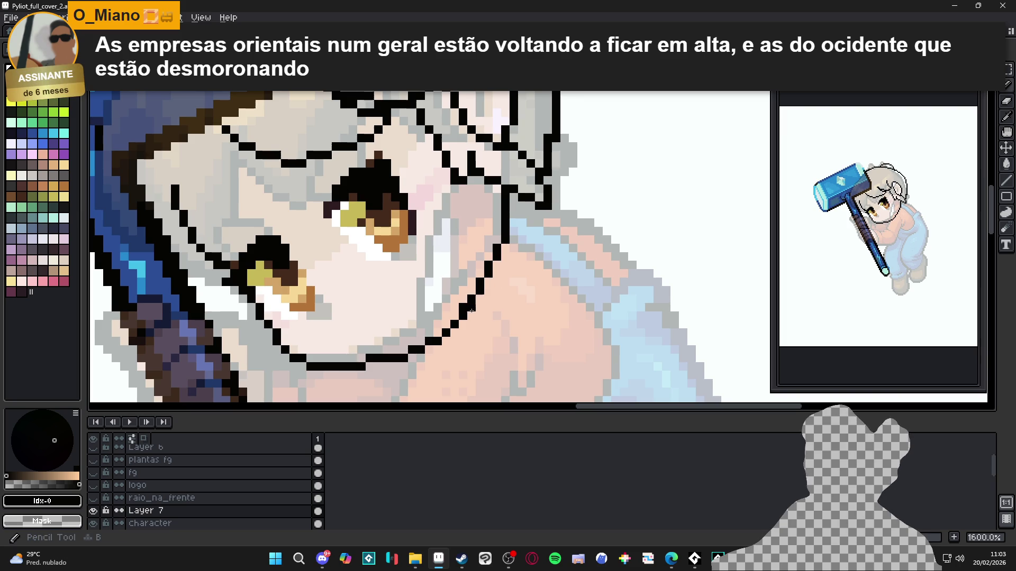
Smooth the outline staircase at the head's top-left, removing stray pixels
scroll(488, 282, "down", 4)
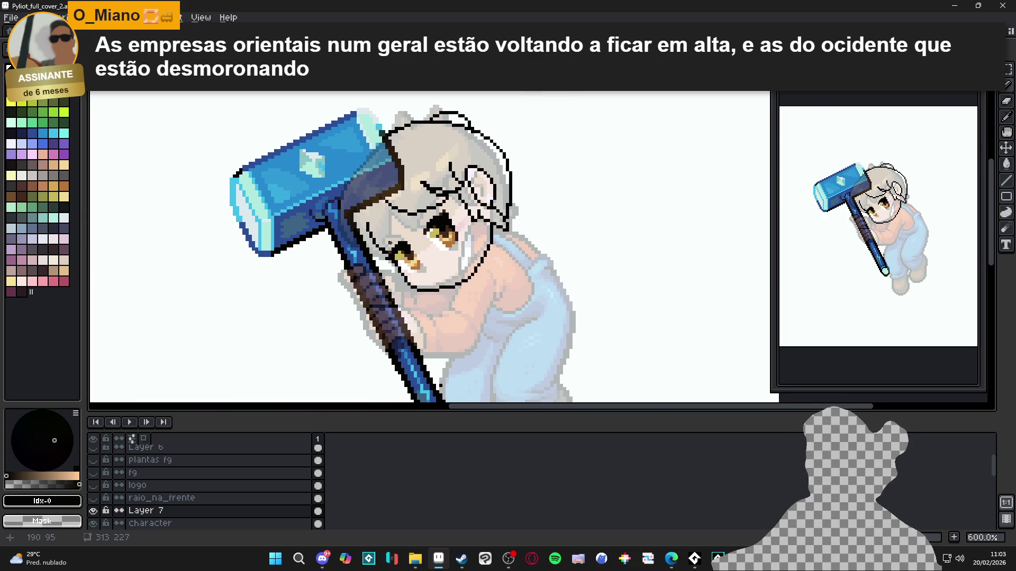
scroll(388, 139, "up", 4)
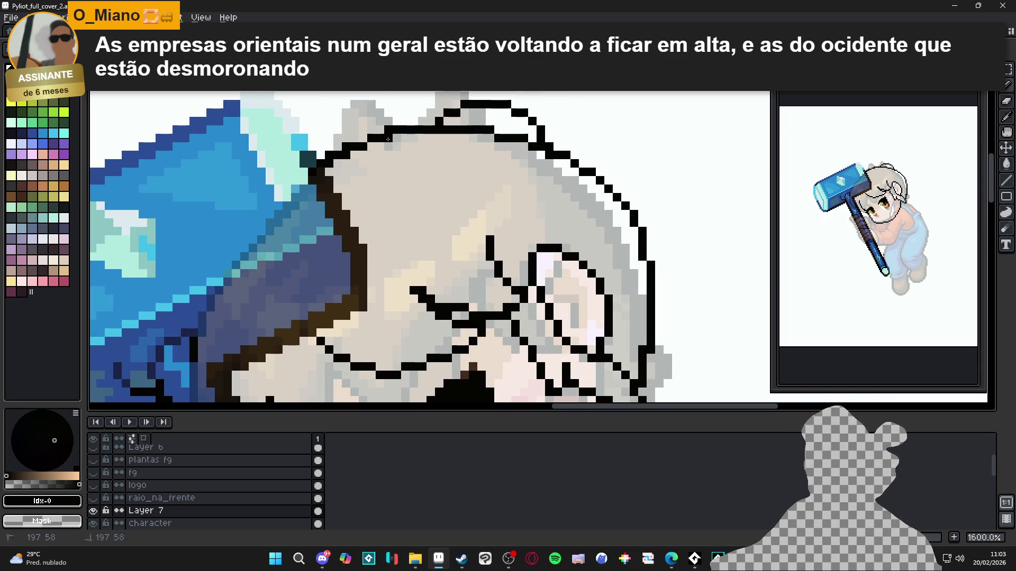
right_click(389, 129)
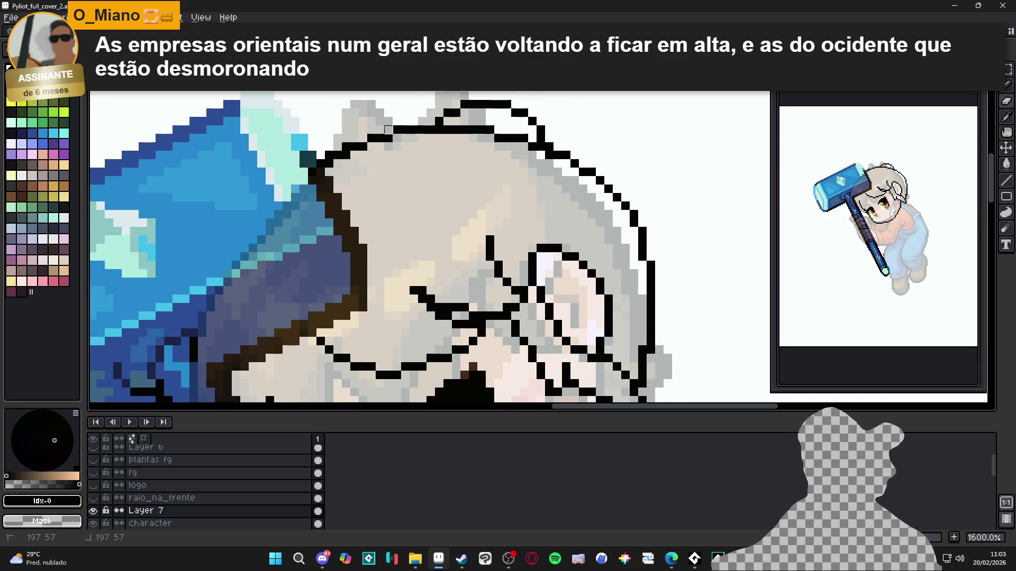
left_click(346, 154)
right_click(346, 147)
right_click(329, 154)
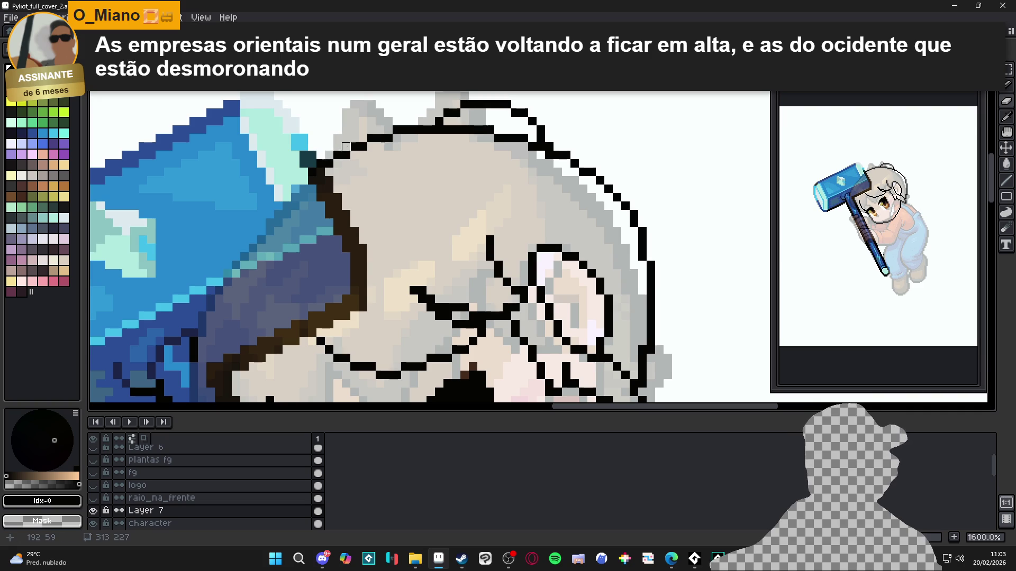
scroll(338, 147, "down", 4)
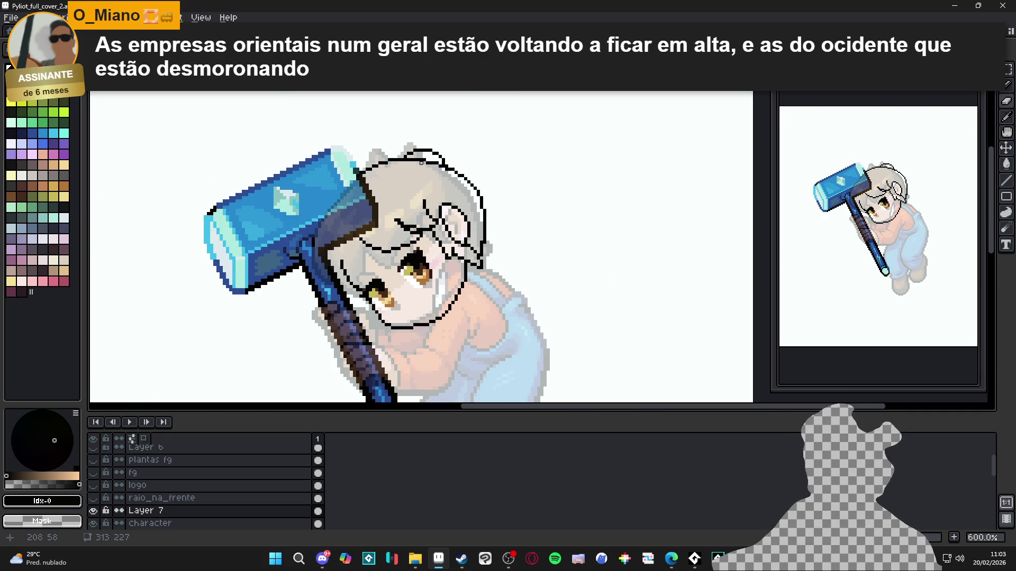
scroll(472, 190, "up", 2)
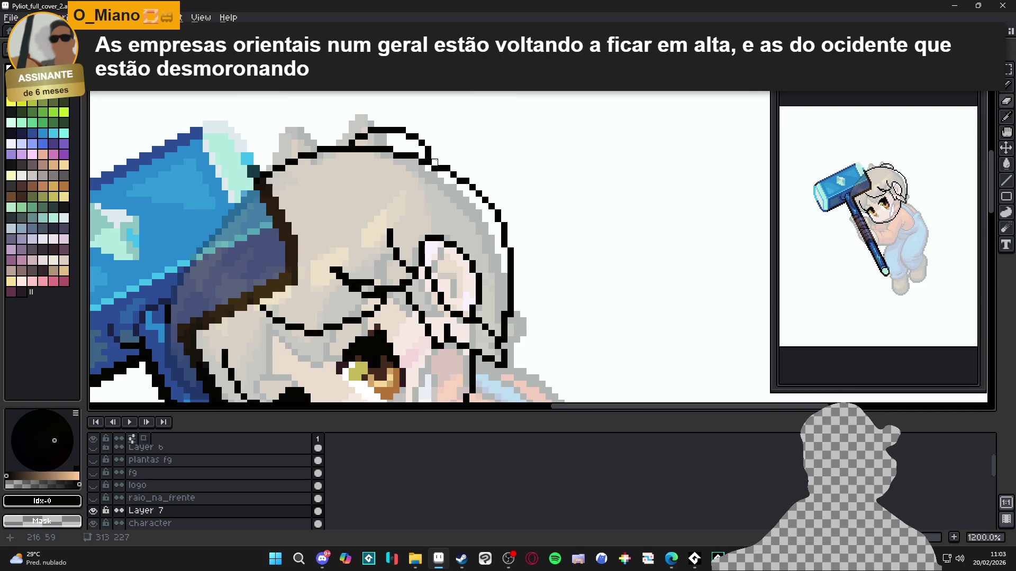
scroll(472, 190, "down", 2)
scroll(455, 169, "up", 4)
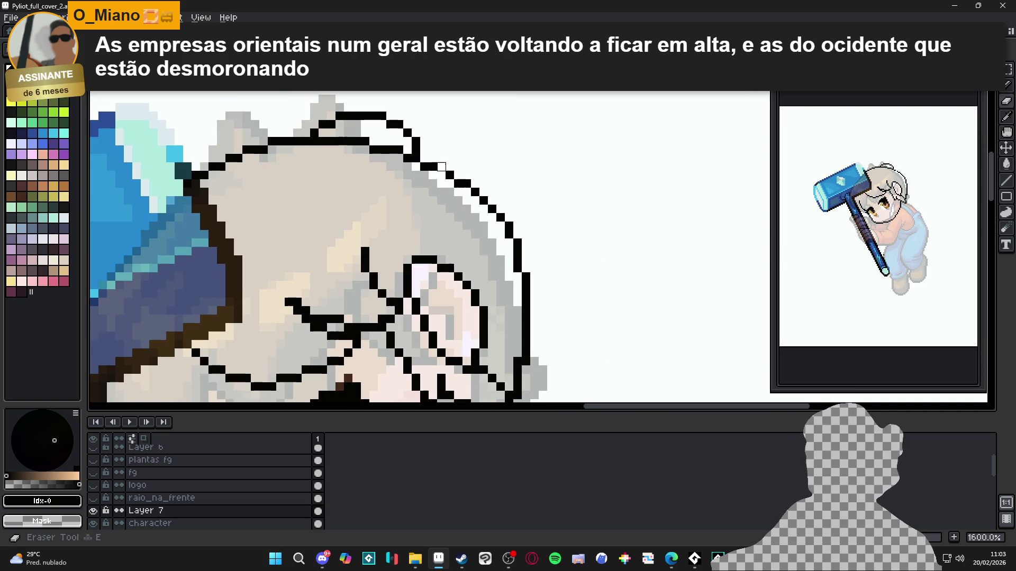
scroll(486, 226, "down", 4)
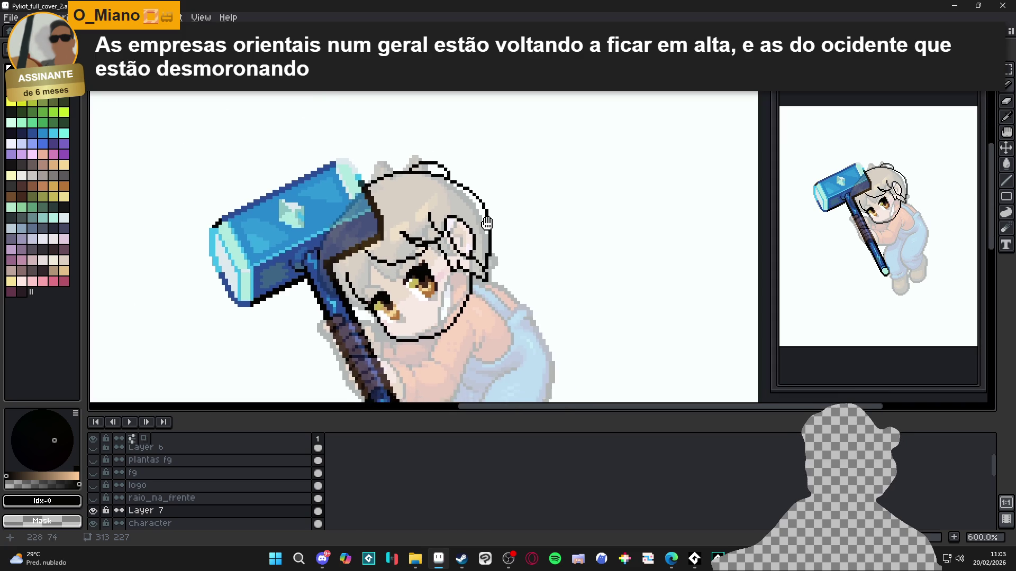
scroll(487, 226, "up", 3)
key("e")
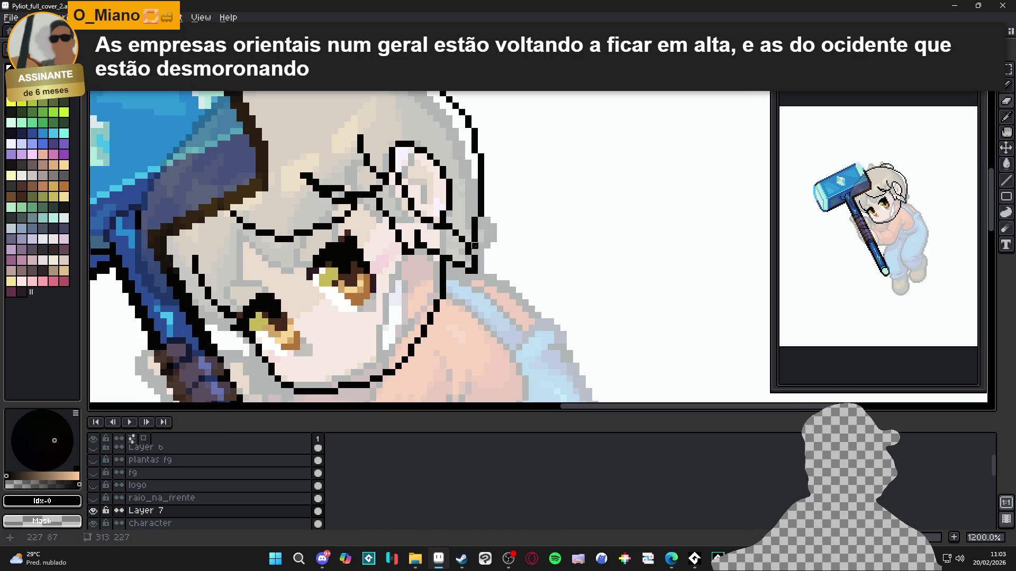
scroll(479, 242, "down", 2)
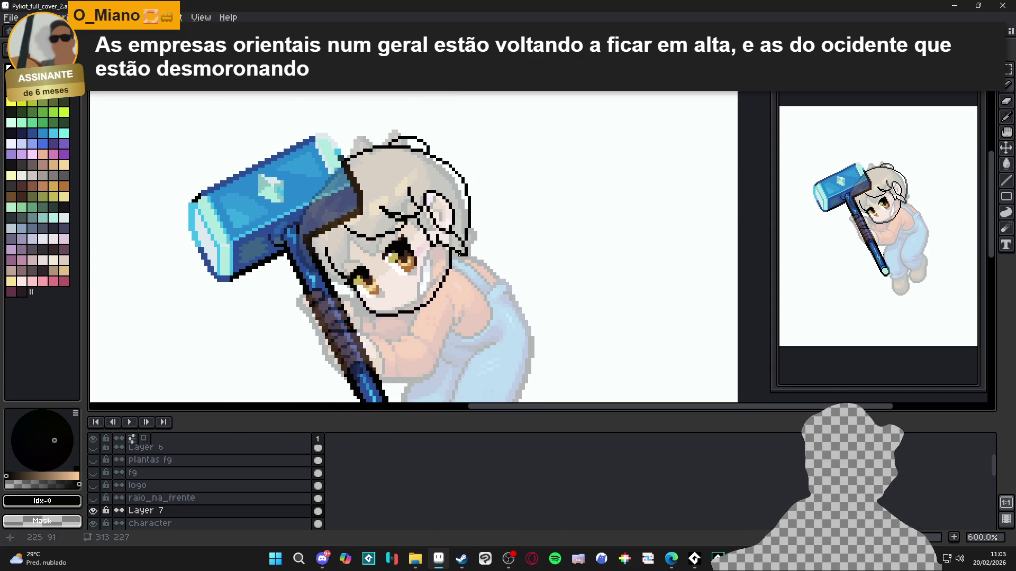
scroll(361, 258, "up", 3)
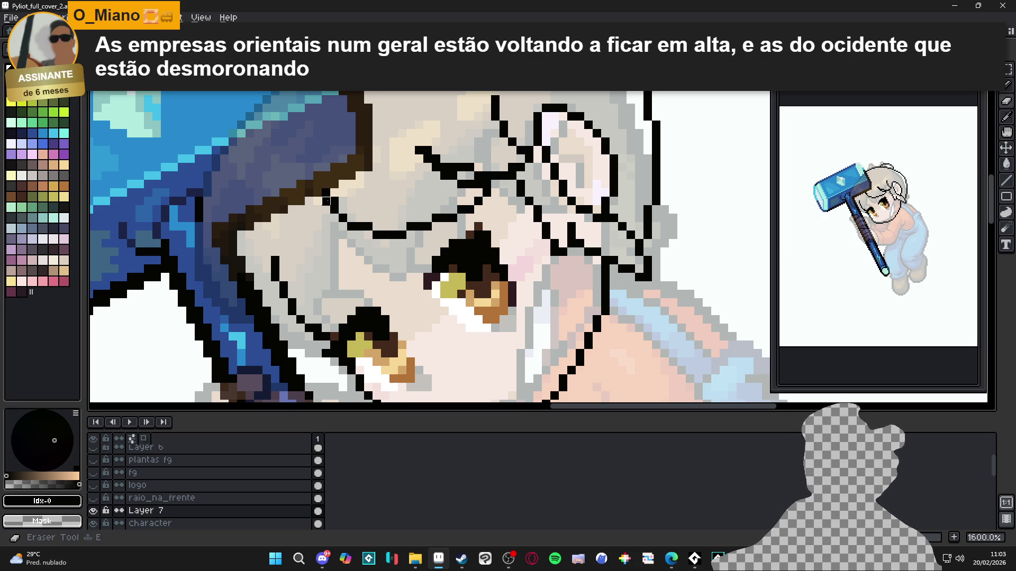
scroll(363, 226, "down", 1)
scroll(363, 225, "down", 2)
scroll(411, 202, "up", 3)
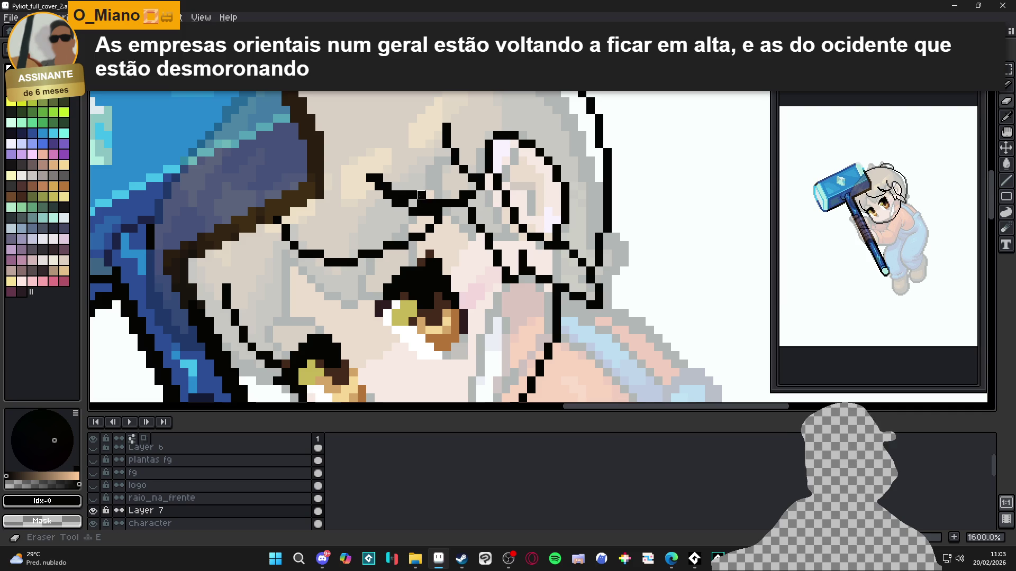
key("b")
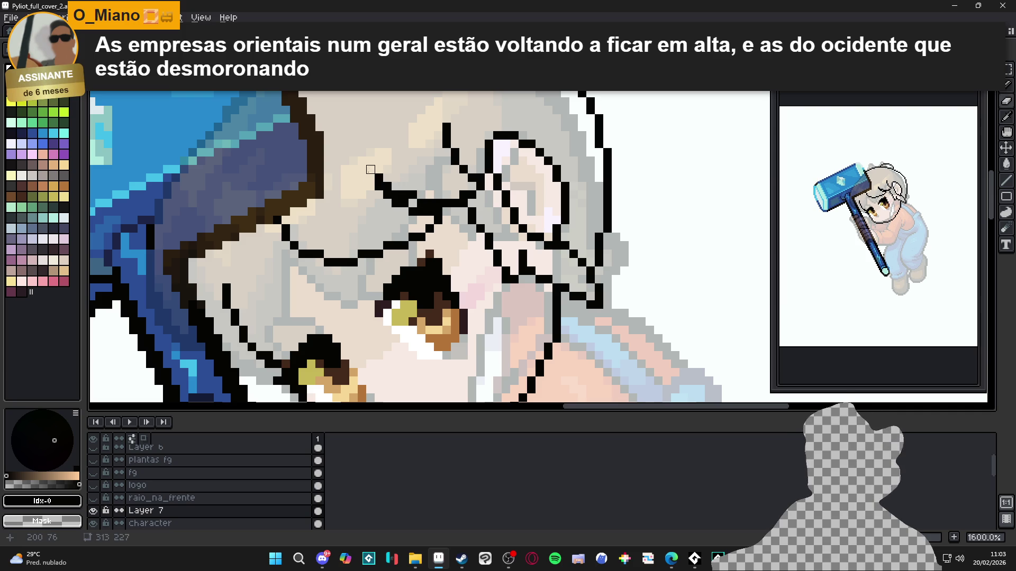
scroll(371, 169, "down", 3)
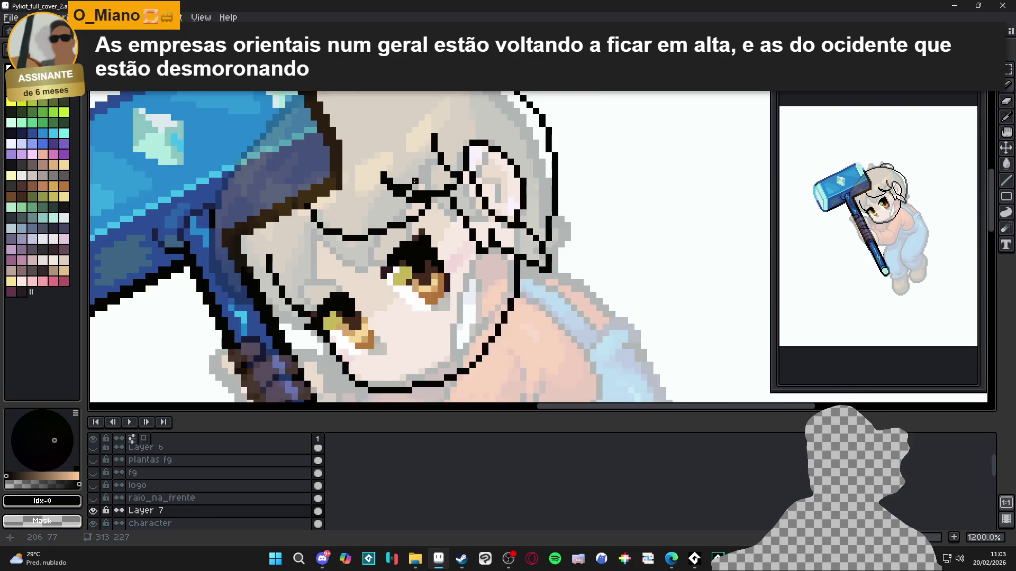
scroll(364, 206, "up", 4)
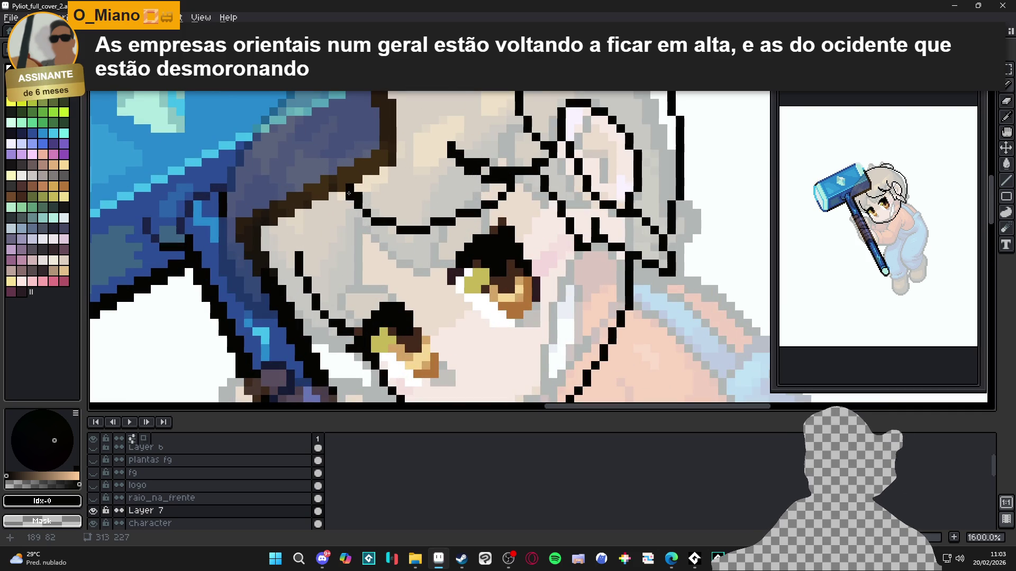
scroll(352, 195, "down", 2)
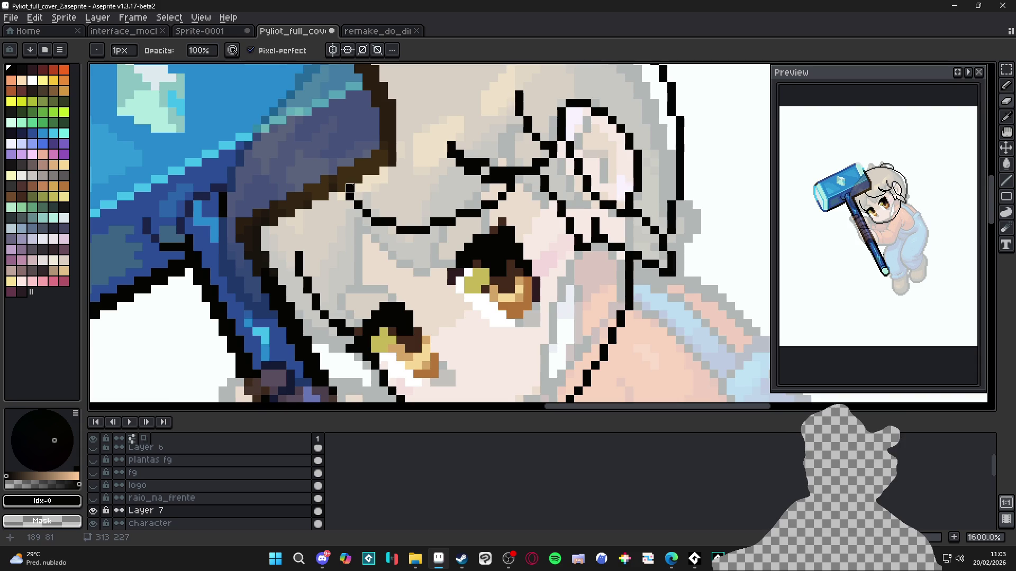
scroll(365, 222, "down", 2)
scroll(386, 231, "up", 3)
key("e")
key("b")
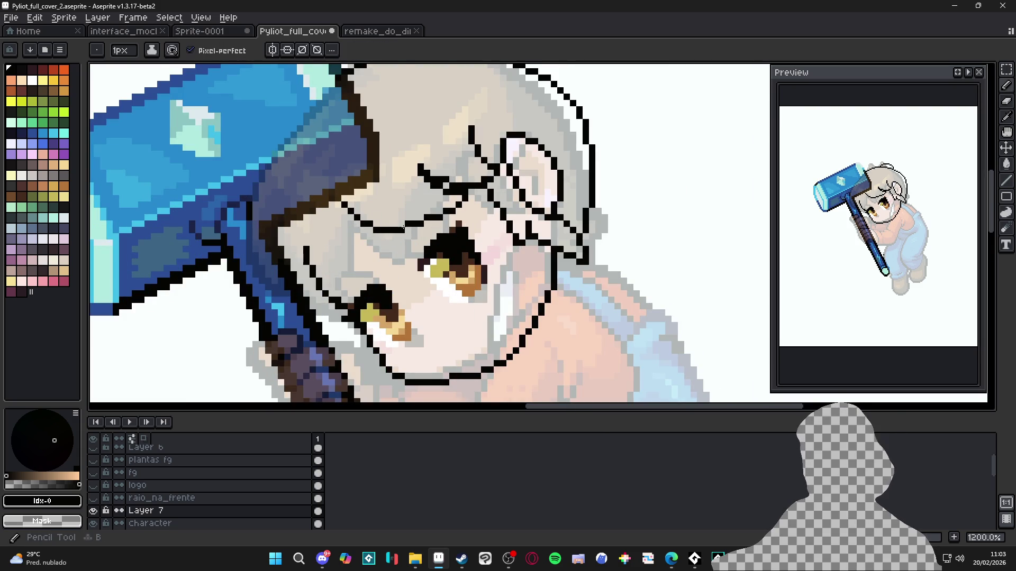
key("e")
key("b")
key("e")
key("b")
scroll(418, 219, "down", 2)
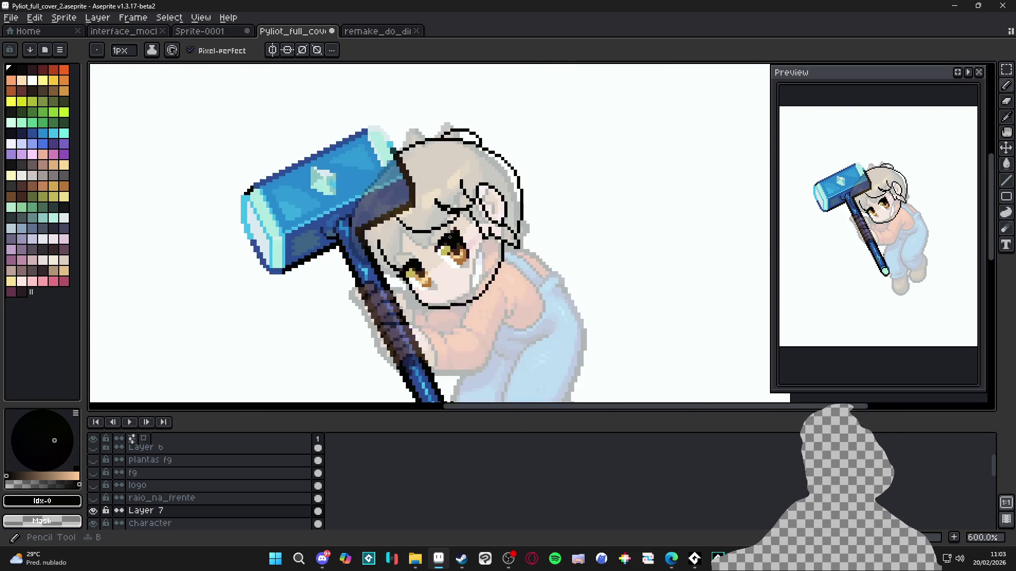
scroll(404, 221, "up", 2)
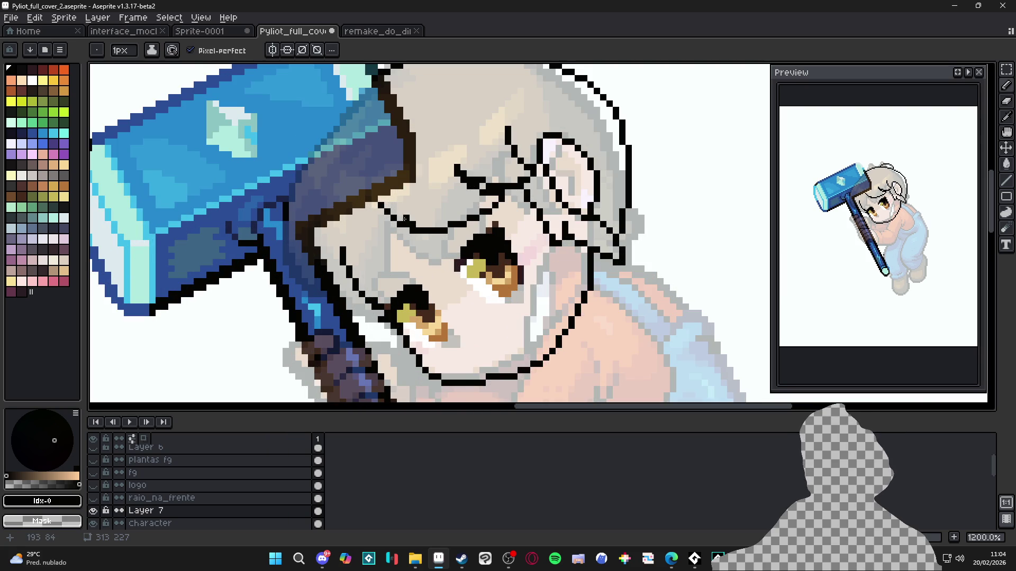
key("e")
key("b")
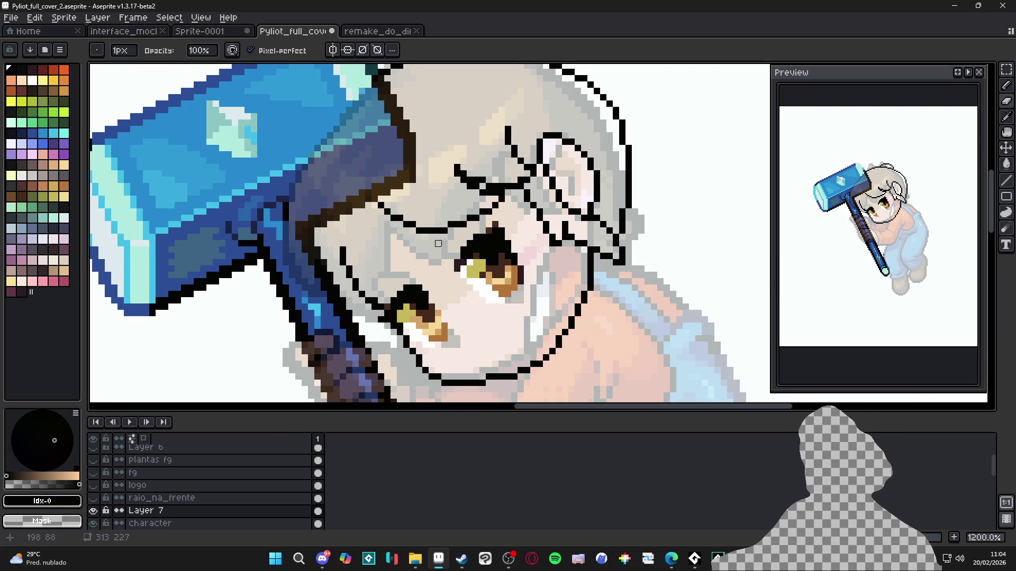
scroll(418, 233, "down", 3)
scroll(552, 267, "up", 3)
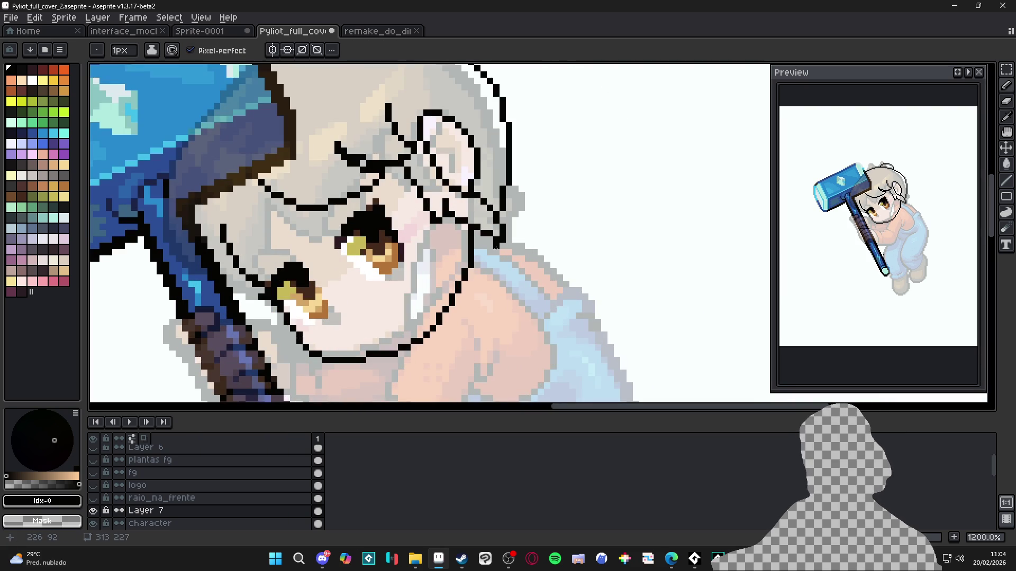
scroll(496, 247, "down", 2)
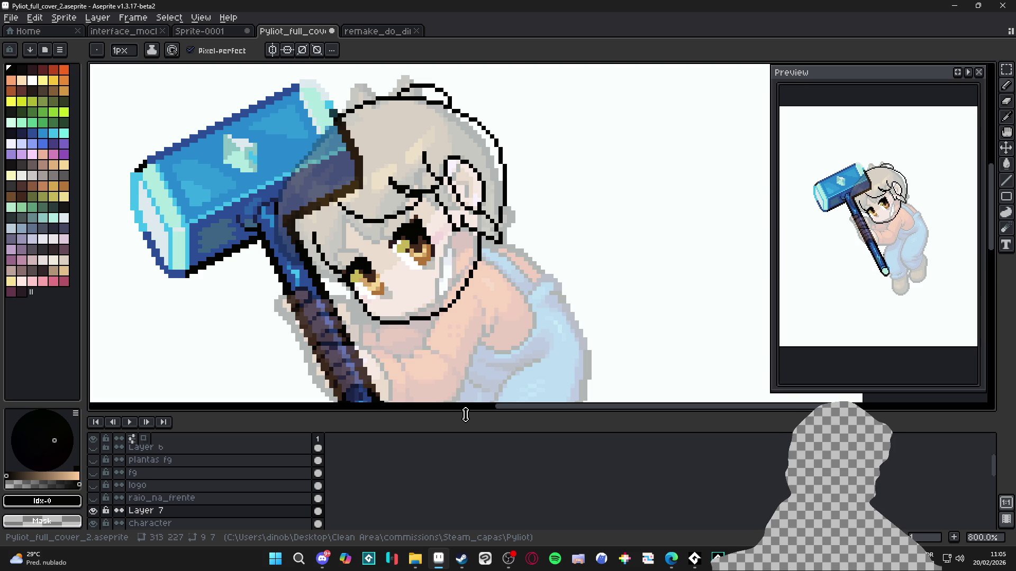
Erase the old neck-to-chin line and draw a new black diagonal from below the ear to the chin
scroll(476, 276, "down", 3)
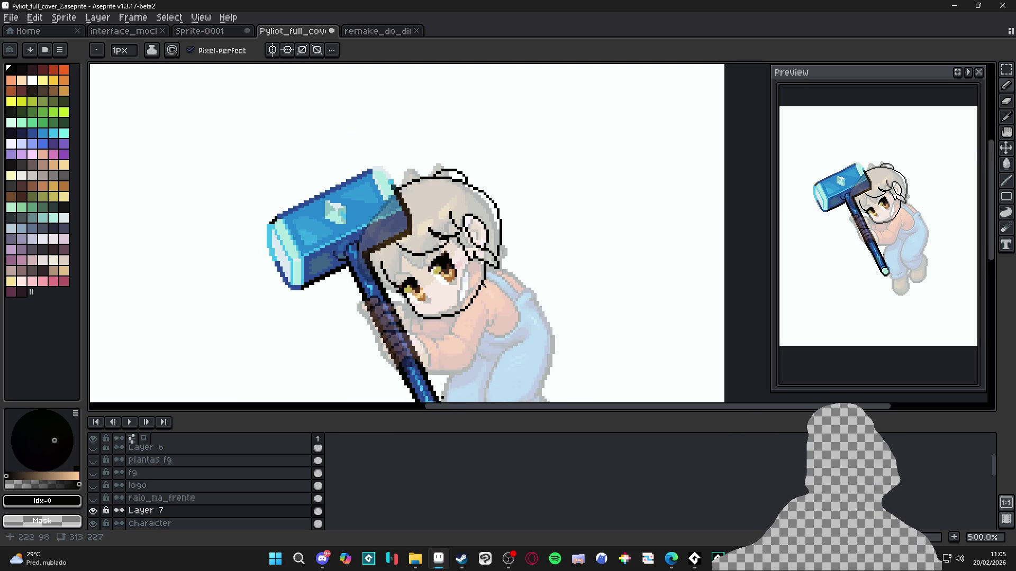
left_click_drag(410, 200, 410, 199)
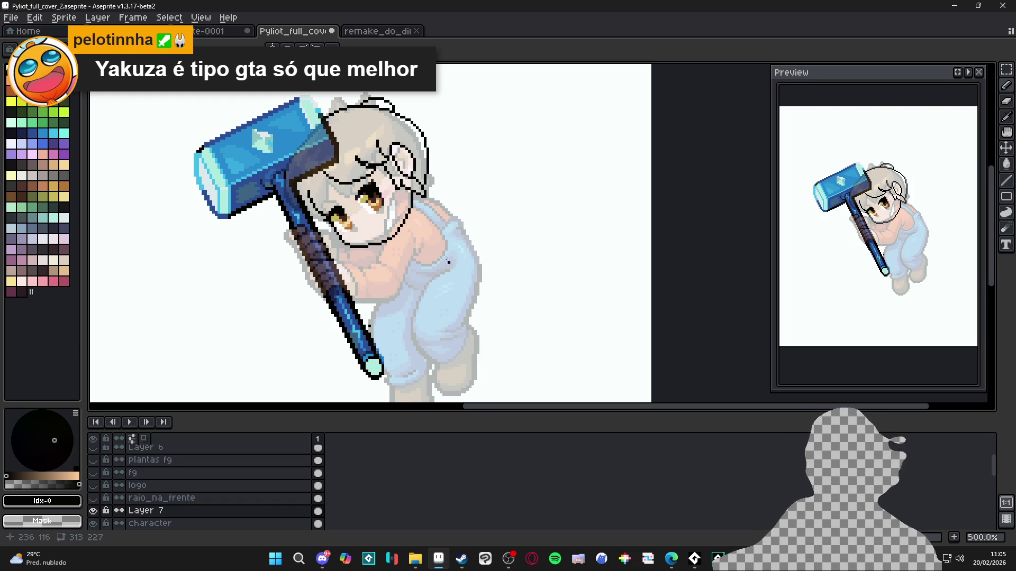
scroll(407, 225, "up", 4)
left_click_drag(403, 189, 358, 249)
key("b")
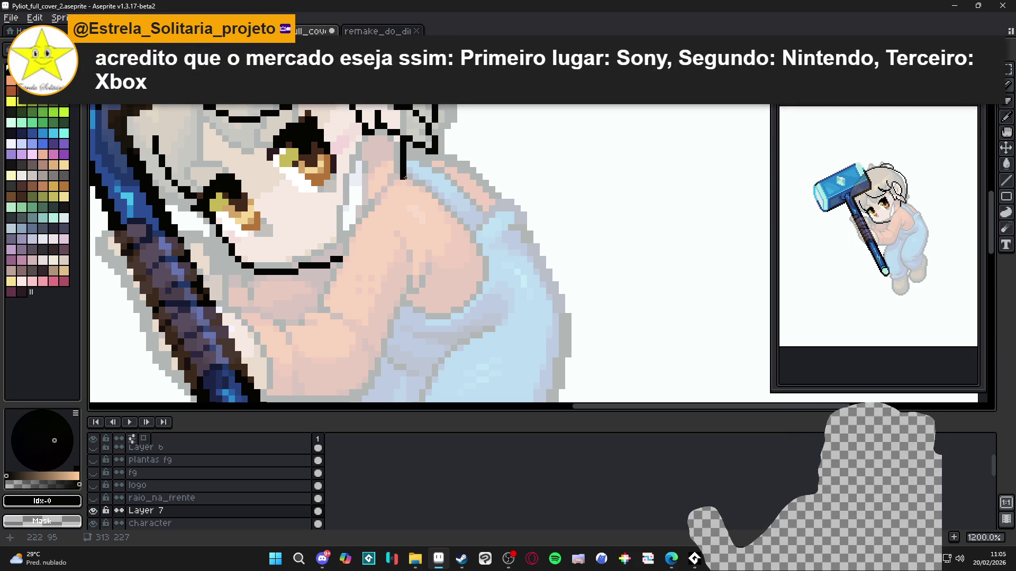
mouse_move(403, 171)
left_mouse_down()
mouse_move(371, 191)
mouse_move(332, 267)
left_mouse_up()
key("e")
key("b")
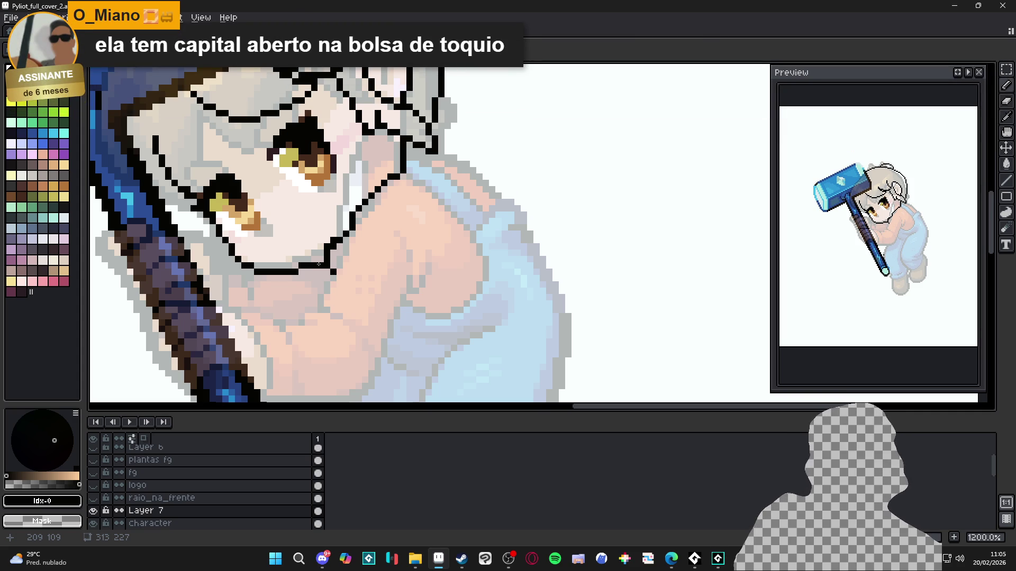
Outline the arm below the chin, the hand's bent corner and a finger line, trimming a stray pixel
mouse_move(333, 260)
left_mouse_down()
mouse_move(339, 267)
mouse_move(340, 256)
mouse_move(371, 254)
mouse_move(386, 299)
mouse_move(409, 310)
mouse_move(398, 330)
left_mouse_up()
left_click(339, 265)
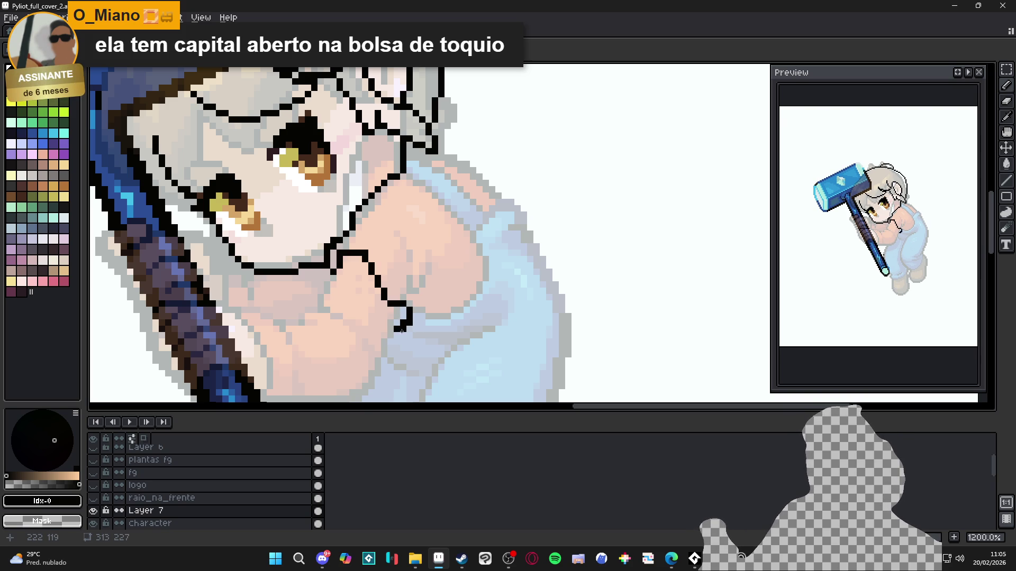
key("ctrl")
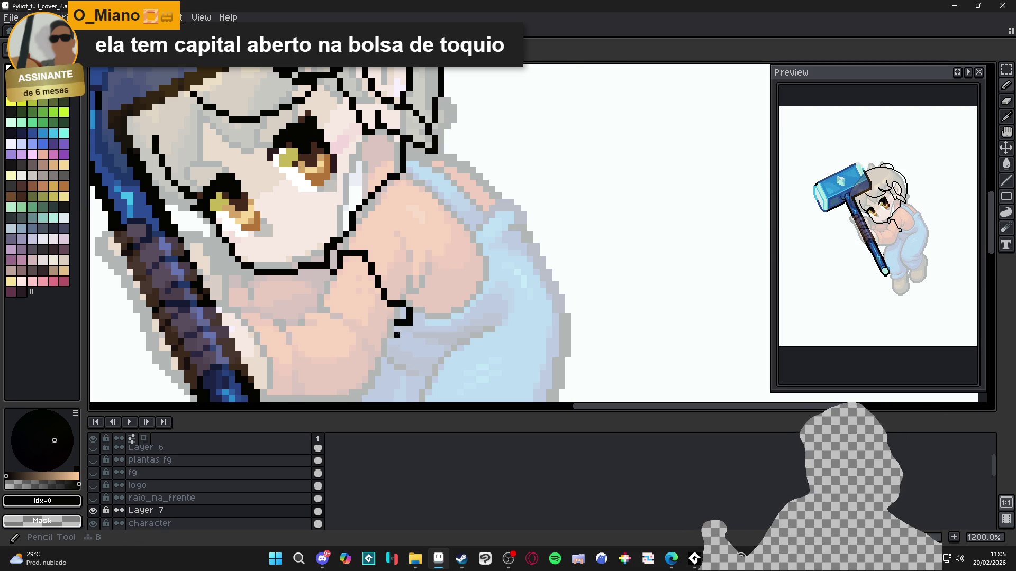
mouse_move(397, 335)
left_mouse_down()
mouse_move(424, 335)
mouse_move(435, 249)
left_mouse_up()
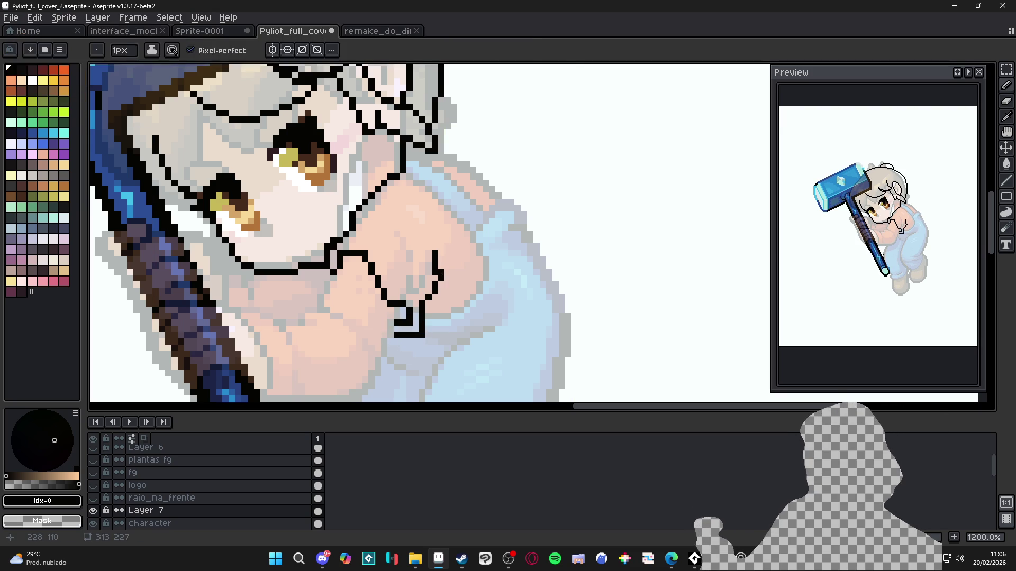
key("ctrl+z")
left_click_drag(441, 279, 441, 250)
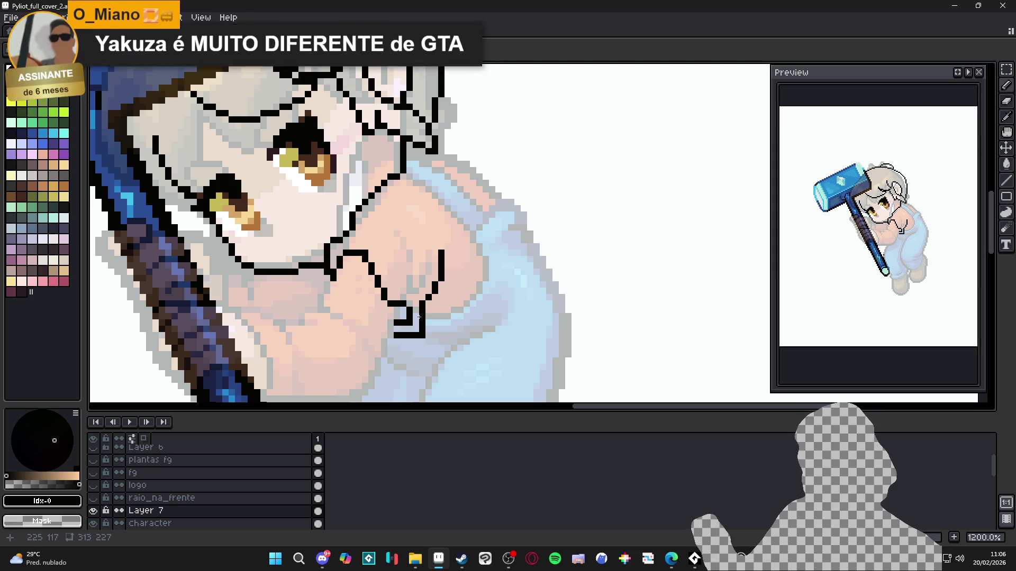
mouse_move(403, 265)
left_mouse_down()
mouse_move(404, 287)
mouse_move(412, 278)
mouse_move(403, 289)
left_mouse_up()
key("e")
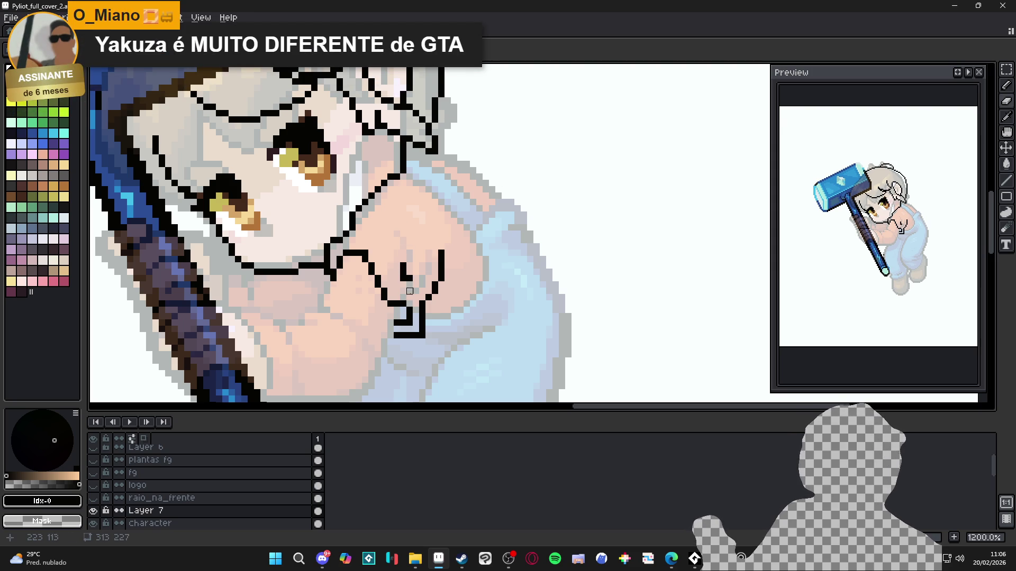
left_click(404, 279)
key("b")
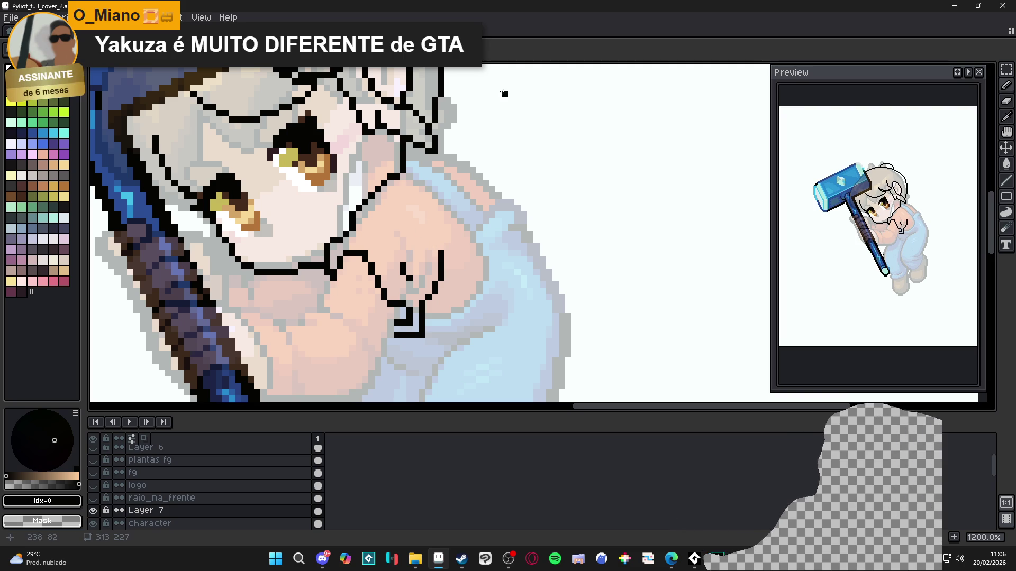
Zoom out to show the whole character and hammer, and add a short hair outline stroke
scroll(463, 215, "down", 2)
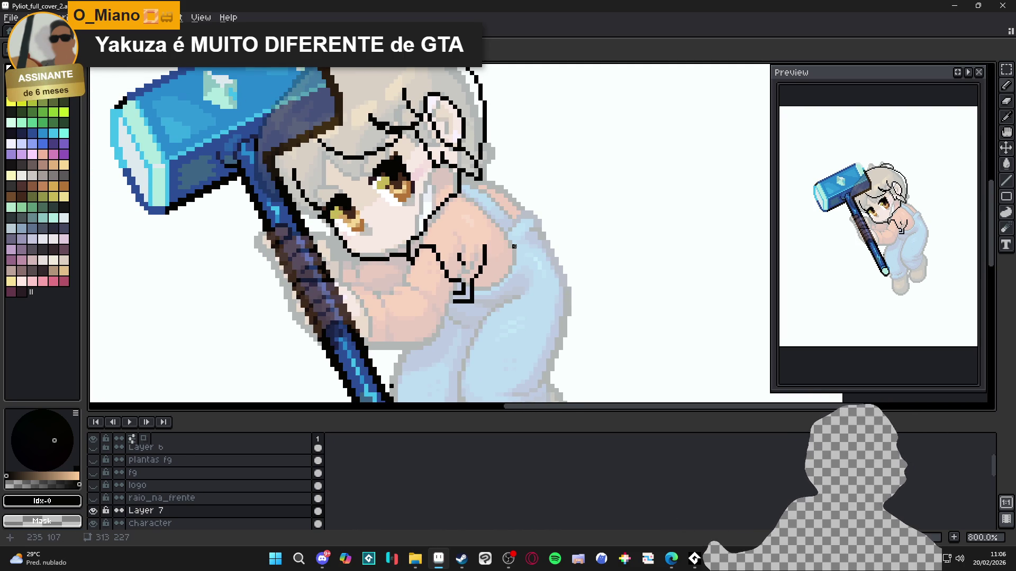
scroll(514, 247, "down", 1)
left_click_drag(521, 254, 474, 256)
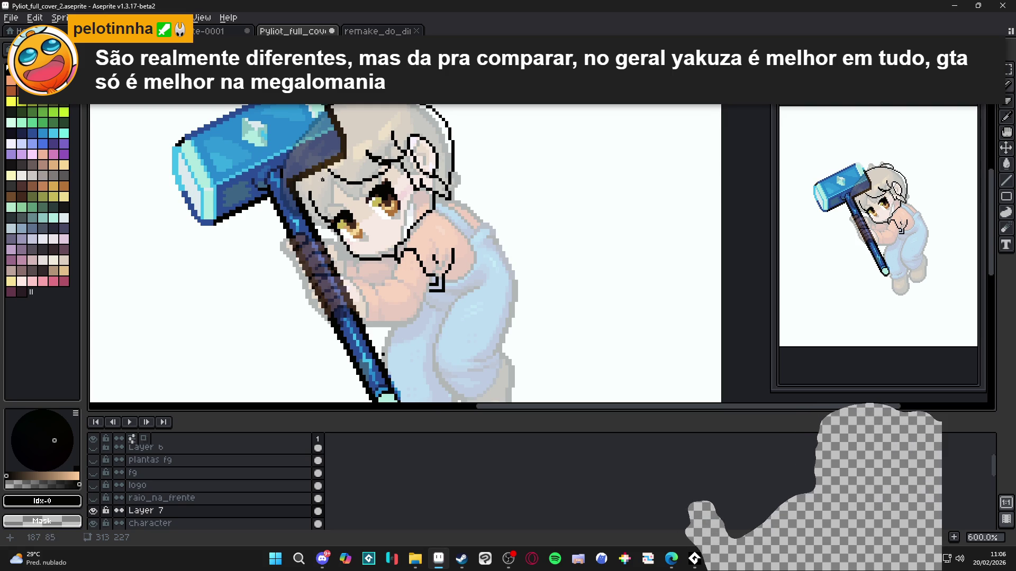
left_click_drag(320, 175, 322, 194)
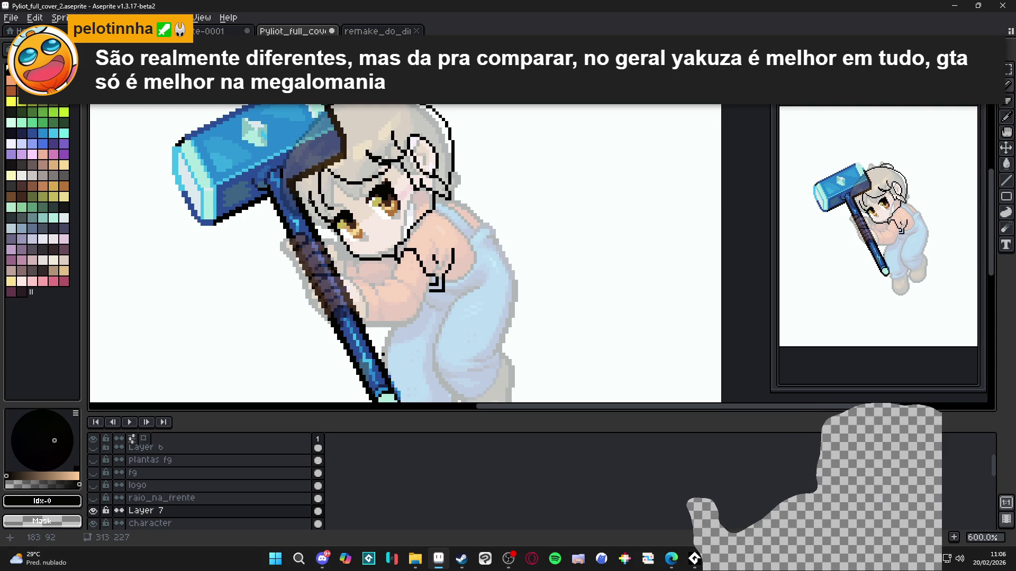
key("e")
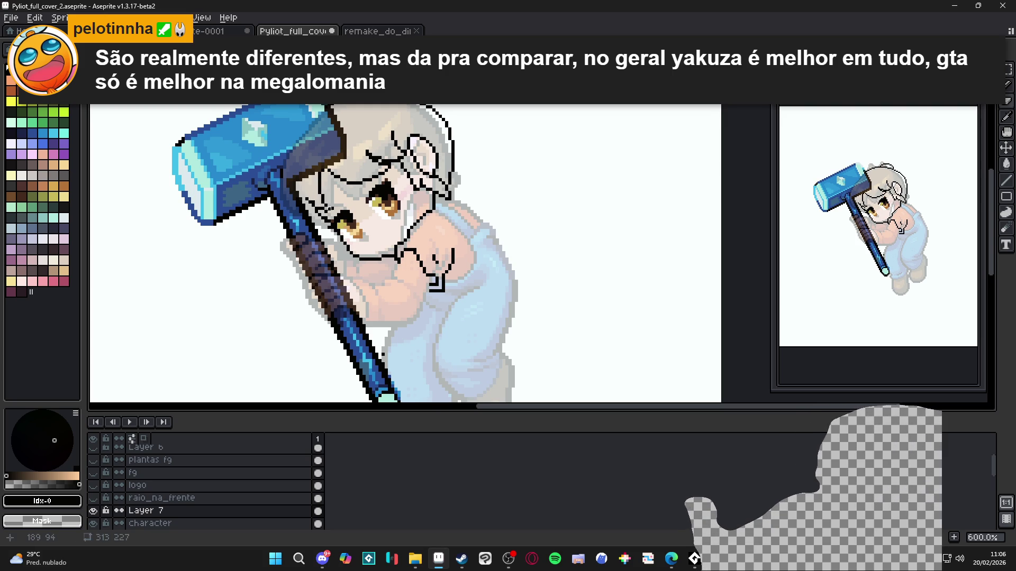
key("b")
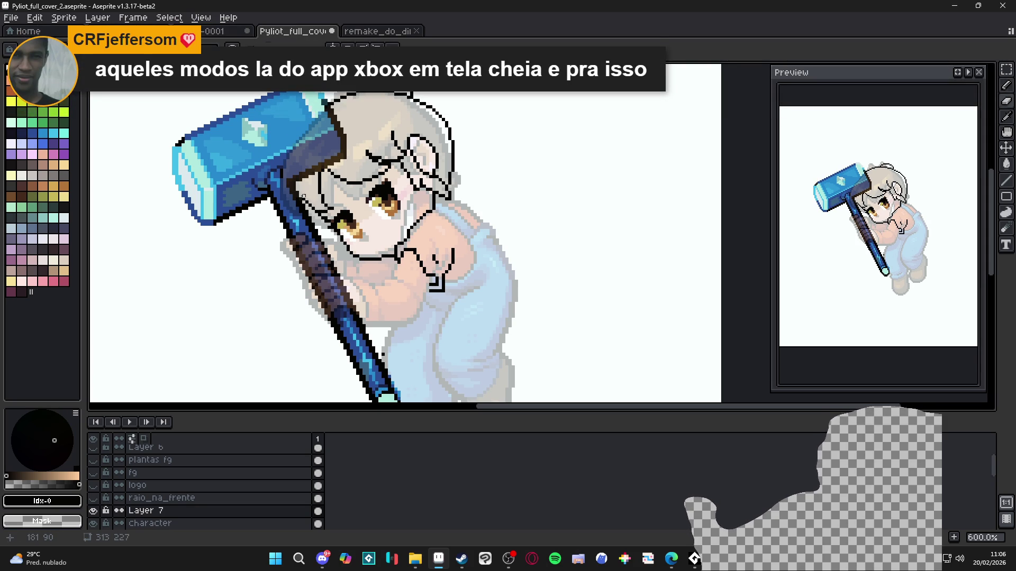
key("e")
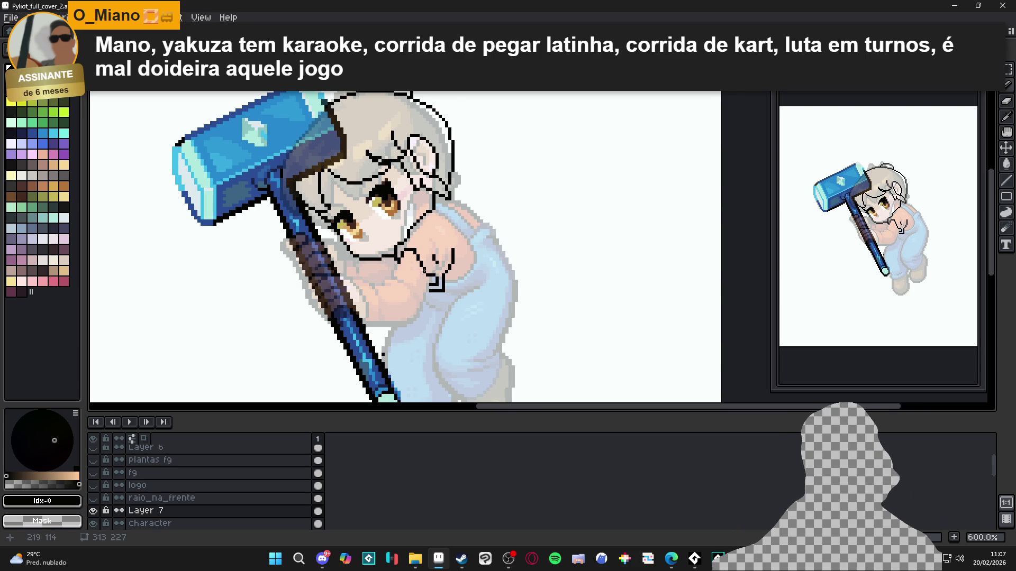
scroll(424, 272, "up", 3)
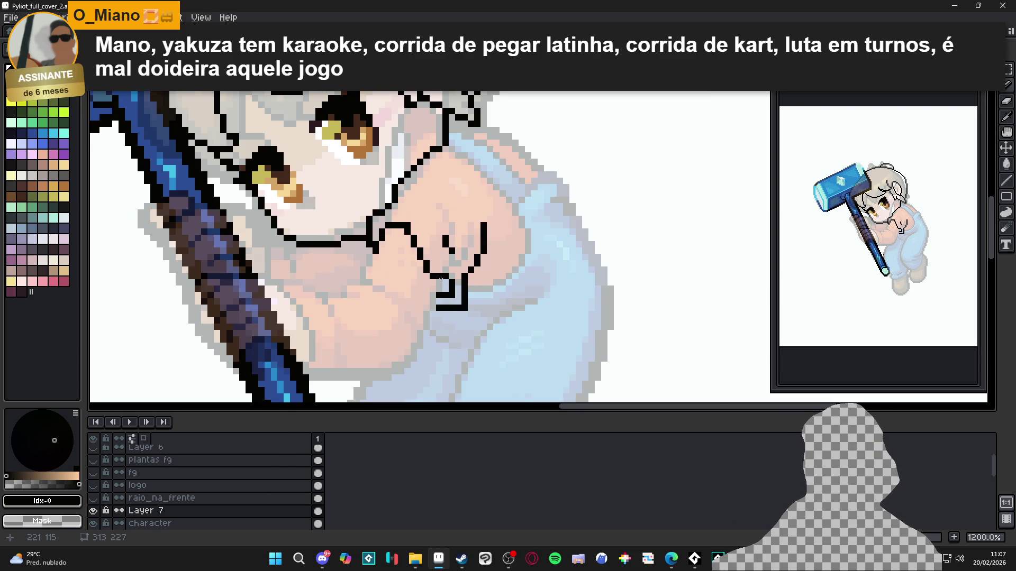
Draw the arm's upper diagonal outline under the chin, undoing misplaced strokes and adding a few pixels
mouse_move(439, 282)
left_mouse_down()
mouse_move(406, 366)
mouse_move(338, 377)
mouse_move(333, 388)
left_mouse_up()
key("ctrl+z")
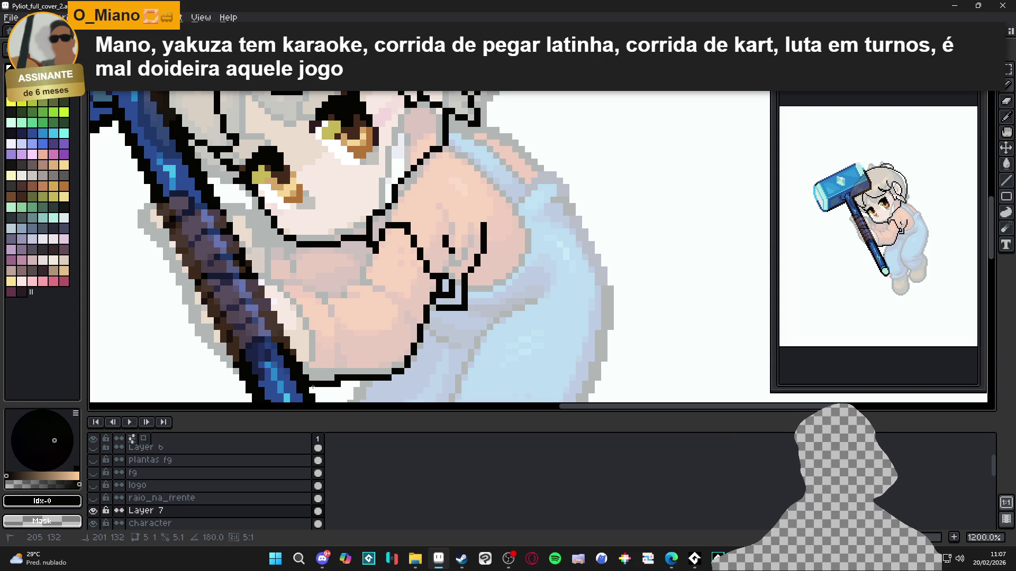
mouse_move(331, 308)
left_mouse_down()
mouse_move(304, 275)
mouse_move(278, 276)
mouse_move(348, 295)
mouse_move(360, 294)
mouse_move(348, 279)
mouse_move(373, 283)
left_mouse_up()
key("ctrl+z")
mouse_move(350, 276)
left_mouse_down()
mouse_move(373, 275)
mouse_move(391, 303)
left_mouse_up()
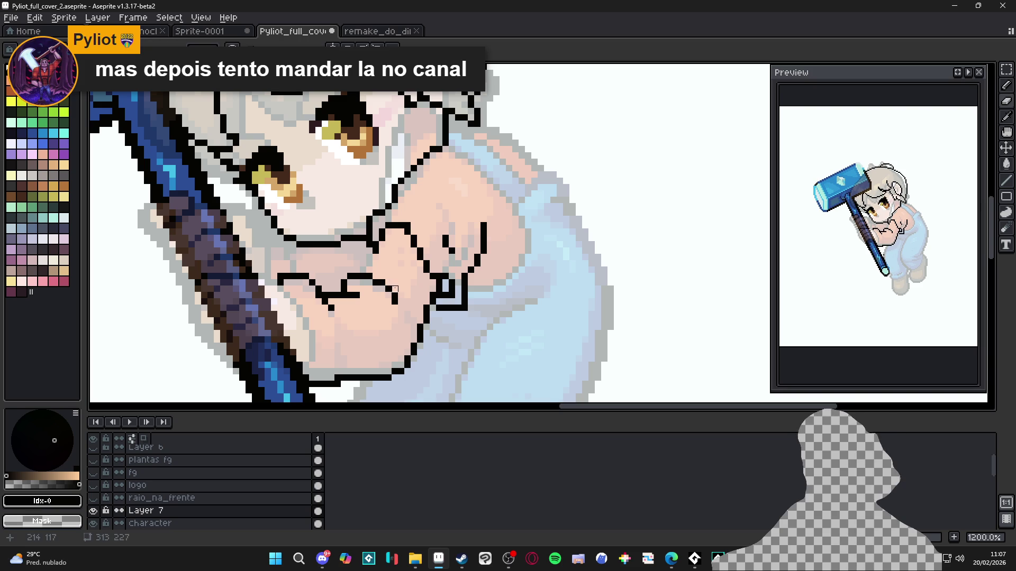
left_click(369, 270)
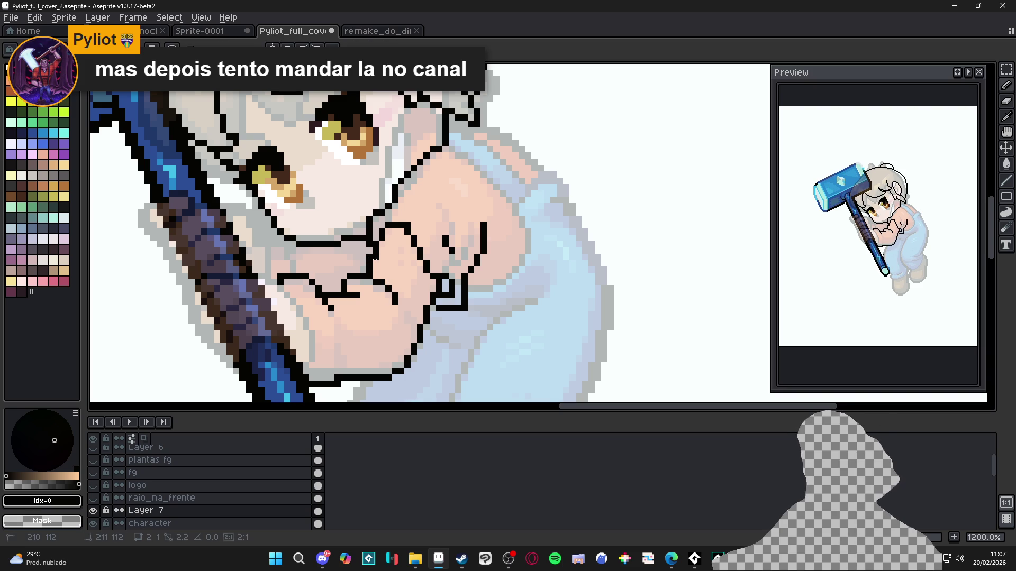
scroll(376, 261, "down", 4)
key("ctrl+z")
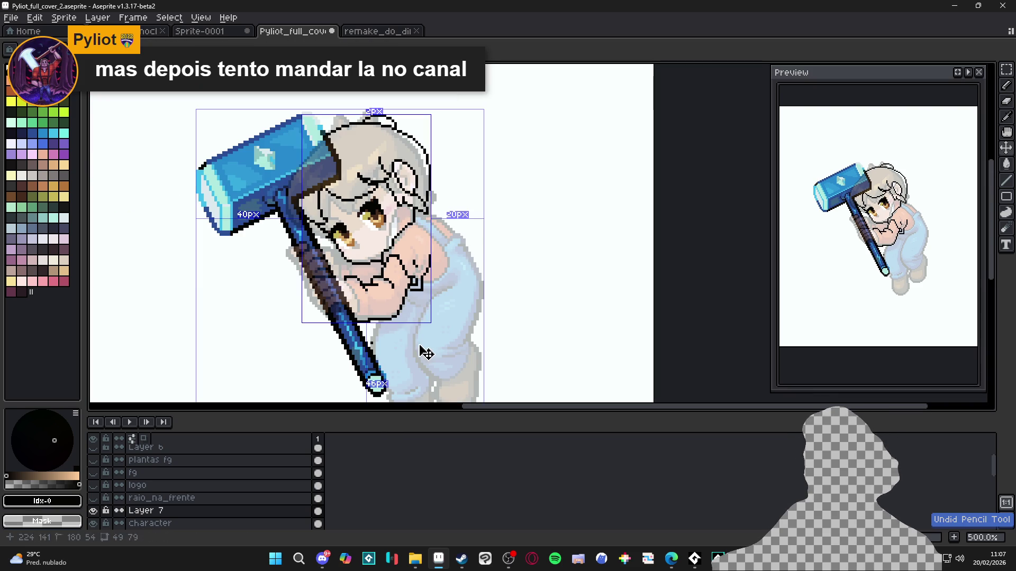
Undo the last two Pencil strokes on the arm outline
key("ctrl+z")
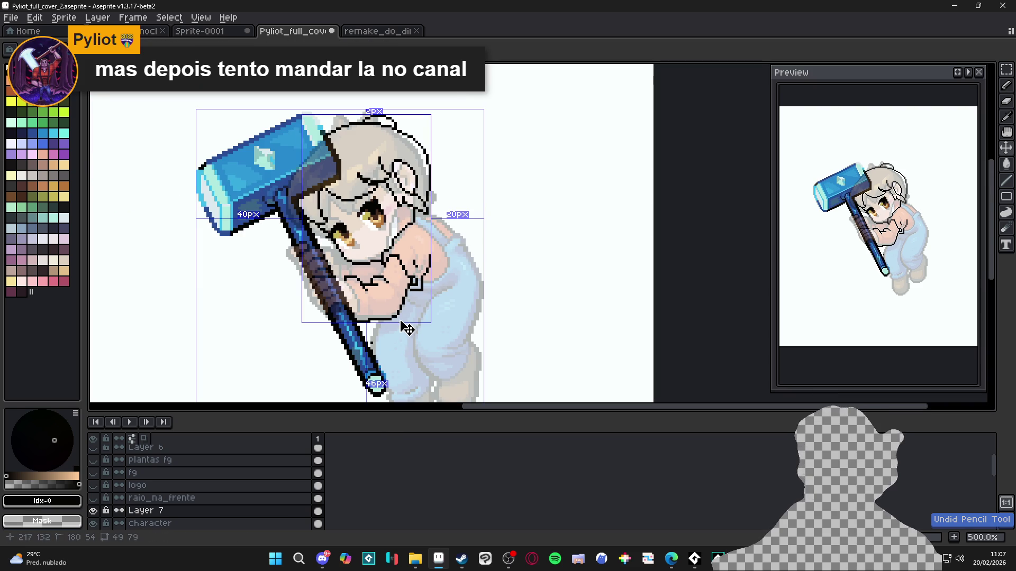
key("ctrl+z")
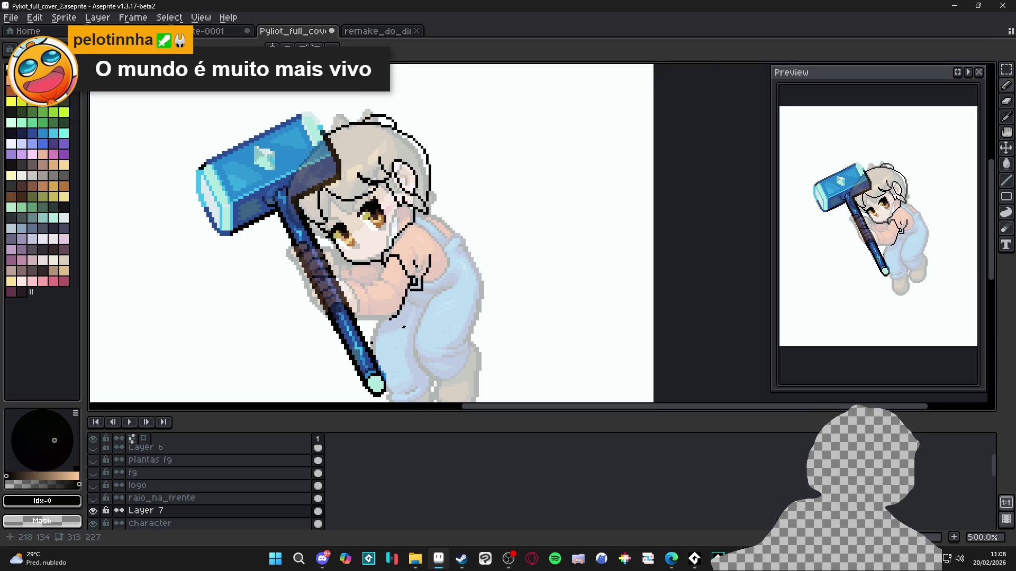
Draw the black outline under the arm, erase the stray pixel below it, and extend it downward
scroll(404, 327, "up", 5)
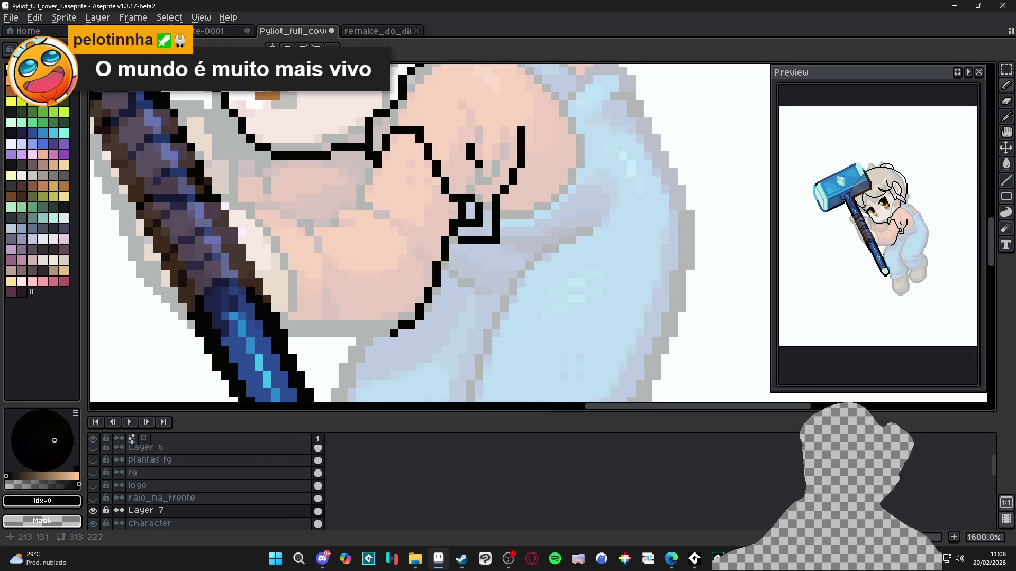
mouse_move(402, 325)
left_mouse_down()
mouse_move(289, 329)
mouse_move(289, 318)
mouse_move(284, 328)
left_mouse_up()
key("e")
left_click(394, 334)
key("e")
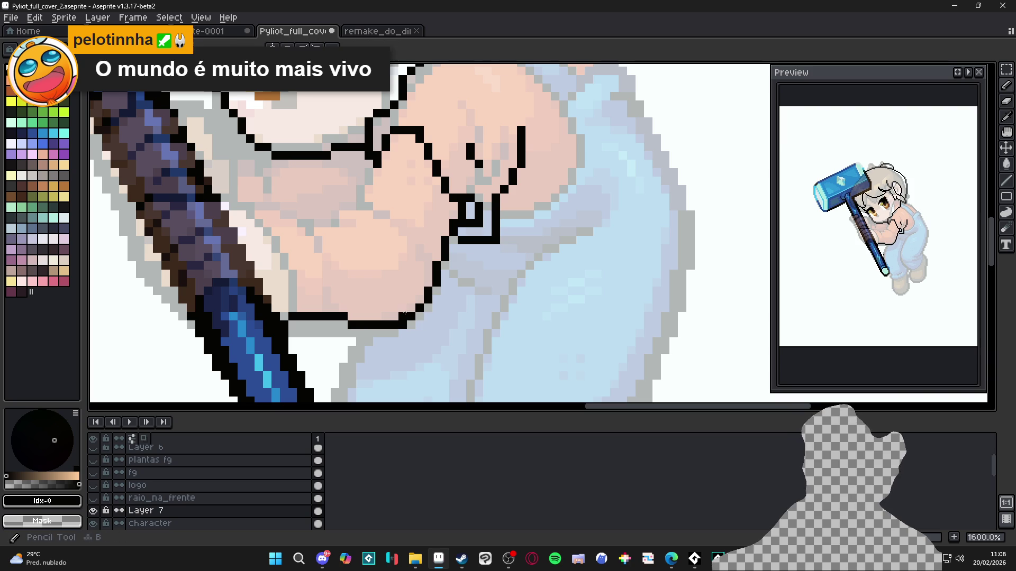
scroll(403, 324, "down", 3)
scroll(413, 248, "up", 2)
mouse_move(413, 247)
left_mouse_down()
mouse_move(394, 309)
mouse_move(317, 303)
left_mouse_up()
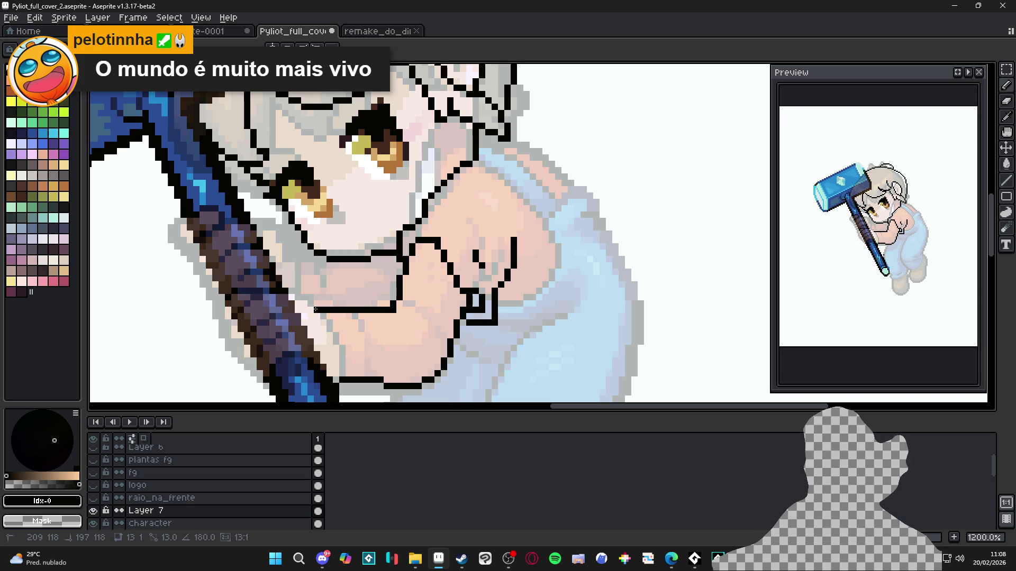
Fill in a single black pixel at the hand
scroll(358, 294, "down", 3)
left_click_drag(359, 294, 372, 287)
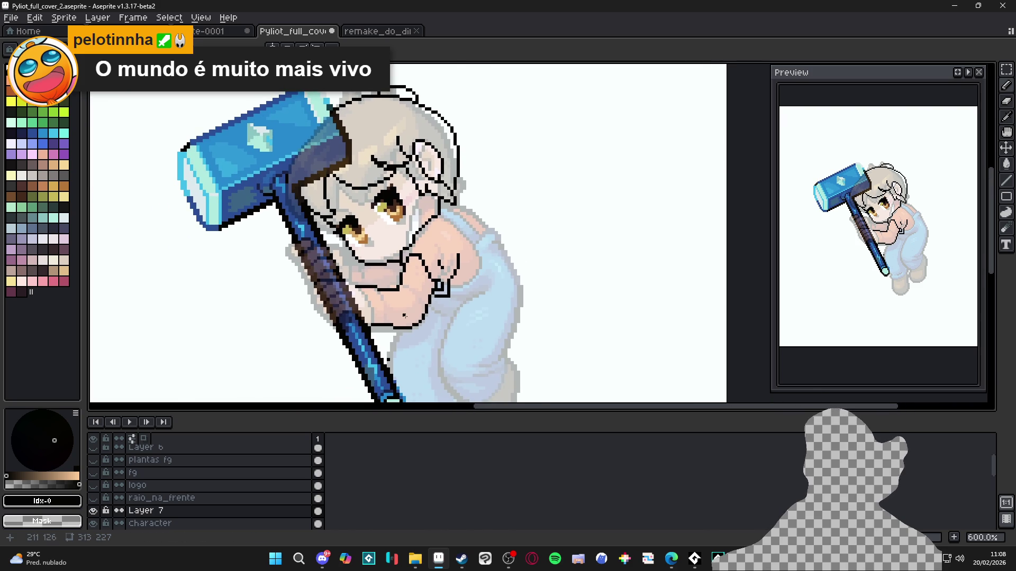
scroll(410, 312, "up", 1)
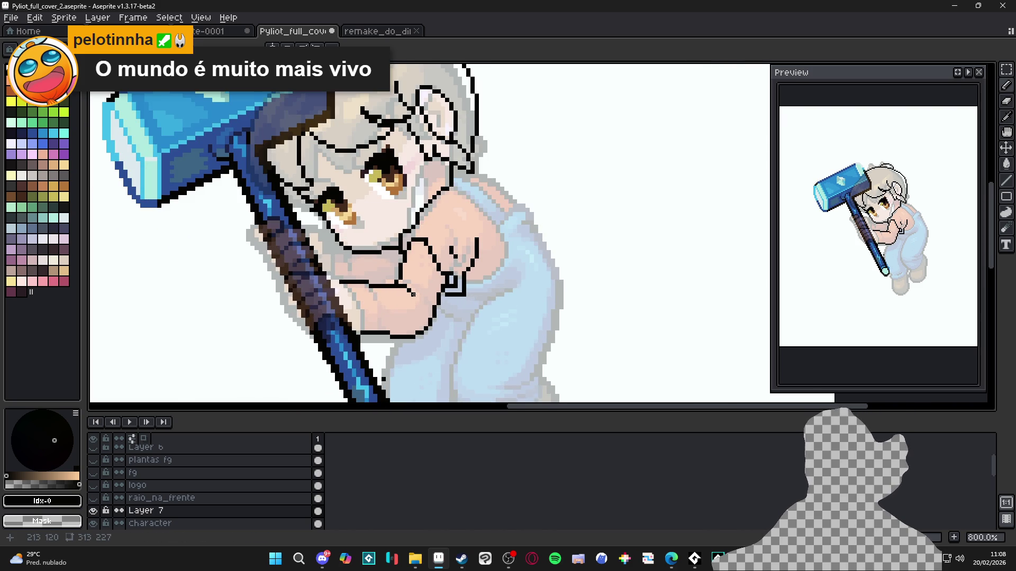
scroll(413, 295, "down", 3)
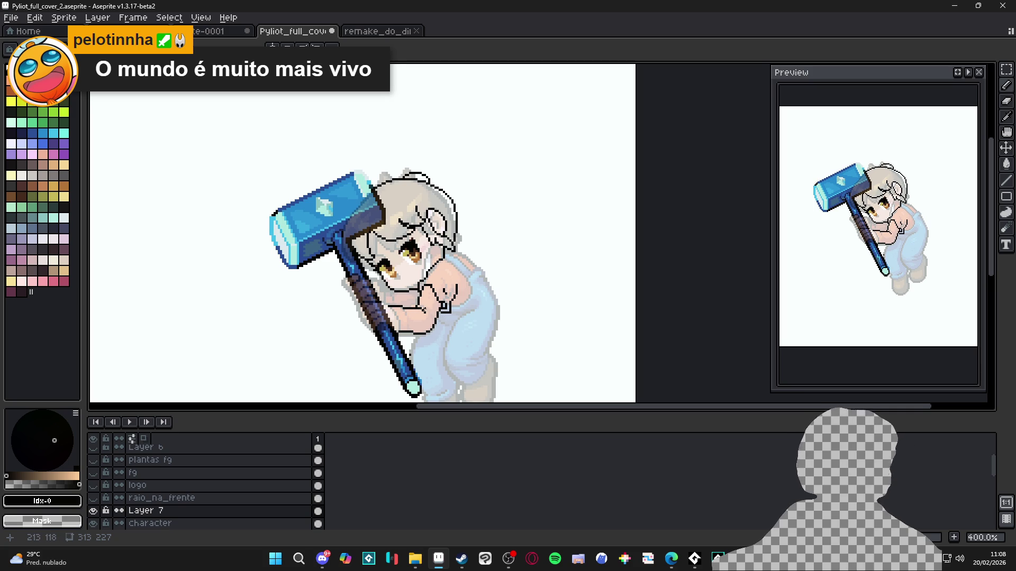
scroll(457, 329, "up", 4)
scroll(457, 328, "down", 2)
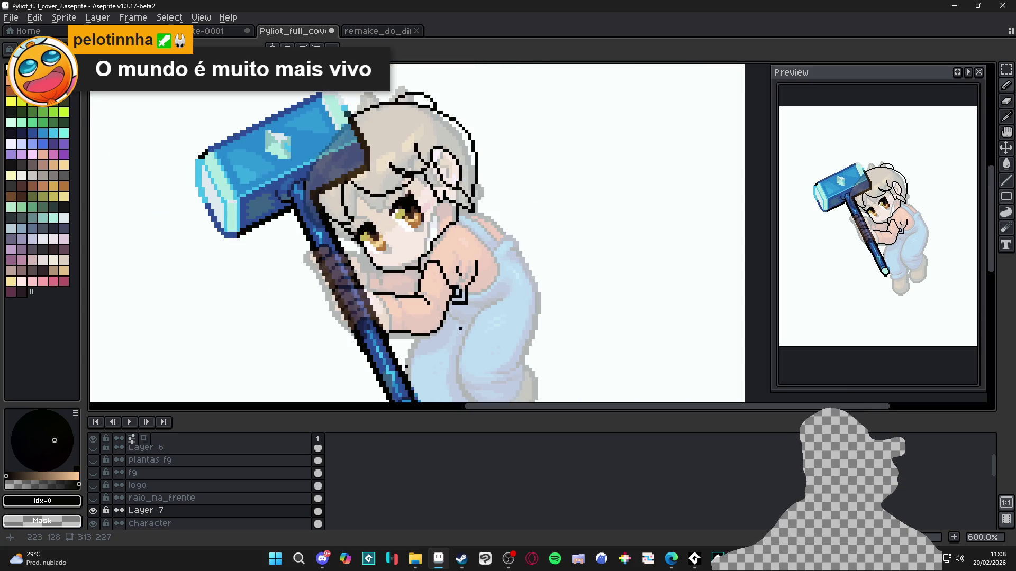
scroll(482, 316, "up", 3)
left_click(448, 290)
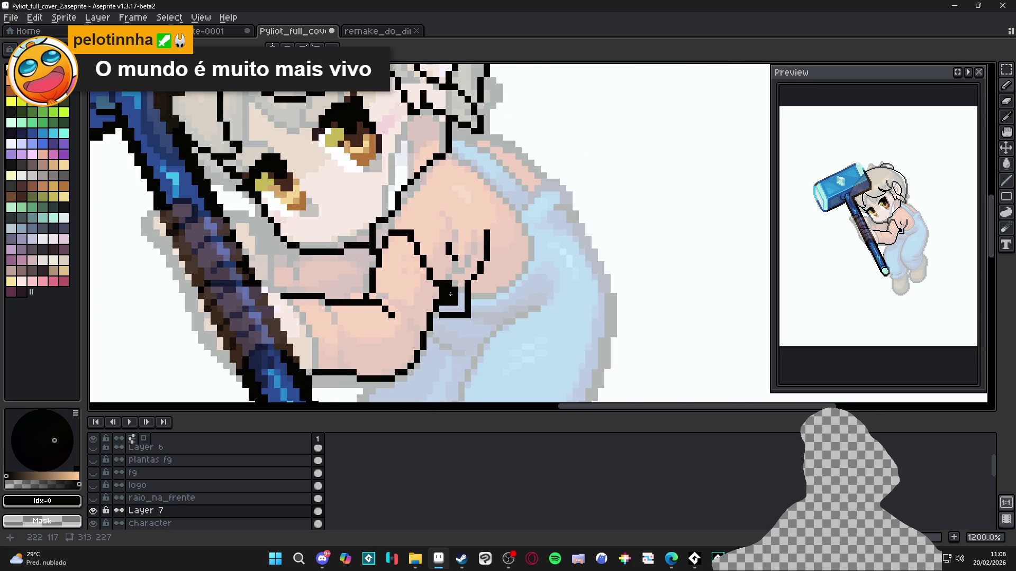
Save Pyliot_full_cover_2.aseprite with the updated arm lineart
scroll(484, 333, "down", 4)
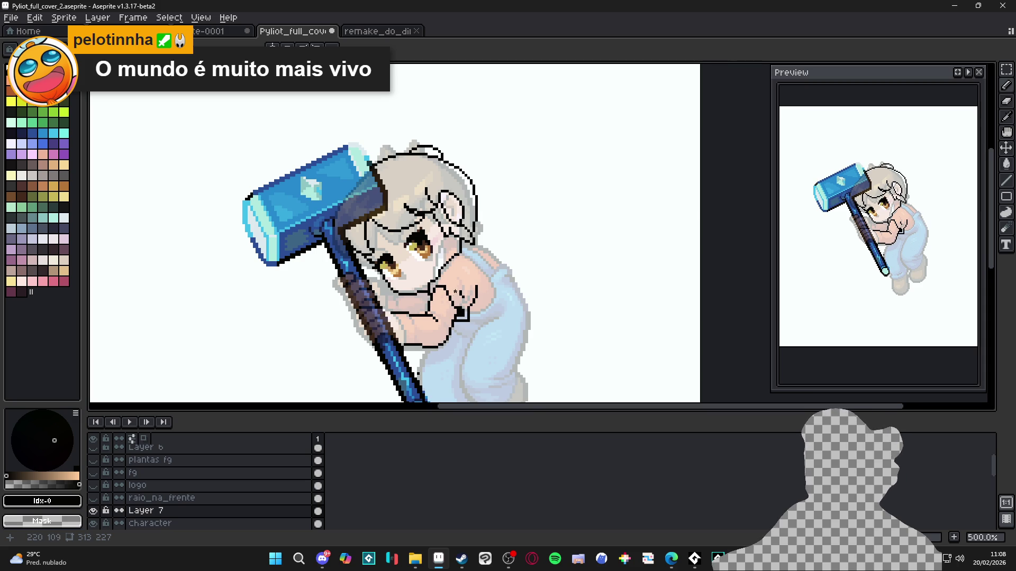
left_click_drag(452, 292, 424, 280)
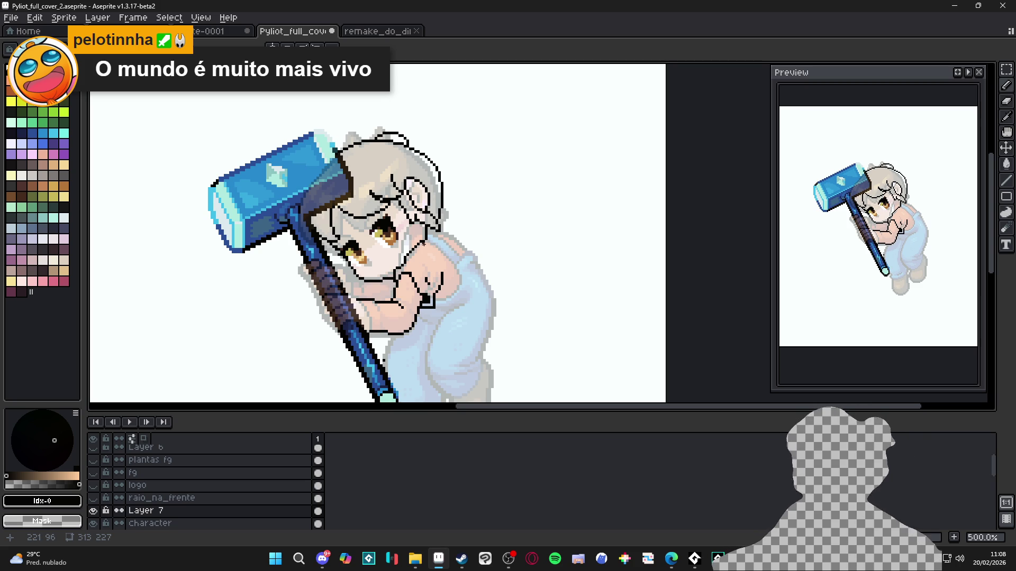
mouse_move(447, 250)
left_mouse_down()
mouse_move(416, 170)
mouse_move(398, 283)
left_mouse_up()
scroll(394, 157, "down", 1)
key("ctrl+s")
scroll(362, 196, "up", 1)
left_click_drag(362, 195, 354, 251)
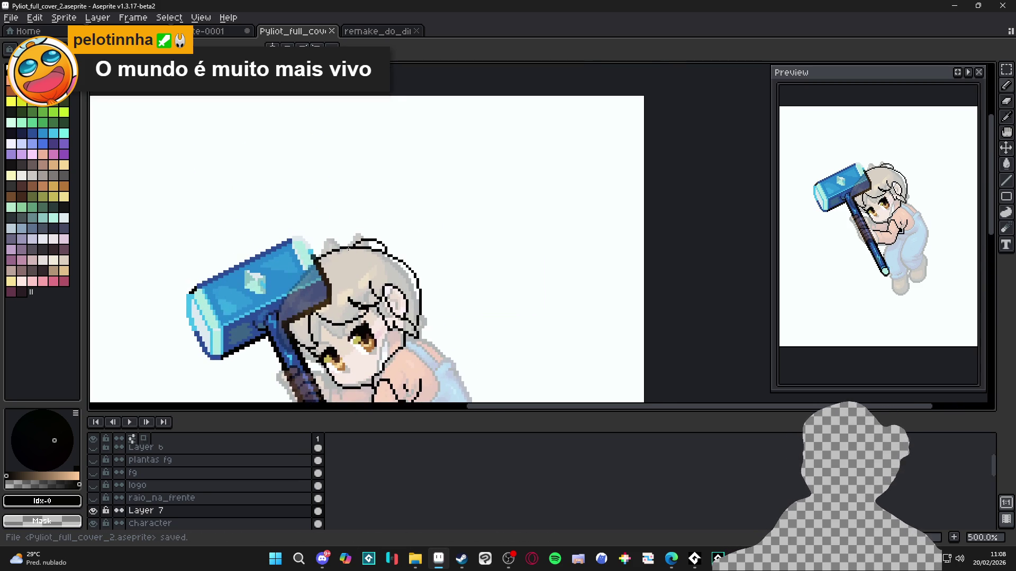
left_click_drag(352, 210, 353, 239)
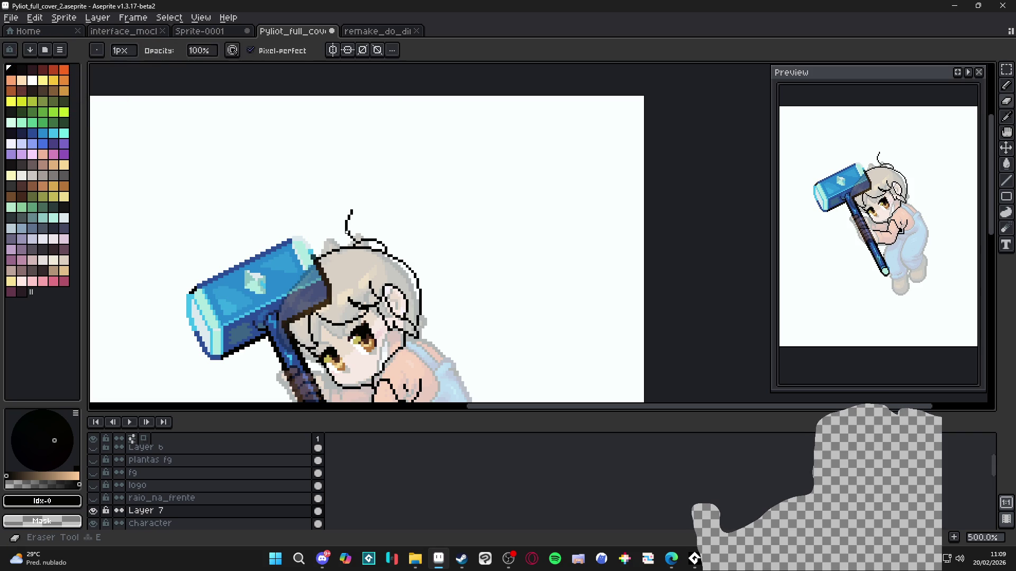
mouse_move(351, 212)
left_mouse_down()
mouse_move(404, 202)
mouse_move(433, 217)
mouse_move(406, 216)
mouse_move(428, 324)
left_mouse_up()
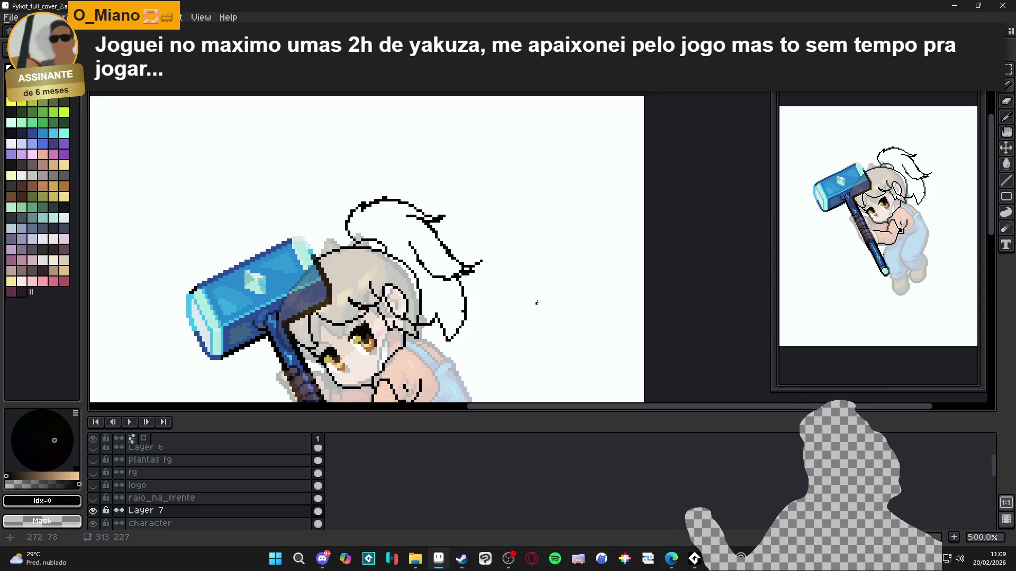
scroll(536, 300, "down", 1)
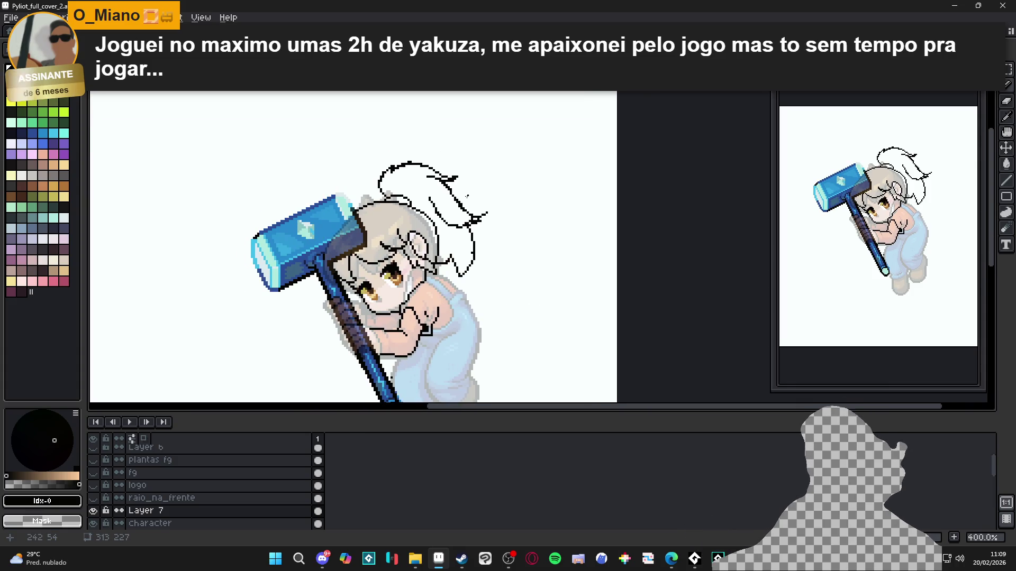
scroll(464, 196, "up", 1)
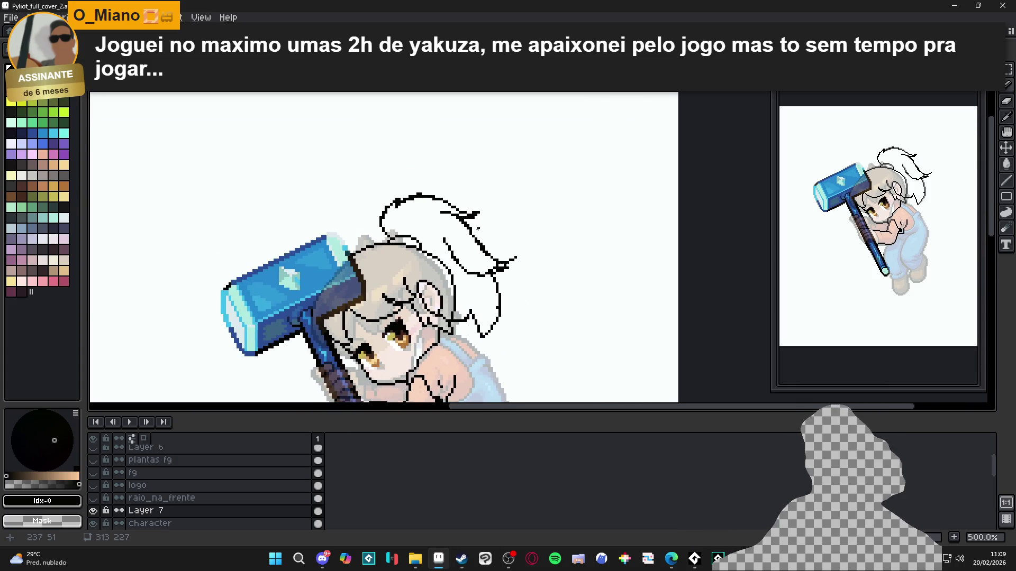
key("ctrl+z")
key("ctrl+z")
key("ctrl+z")
key("ctrl+z")
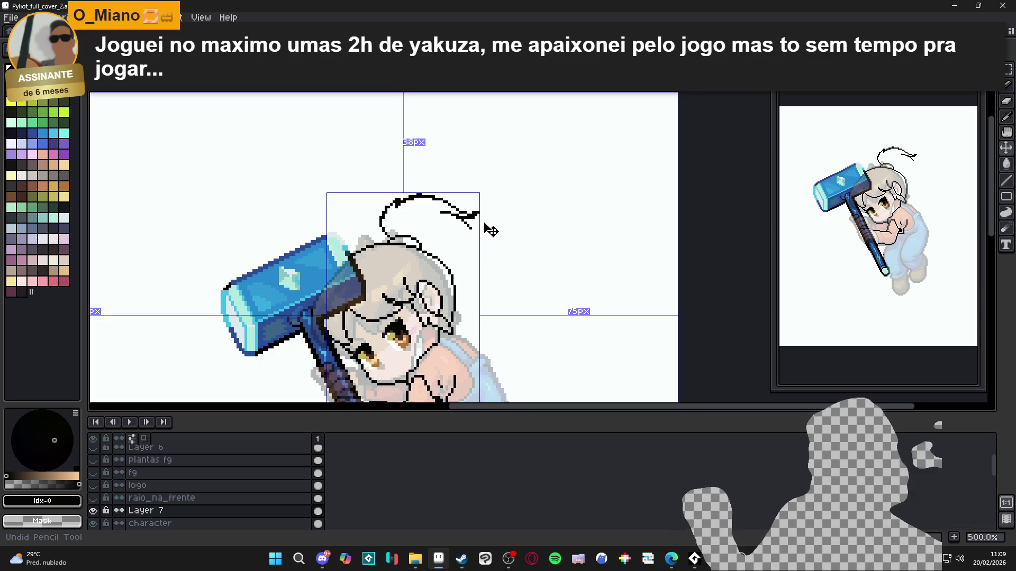
key("ctrl+z")
key("ctrl+z")
key("ctrl+z")
key("ctrl+z")
key("ctrl+z")
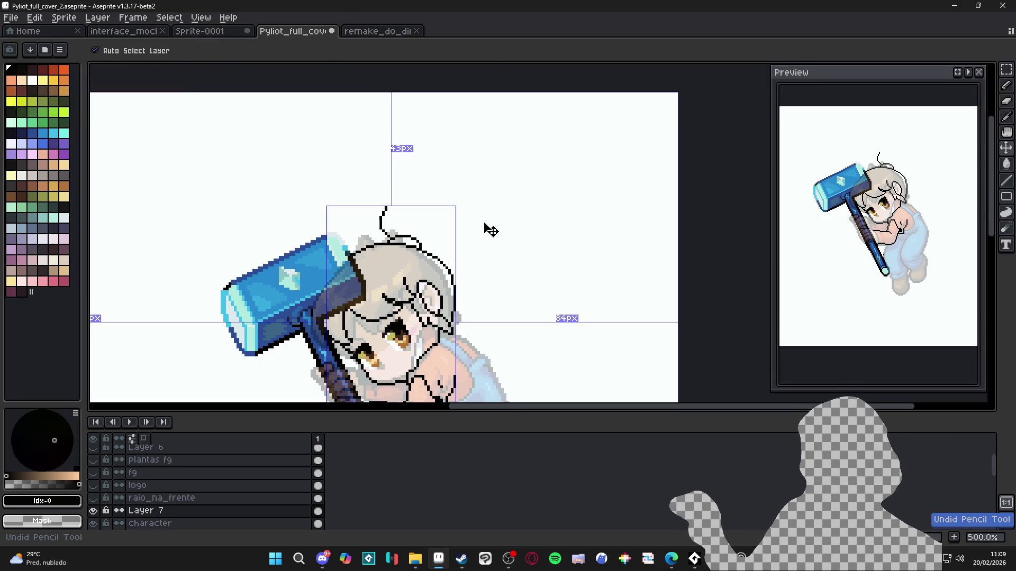
key("ctrl+z")
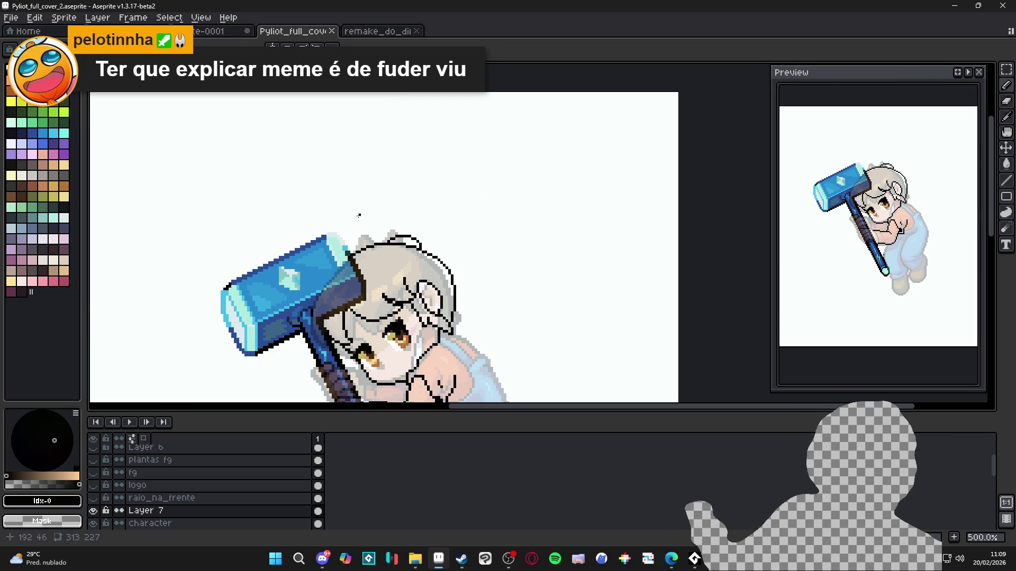
Sketch new curved black hair-tuft strokes above the chibi's head
mouse_move(392, 240)
left_mouse_down()
mouse_move(359, 218)
mouse_move(372, 184)
mouse_move(433, 152)
mouse_move(431, 164)
mouse_move(503, 141)
mouse_move(458, 220)
mouse_move(438, 217)
left_mouse_up()
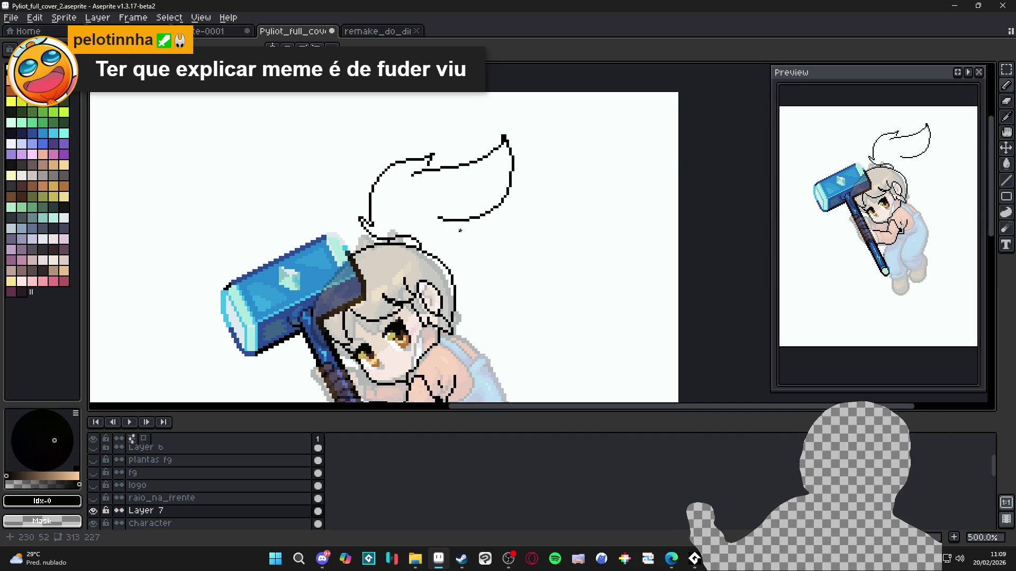
left_click_drag(422, 186, 435, 191)
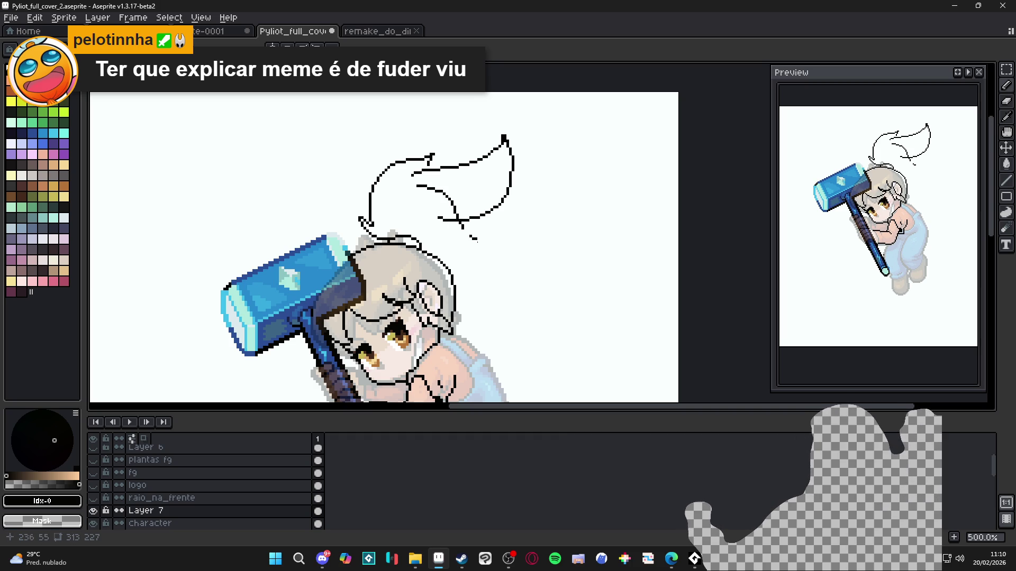
left_click_drag(489, 241, 450, 246)
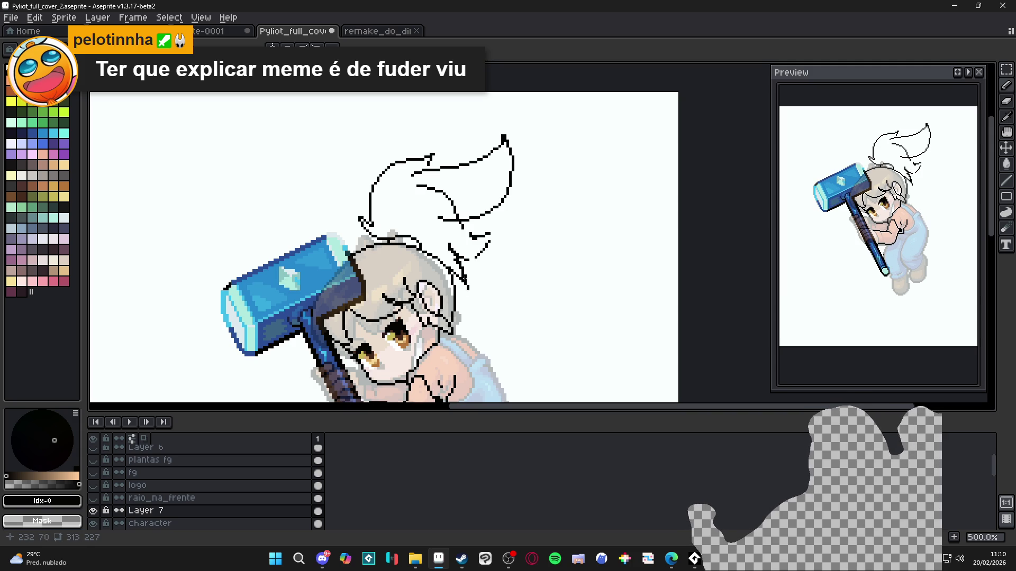
left_click_drag(462, 259, 486, 242)
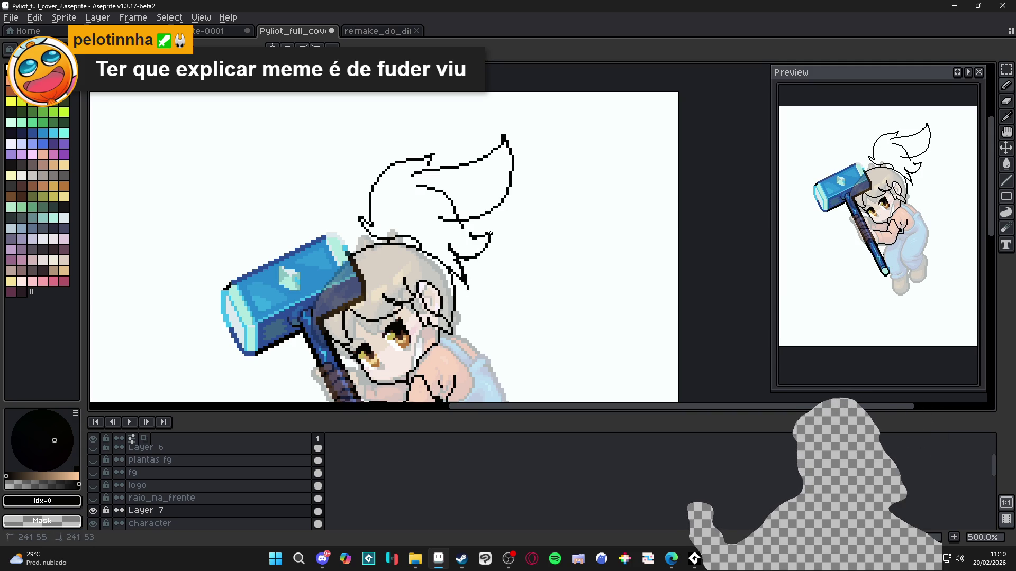
Erase a stray segment in the hair sketch and flatten the hair line
key("e")
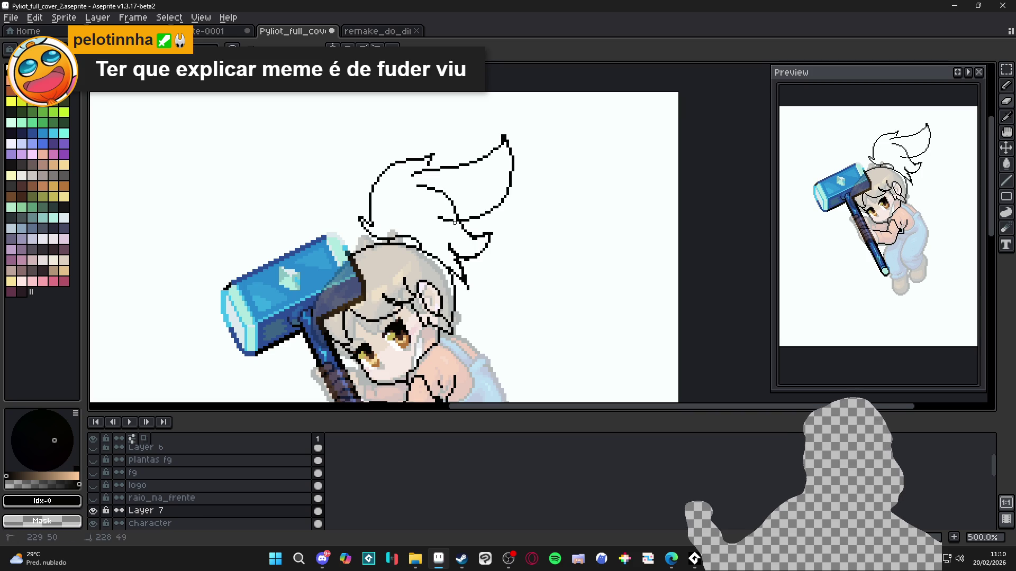
key("e")
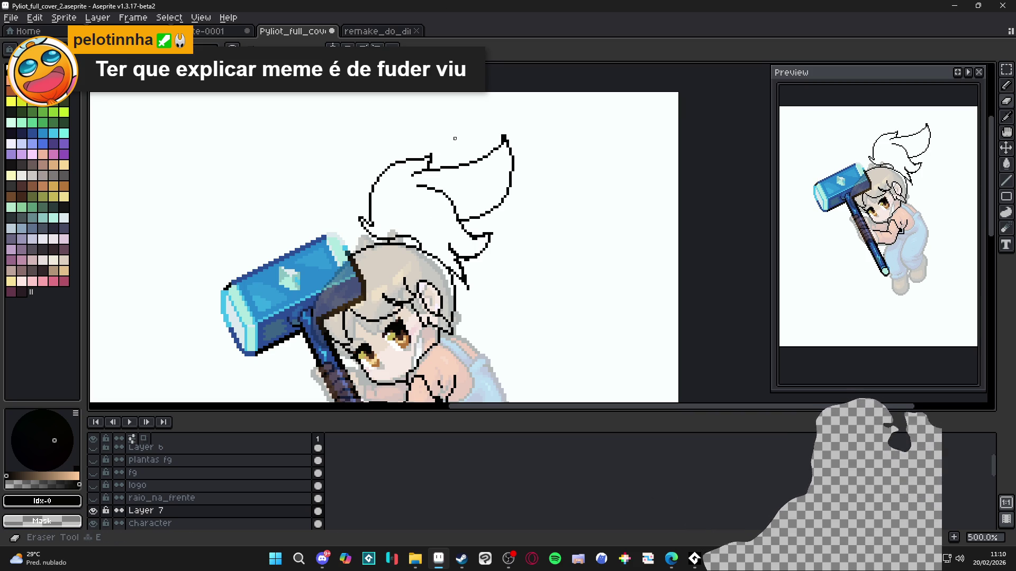
scroll(415, 258, "up", 2)
left_click_drag(418, 139, 458, 151)
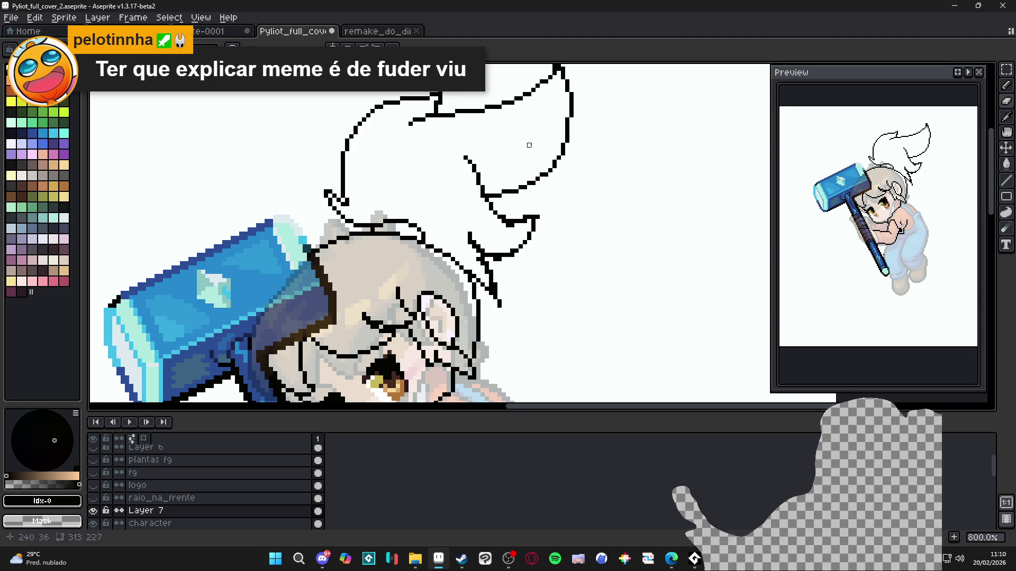
key("b")
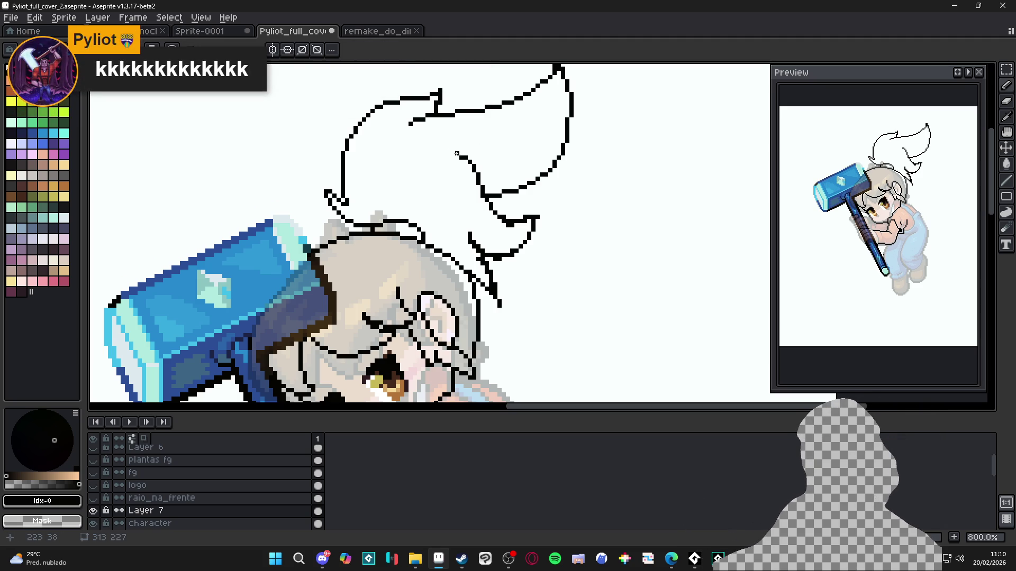
scroll(453, 154, "down", 3)
scroll(477, 169, "up", 5)
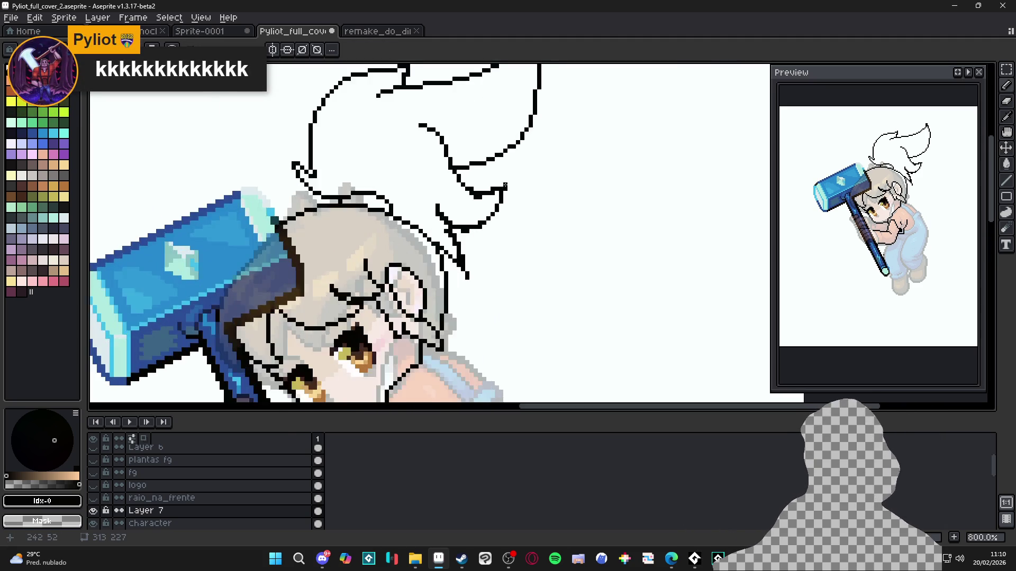
key("e")
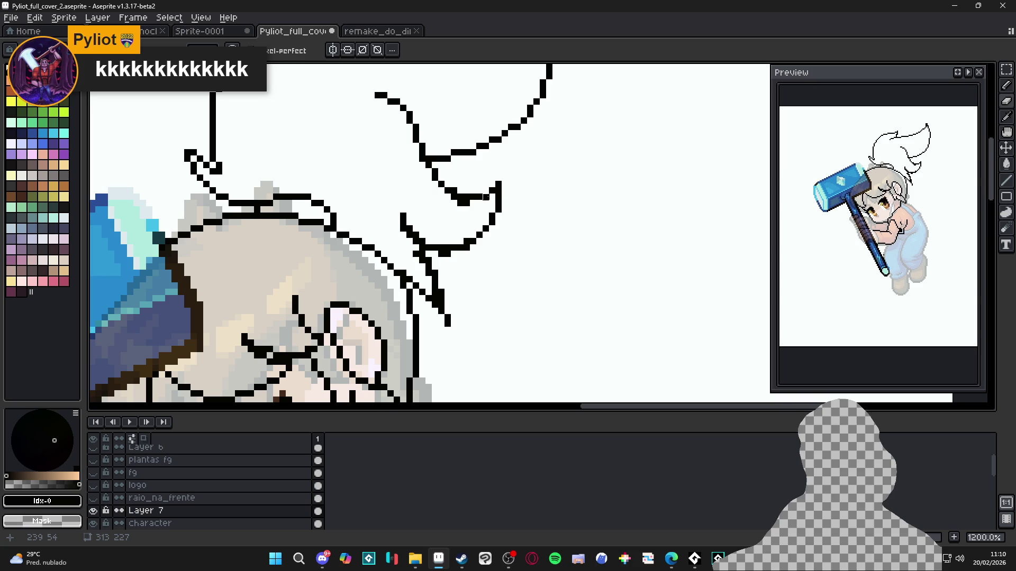
left_click_drag(466, 203, 454, 203)
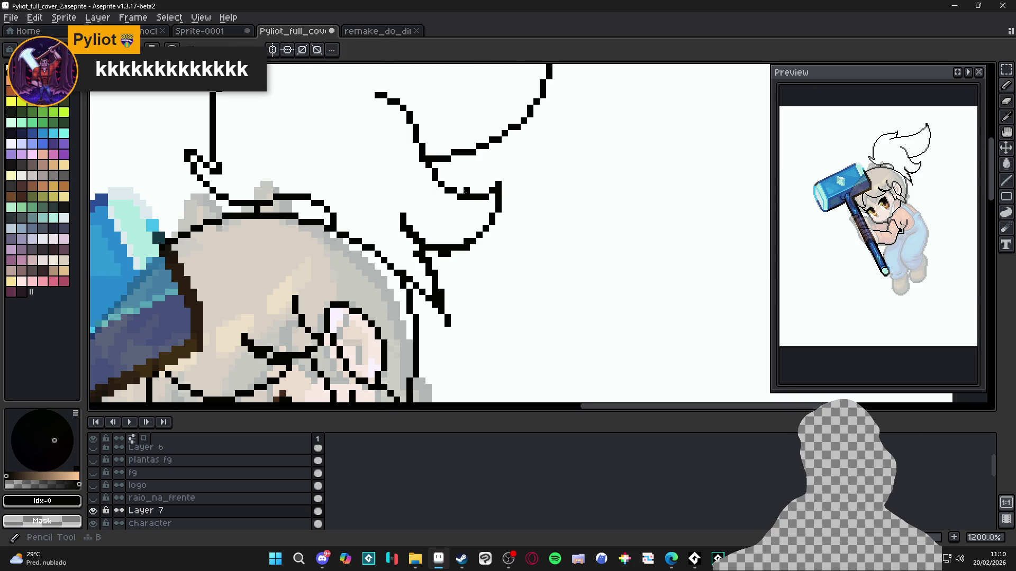
Extend the top of the vertical hair line with the Pencil
scroll(507, 195, "down", 6)
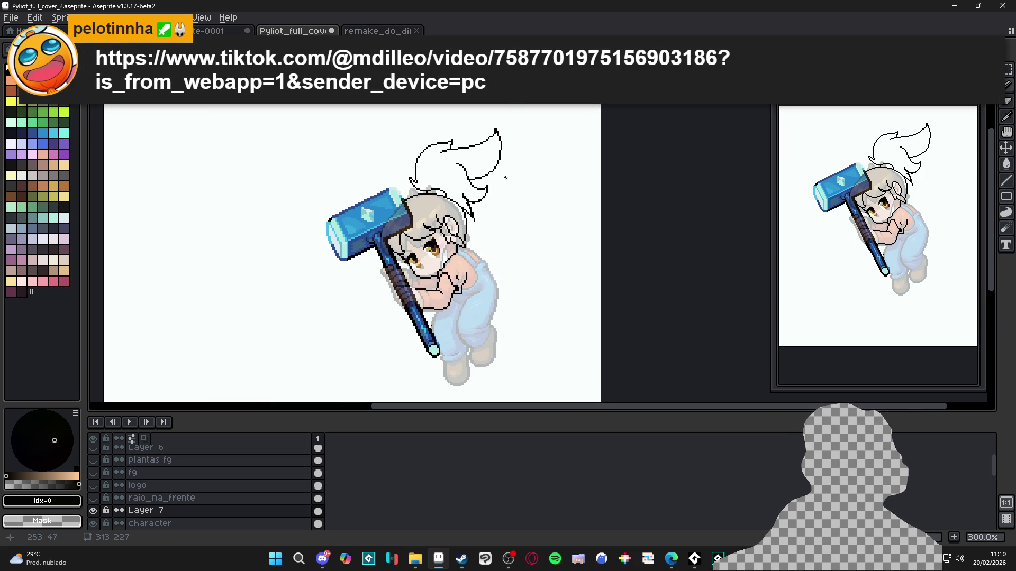
scroll(513, 178, "up", 3)
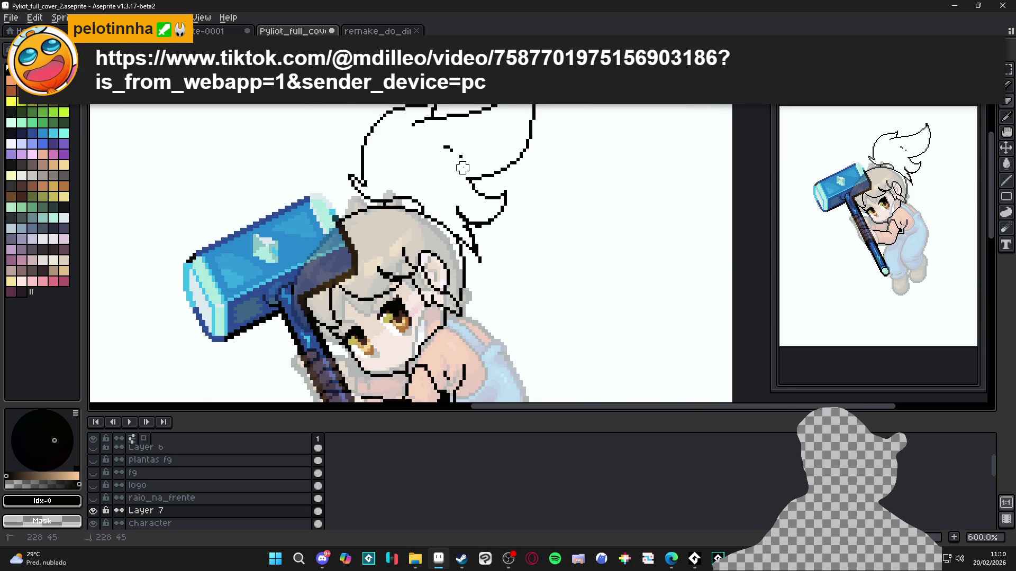
scroll(433, 144, "up", 3)
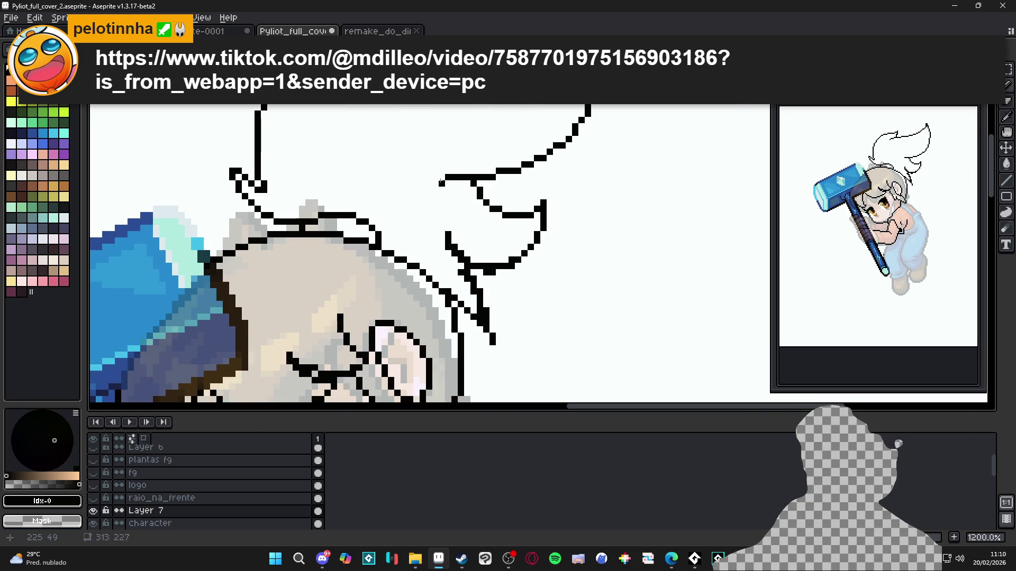
scroll(441, 183, "down", 5)
scroll(441, 184, "up", 3)
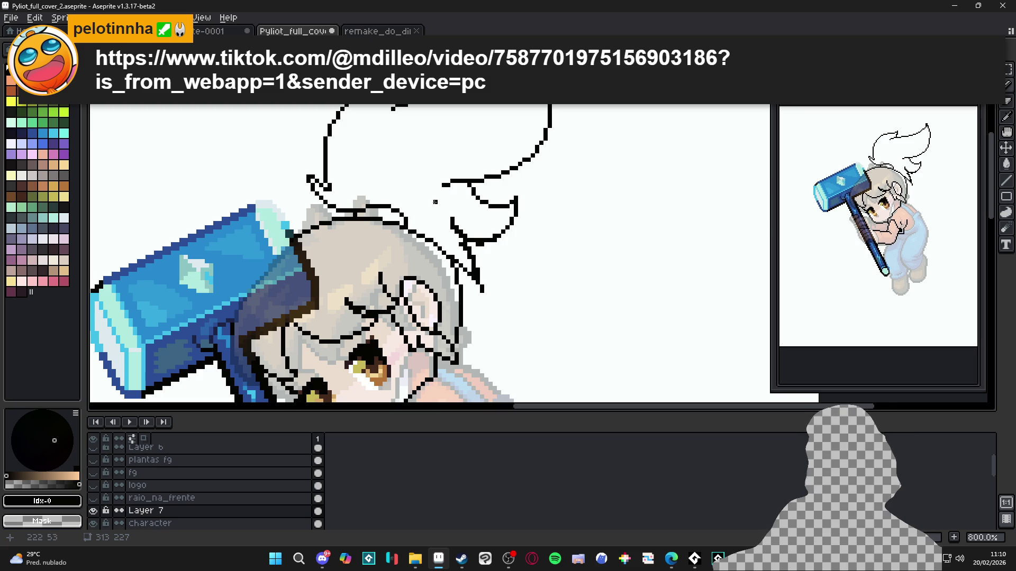
scroll(434, 202, "up", 2)
scroll(476, 211, "down", 2)
scroll(545, 222, "up", 1)
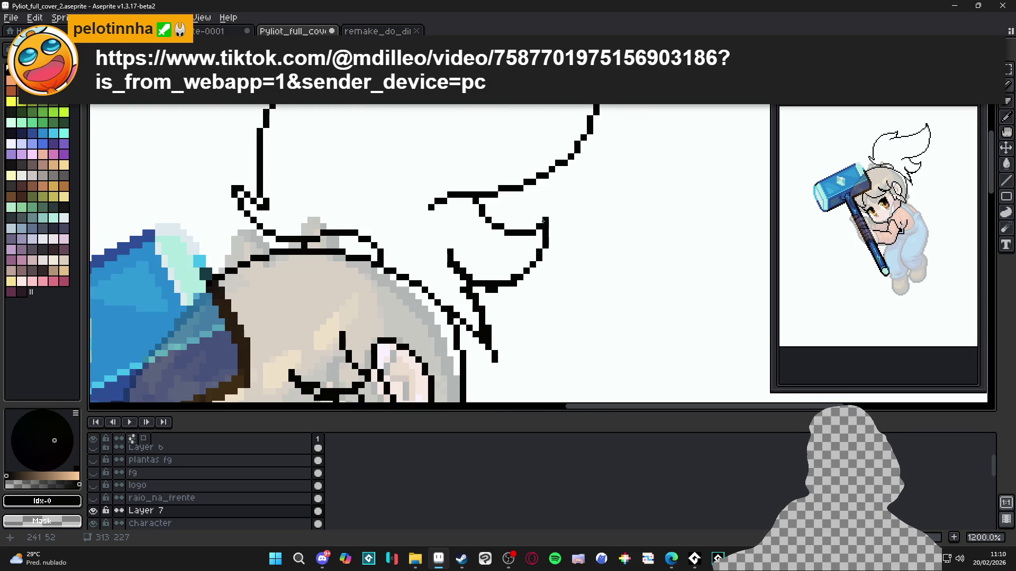
left_click_drag(540, 220, 552, 227)
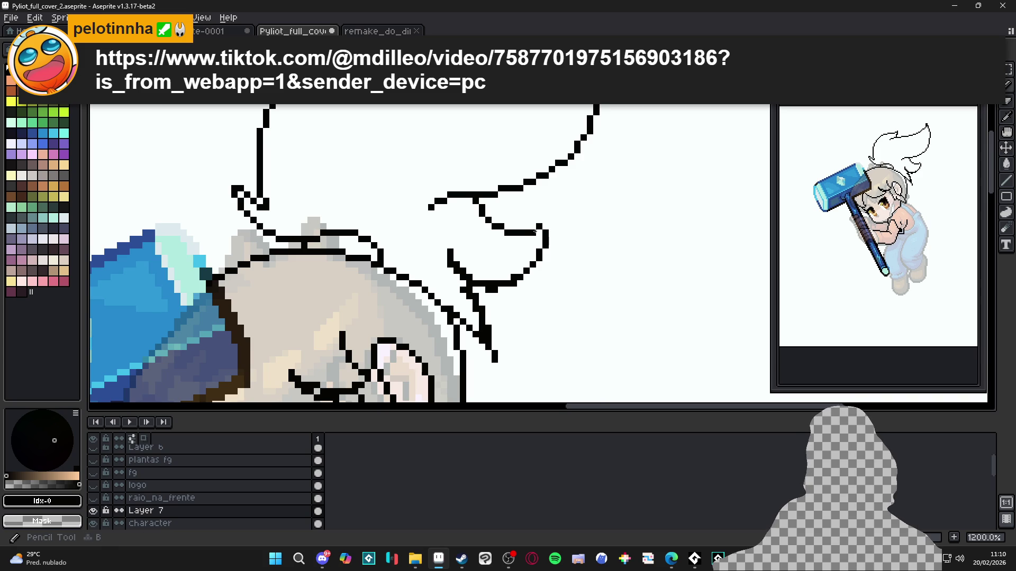
Fill in missing black pixels along the hair outline
scroll(545, 249, "down", 4)
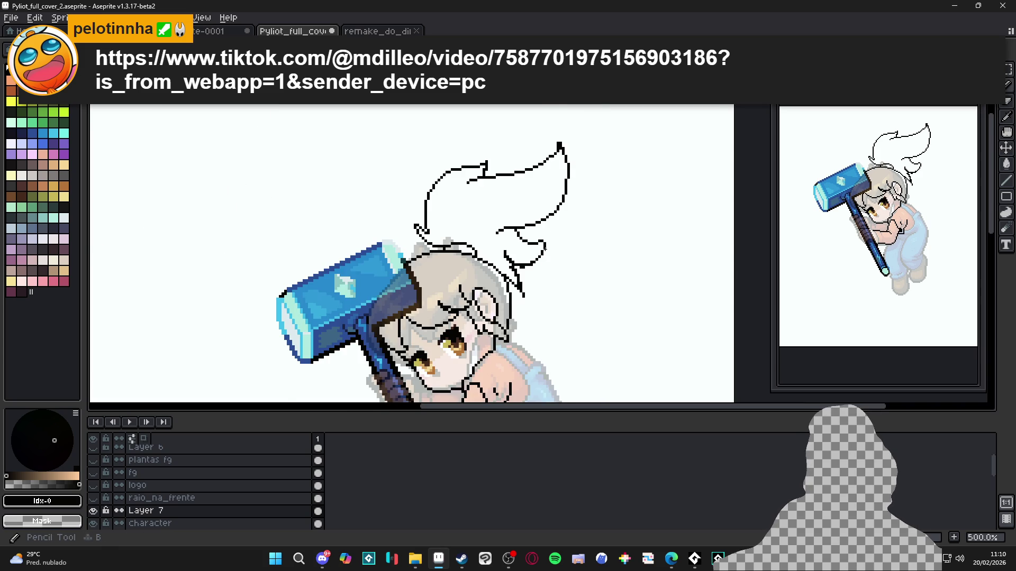
scroll(547, 256, "up", 4)
scroll(545, 240, "down", 5)
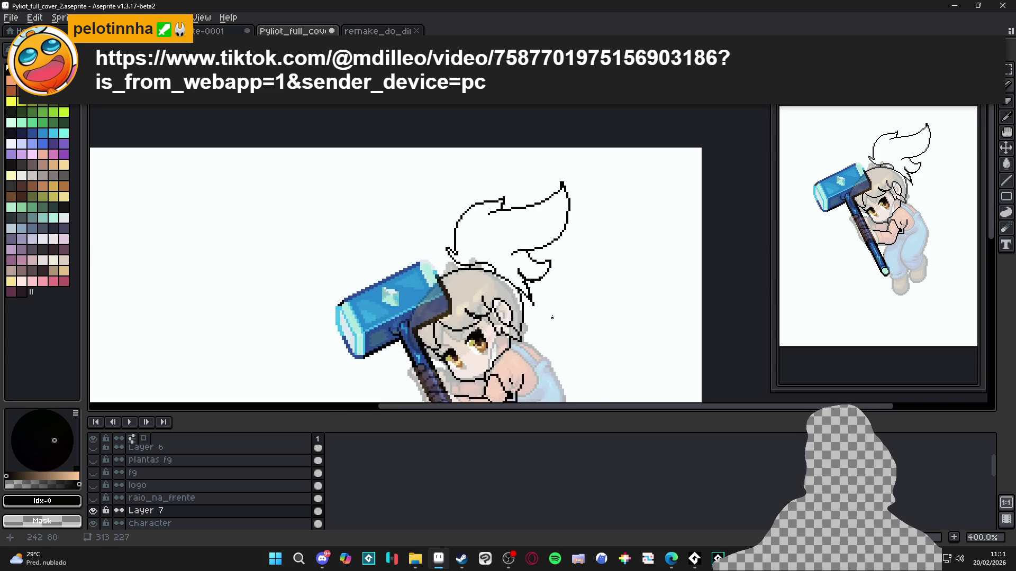
scroll(541, 306, "up", 3)
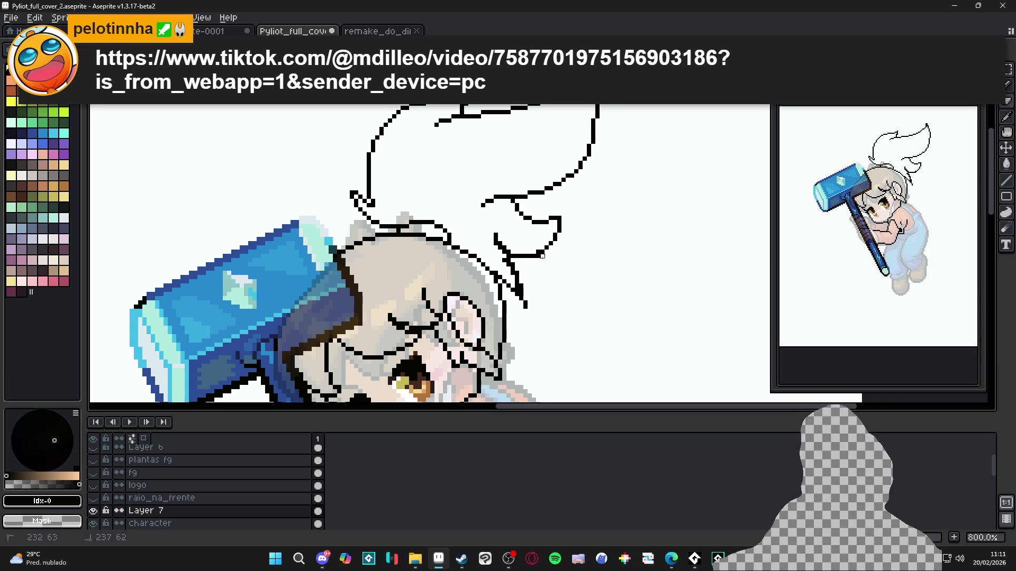
scroll(538, 249, "up", 3)
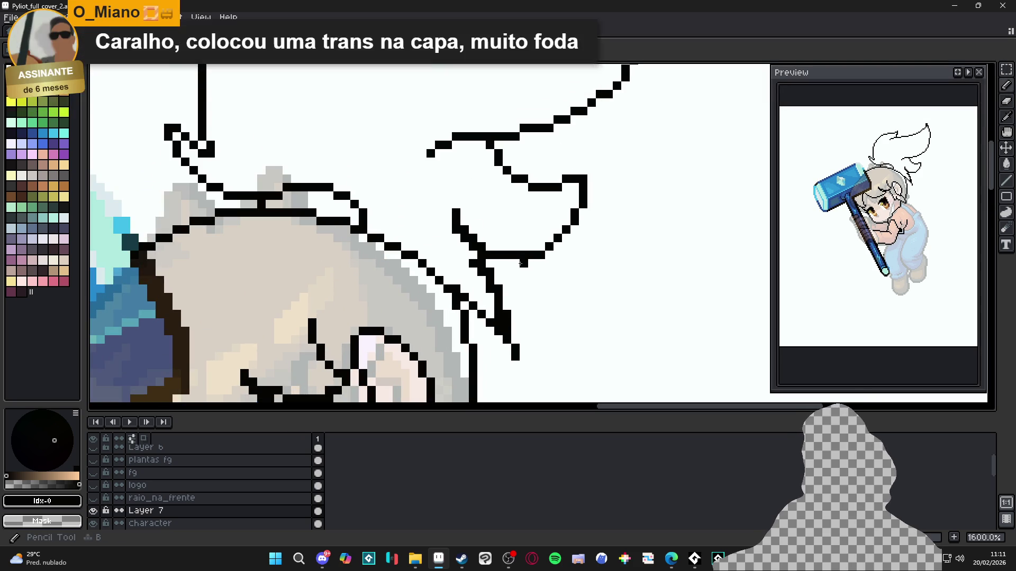
left_click_drag(515, 264, 497, 253)
Erase the line segment and small curl near the hair tip
key("e")
scroll(500, 235, "down", 2)
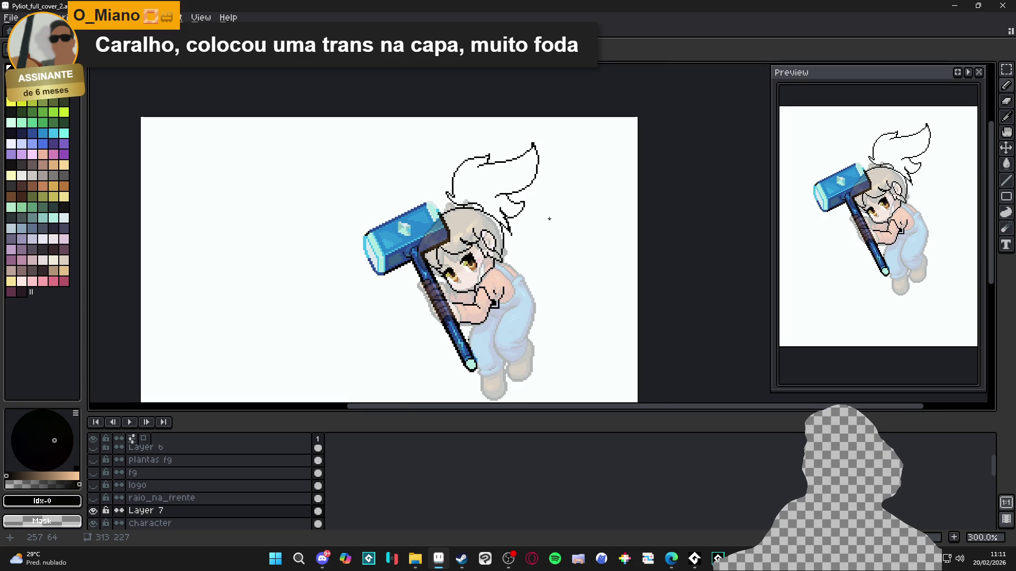
scroll(535, 215, "up", 2)
mouse_move(481, 263)
left_mouse_down()
mouse_move(471, 233)
mouse_move(453, 235)
mouse_move(461, 241)
mouse_move(463, 225)
left_mouse_up()
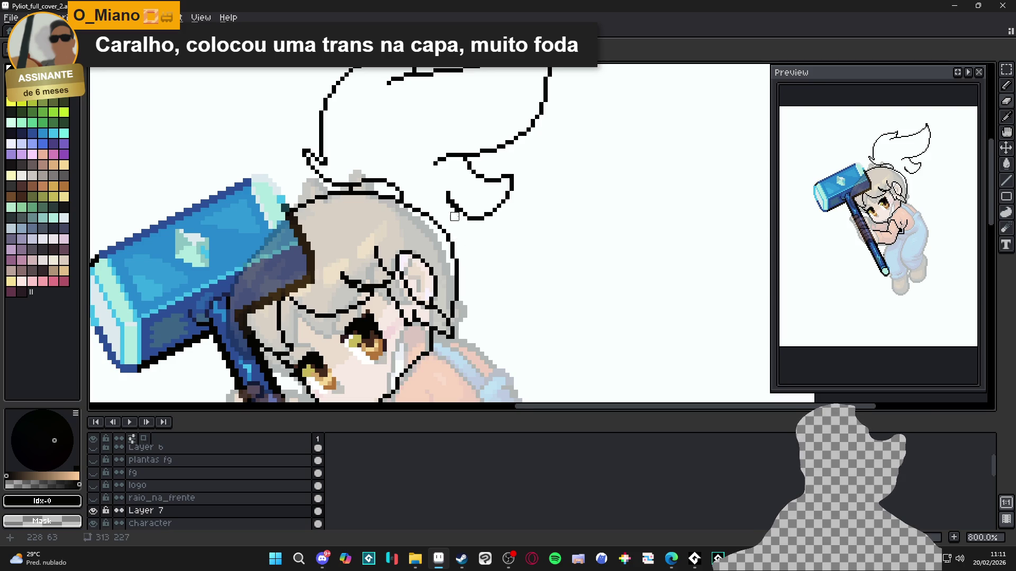
scroll(453, 212, "down", 2)
scroll(493, 231, "up", 1)
mouse_move(476, 228)
left_mouse_down()
mouse_move(516, 220)
mouse_move(495, 192)
left_mouse_up()
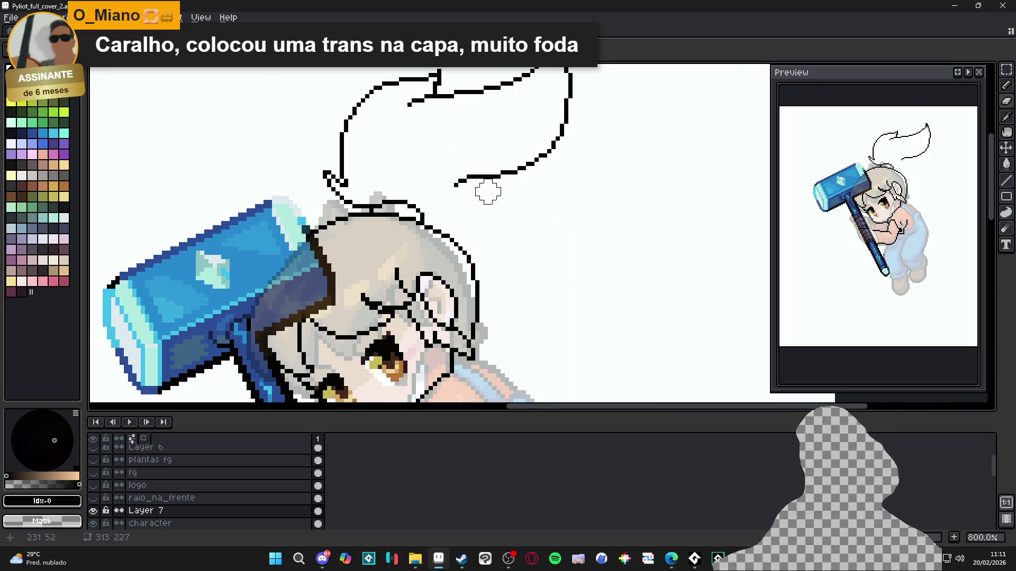
scroll(537, 243, "down", 1)
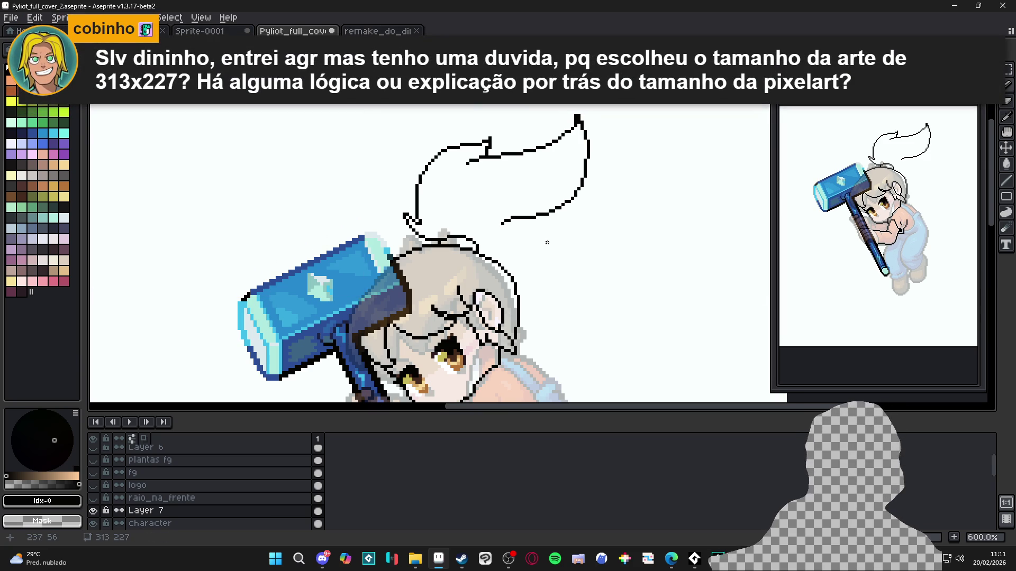
Try extra tuft strokes and an erasure of its lower-right edge, undoing both
left_click_drag(458, 190, 500, 208)
left_click_drag(516, 243, 544, 244)
key("ctrl+z")
key("ctrl+z")
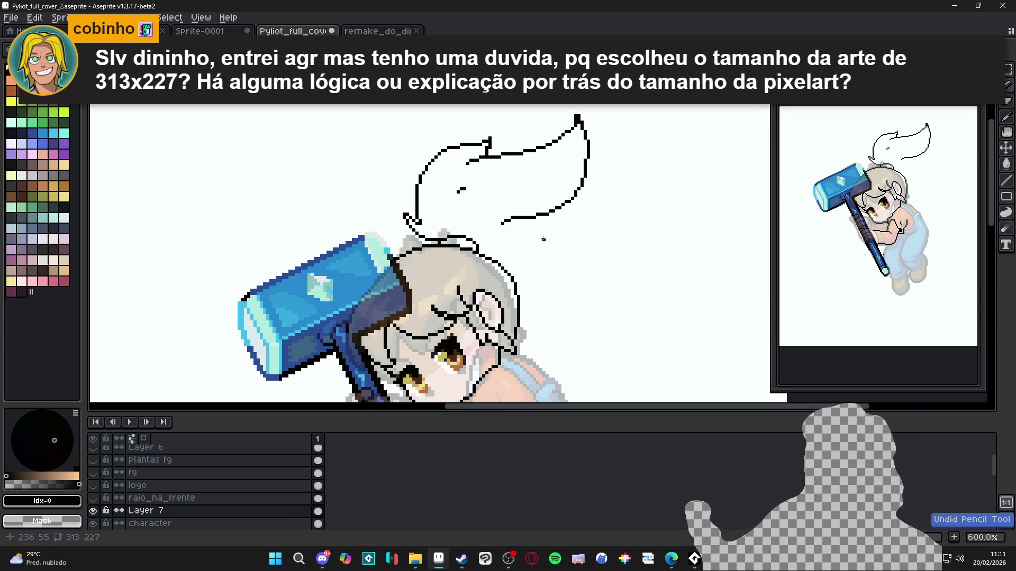
key("e")
key("b")
mouse_move(503, 223)
left_mouse_down()
mouse_move(540, 209)
mouse_move(590, 150)
mouse_move(585, 135)
mouse_move(576, 226)
mouse_move(521, 253)
mouse_move(537, 264)
mouse_move(512, 276)
left_mouse_up()
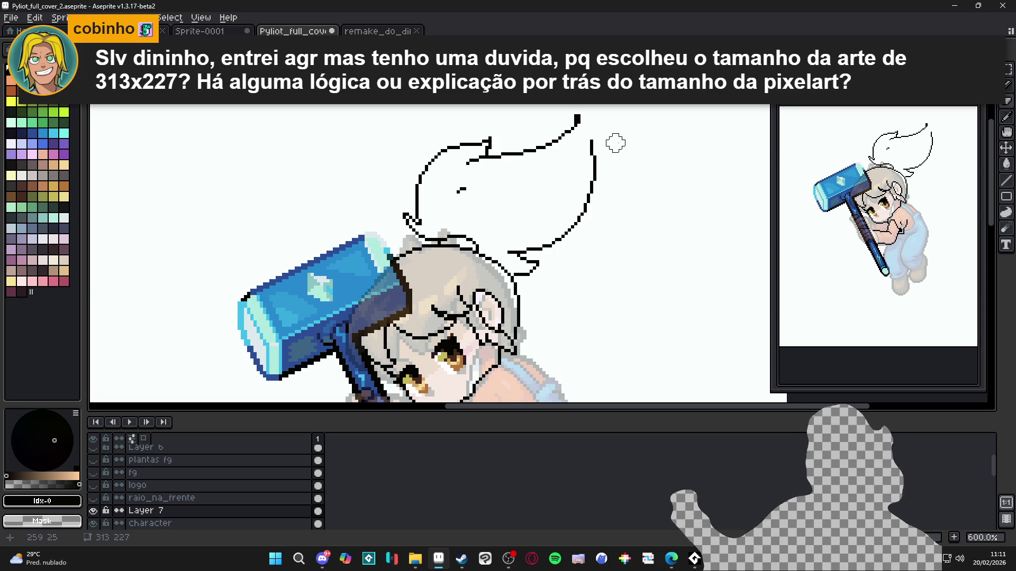
key("ctrl+z")
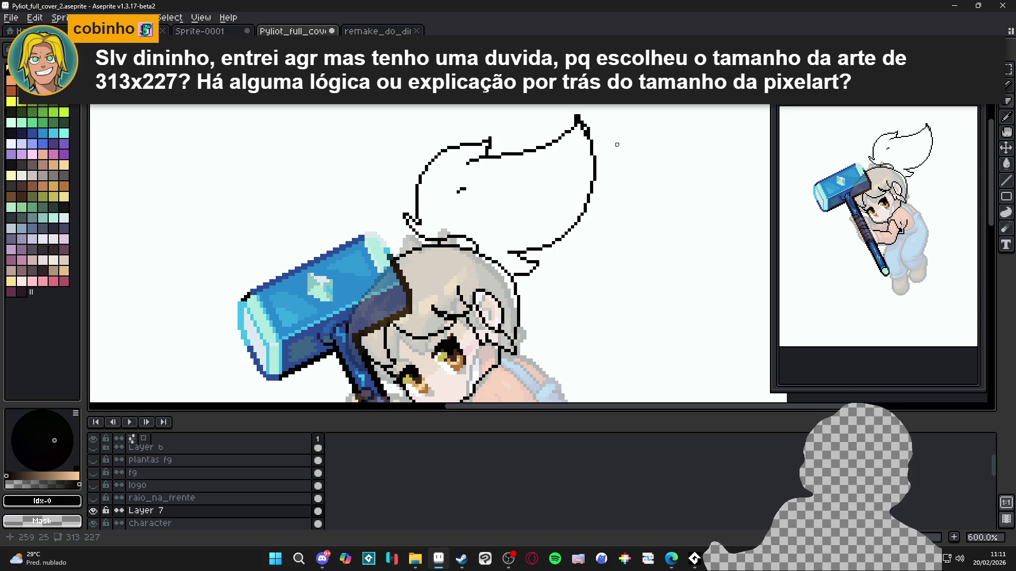
Erase stray pixels at the tuft's top-right corner, then launch Clip Studio Paint
scroll(468, 189, "up", 3)
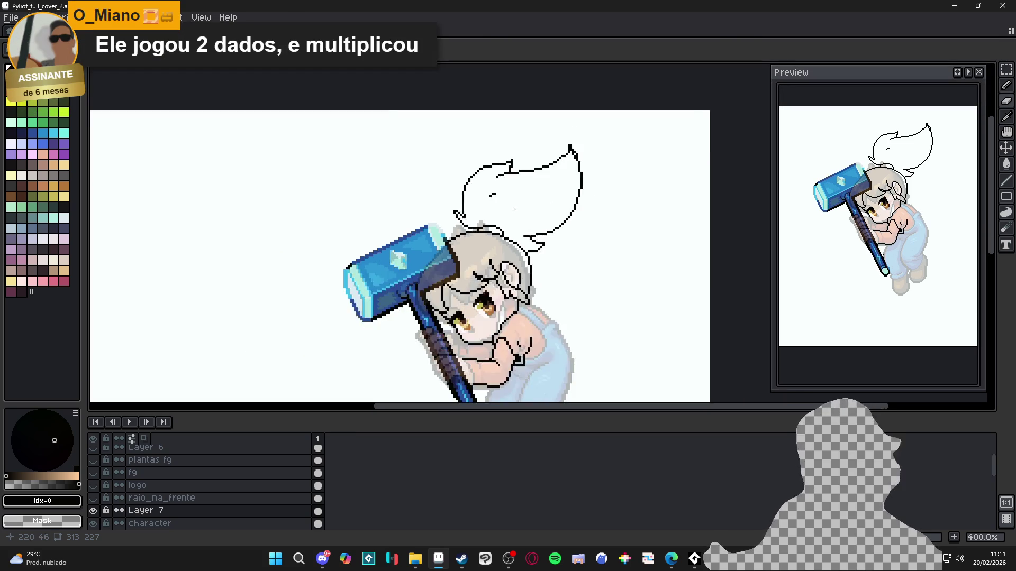
scroll(483, 177, "down", 5)
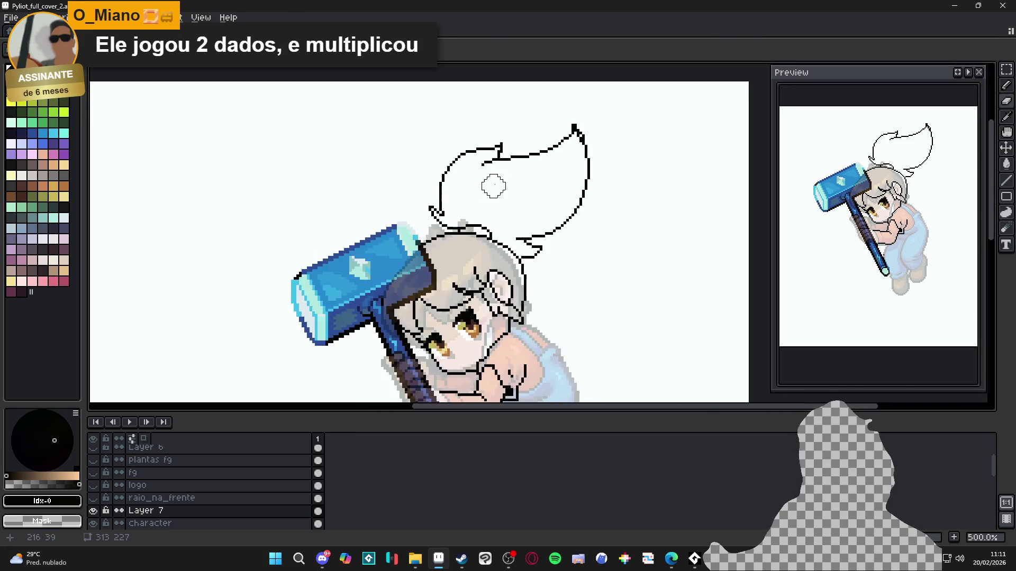
scroll(522, 192, "up", 6)
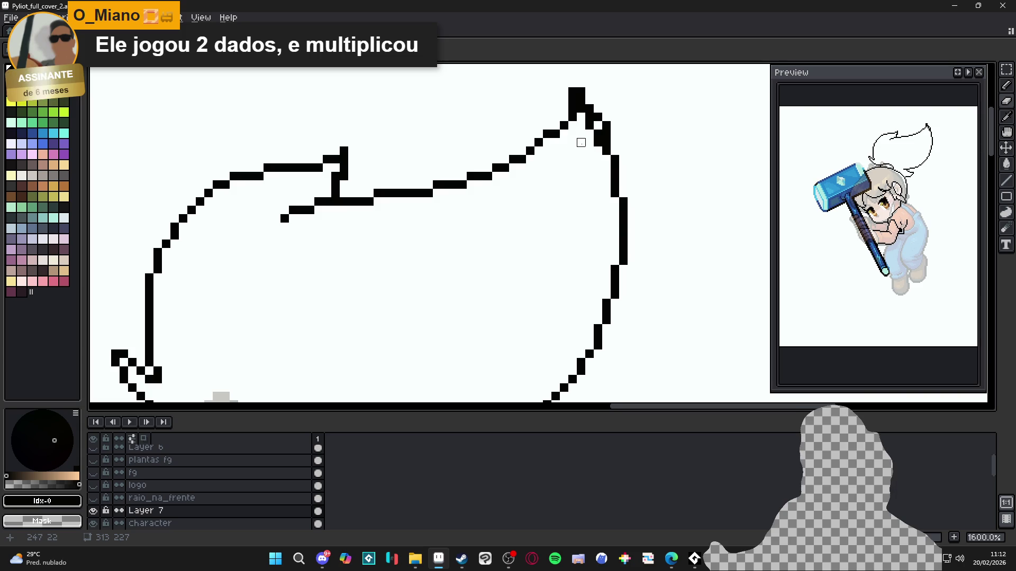
mouse_move(599, 134)
left_mouse_down()
mouse_move(596, 150)
mouse_move(580, 109)
left_mouse_up()
scroll(580, 108, "down", 6)
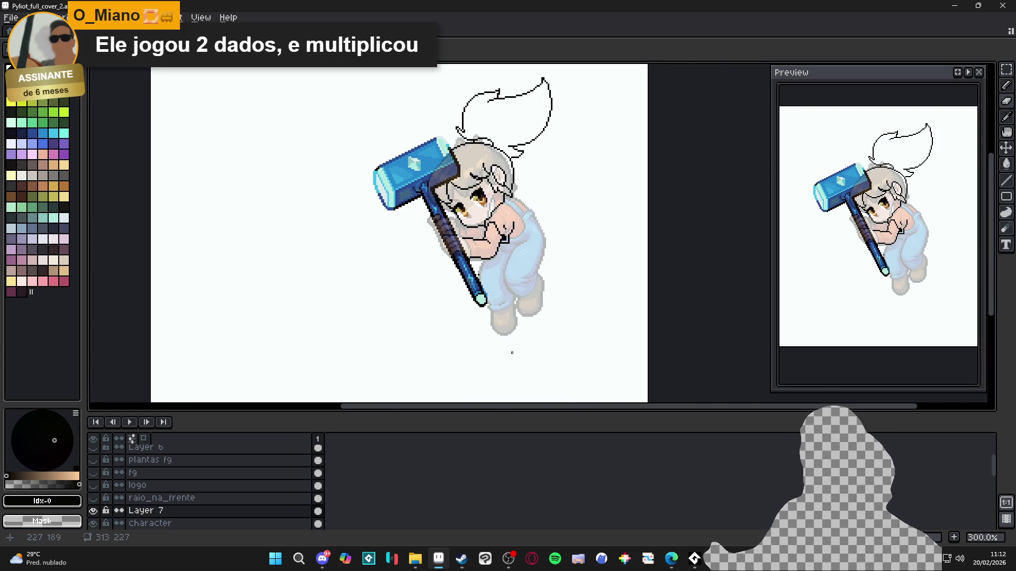
left_click(486, 558)
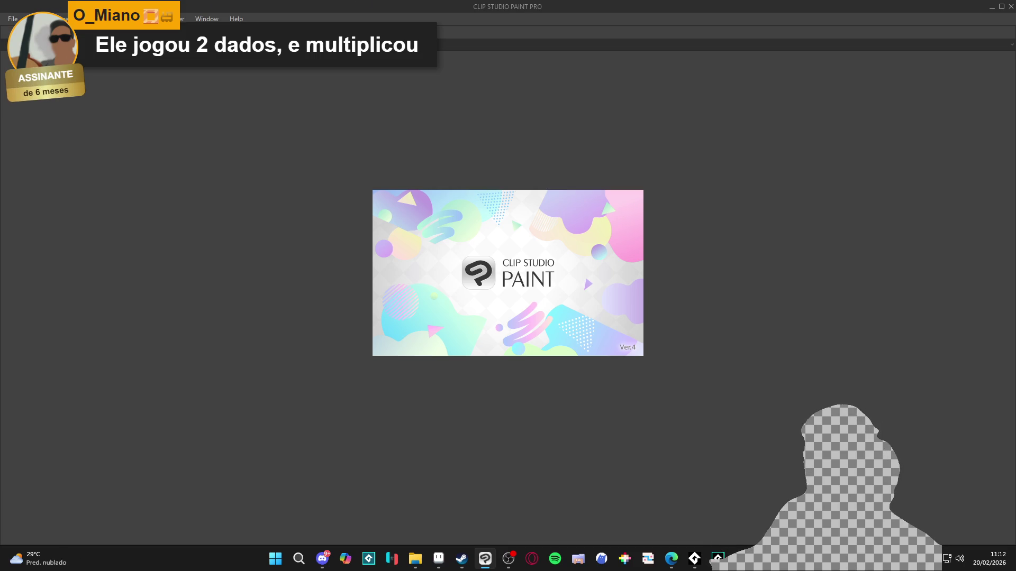
Open vkaike2_2.clip from recent files in Clip Studio Paint, then return to Aseprite
left_click(13, 18)
mouse_move(88, 85)
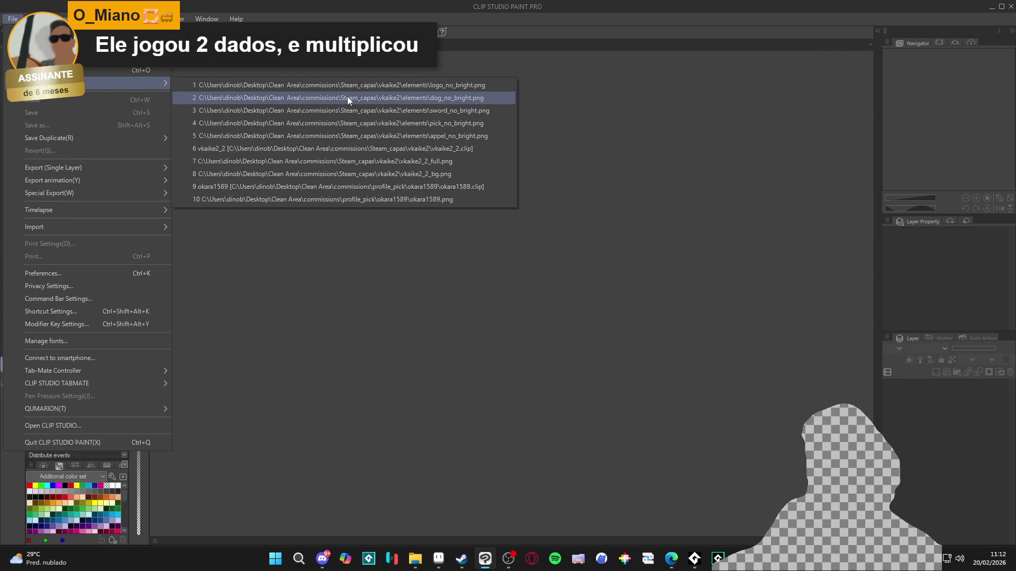
left_click(419, 148)
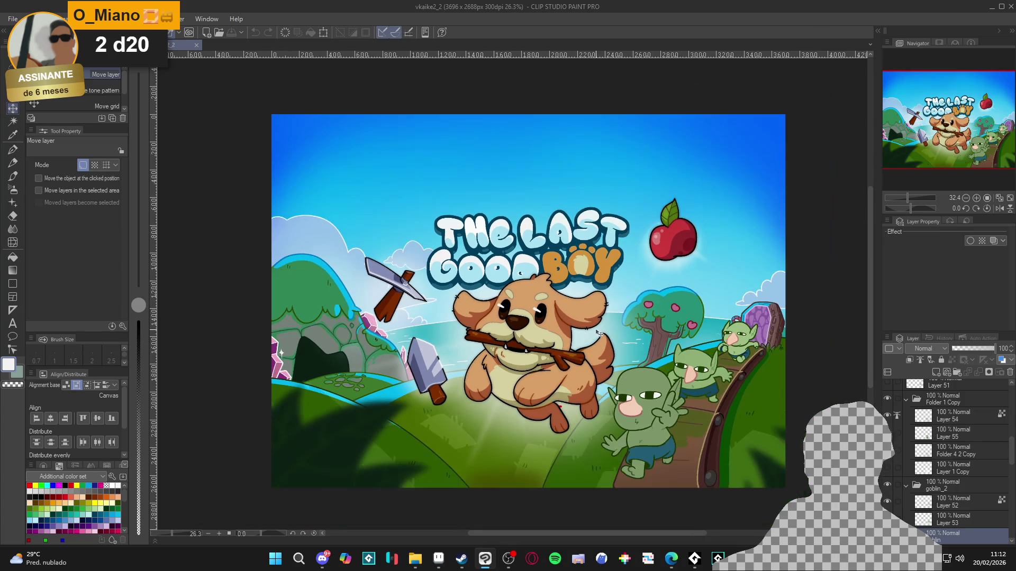
scroll(945, 539, "down", 10)
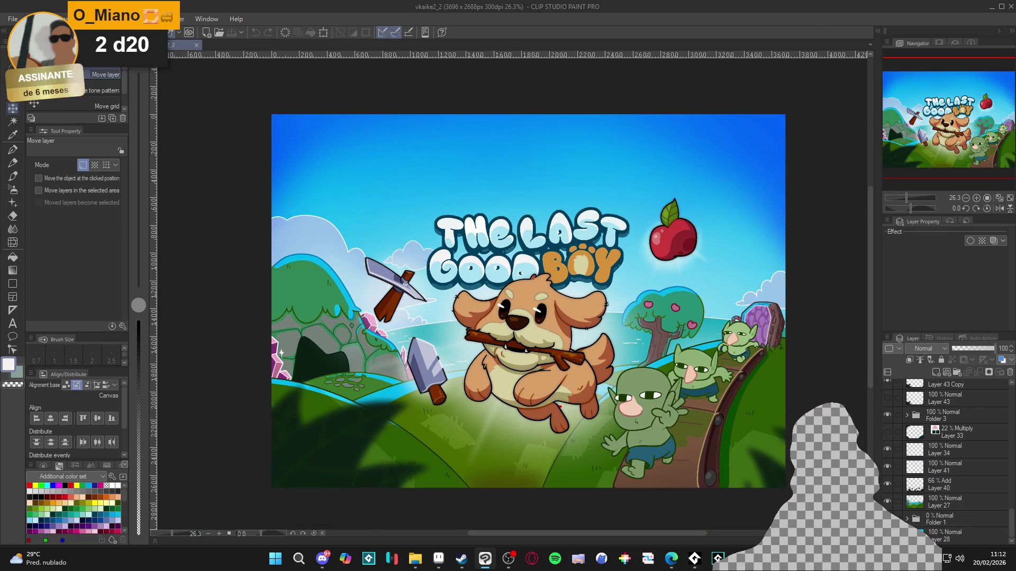
scroll(271, 242, "up", 3)
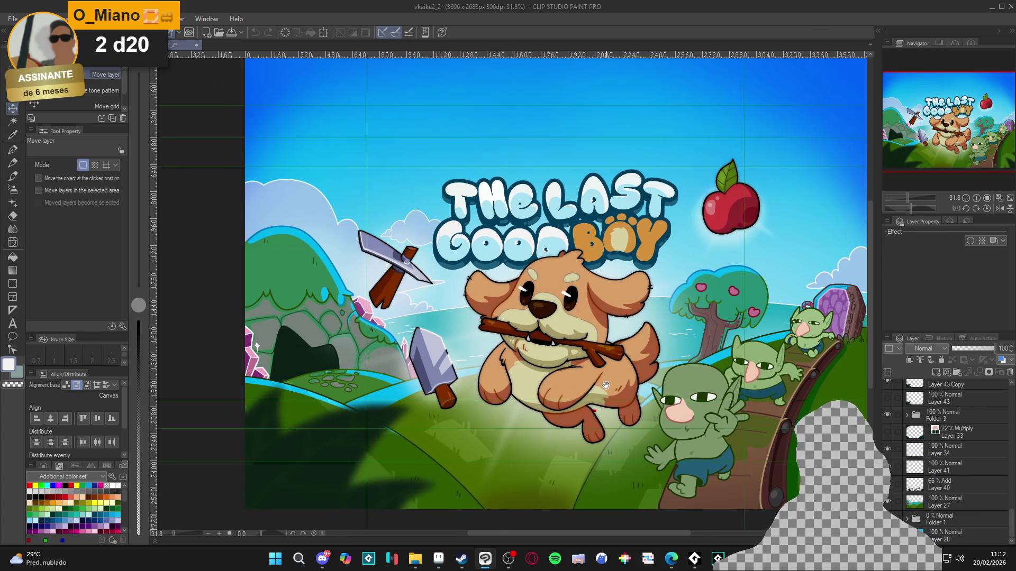
scroll(259, 286, "down", 1)
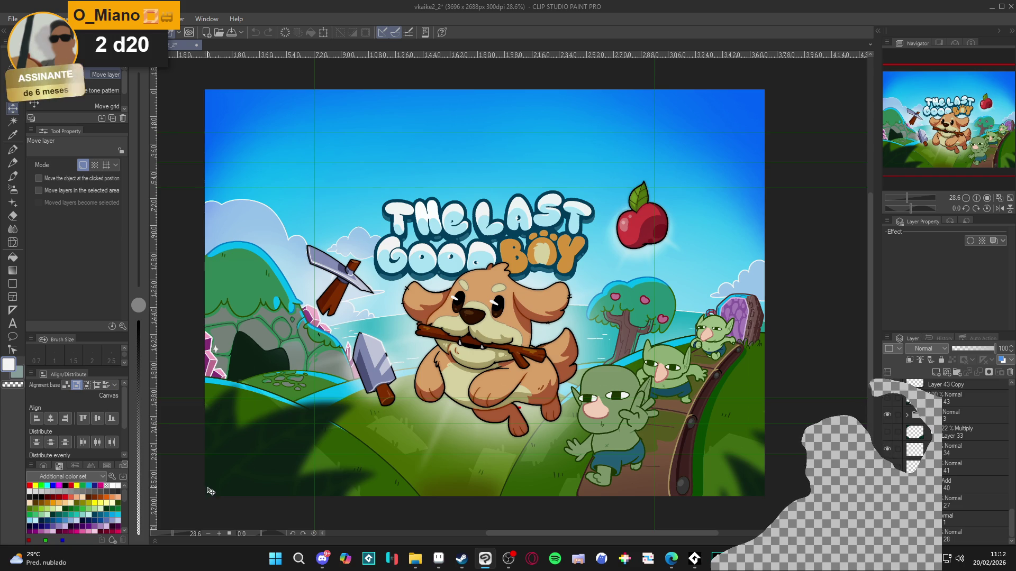
left_click(433, 564)
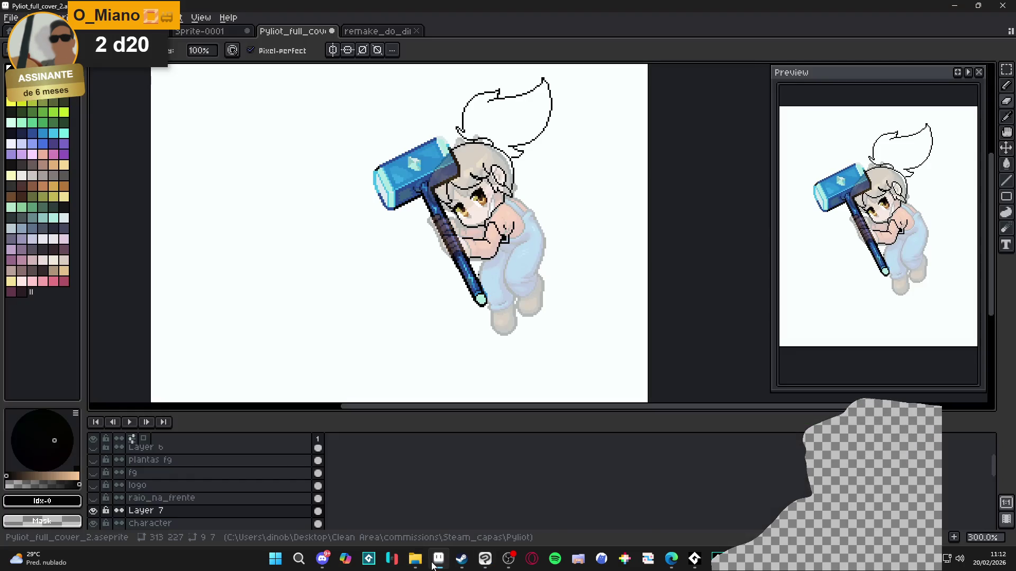
Inspect the chibi lineart up close and save Pyliot_full_cover_2.aseprite
scroll(460, 312, "down", 1)
scroll(460, 312, "up", 1)
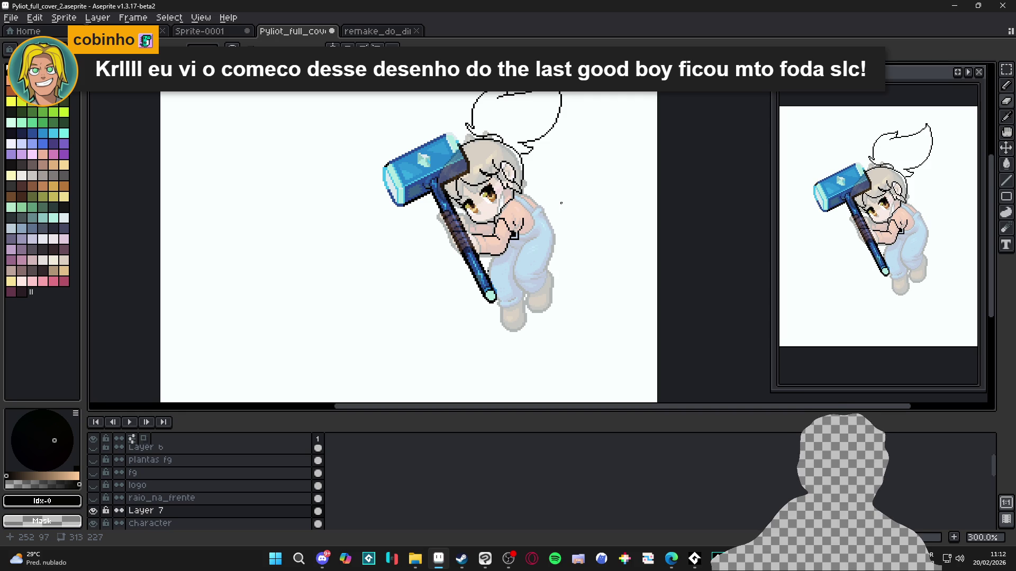
scroll(576, 235, "down", 1)
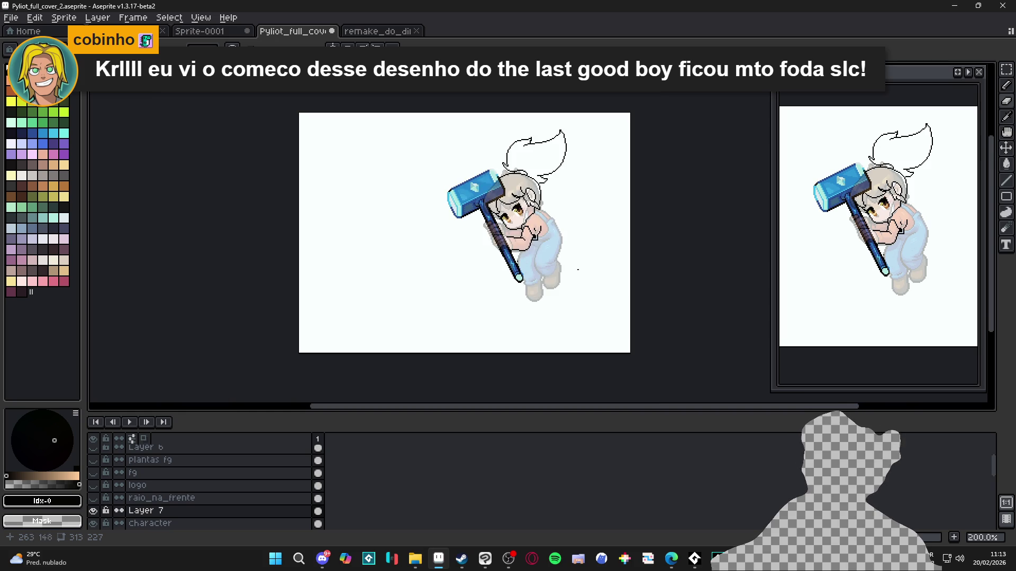
scroll(549, 226, "up", 1)
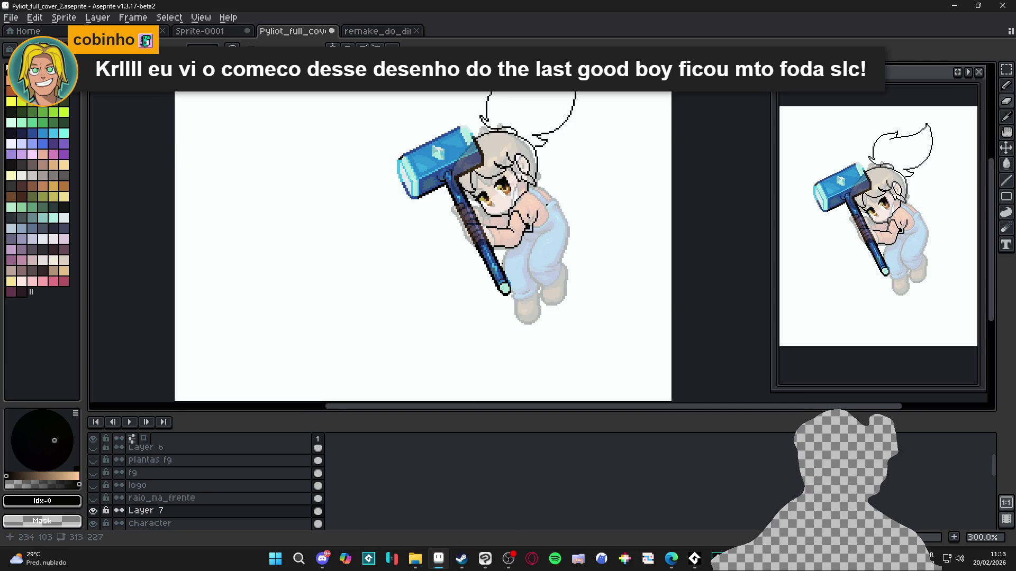
scroll(544, 193, "up", 6)
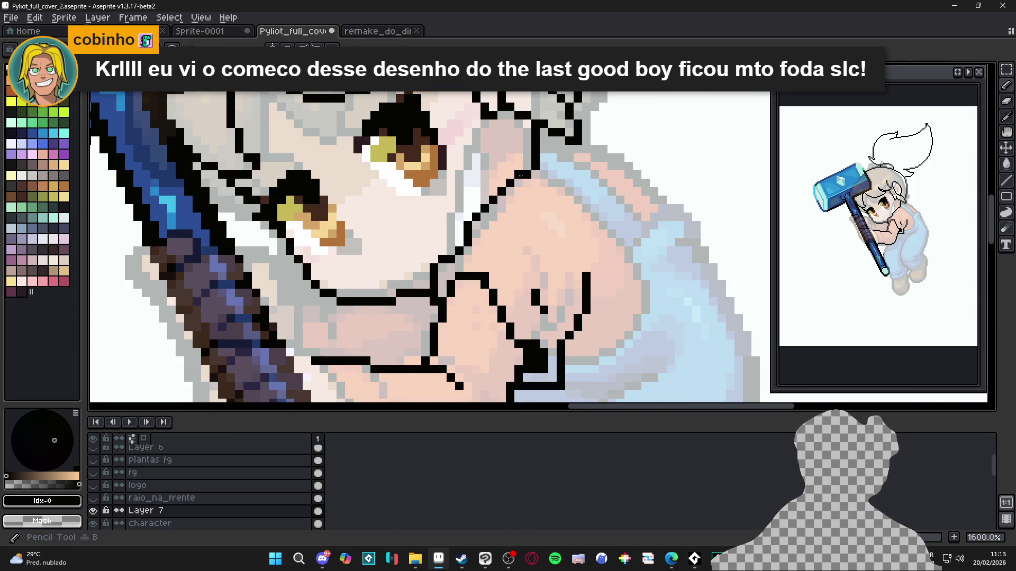
scroll(514, 180, "down", 1)
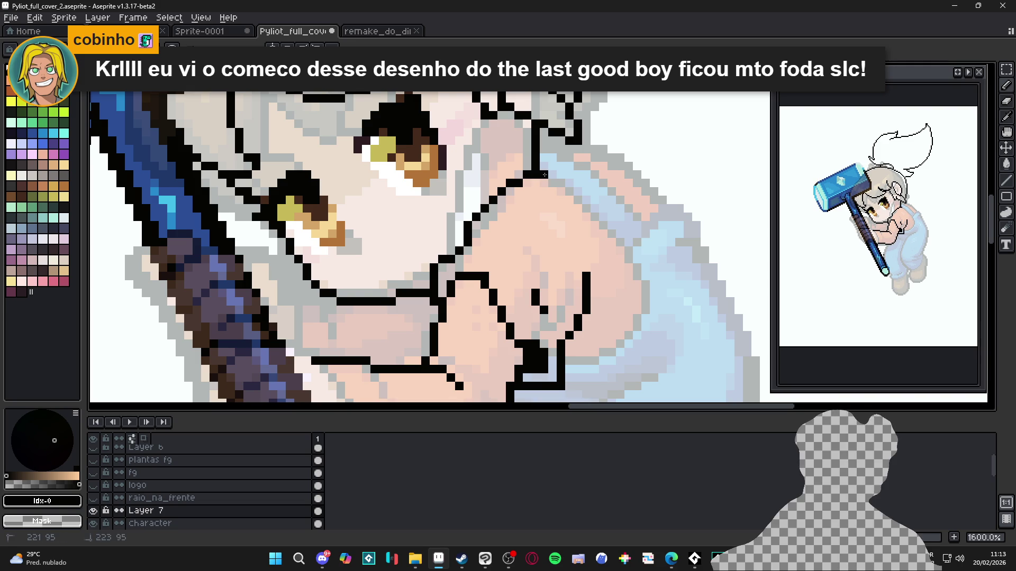
scroll(556, 194, "down", 2)
scroll(556, 195, "down", 3)
scroll(551, 211, "up", 3)
scroll(545, 227, "down", 3)
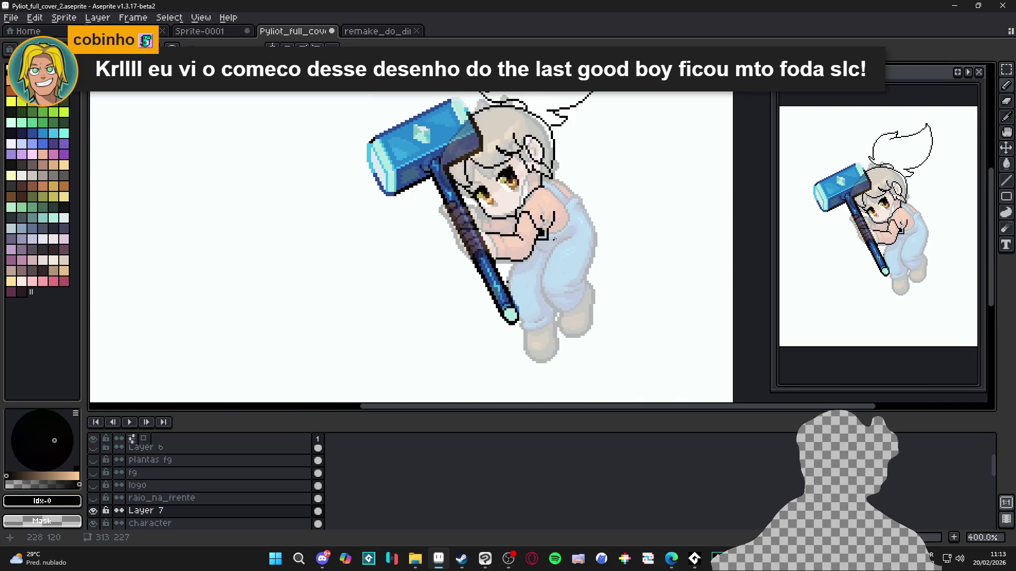
scroll(540, 232, "down", 1)
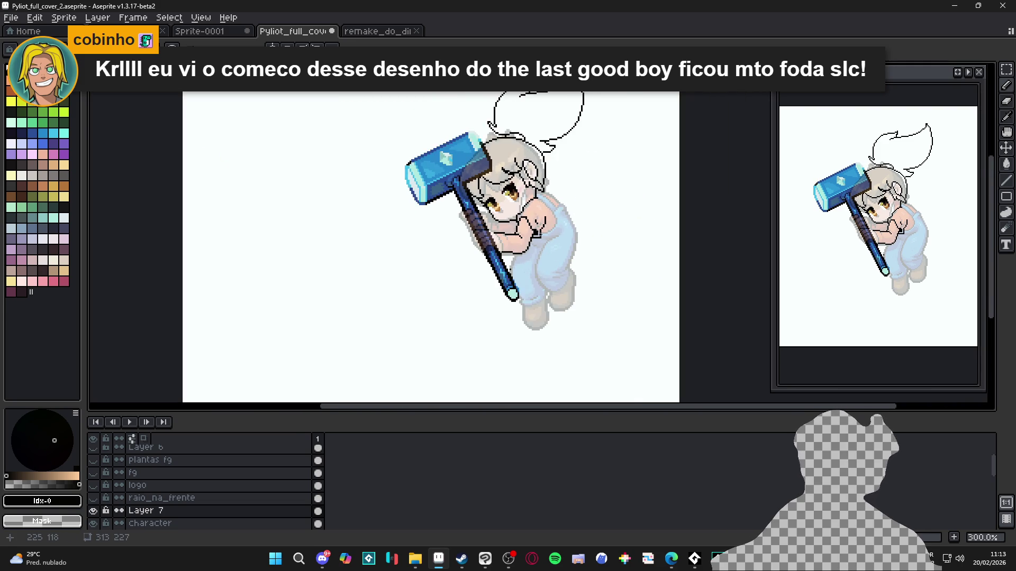
scroll(516, 228, "up", 3)
scroll(524, 228, "down", 3)
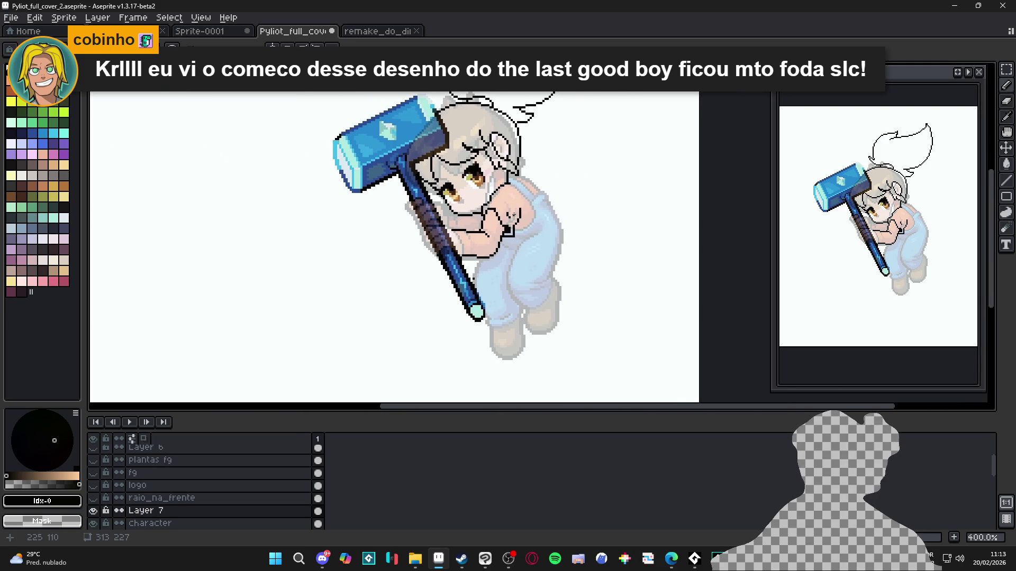
left_click_drag(532, 229, 536, 230)
key("ctrl+s")
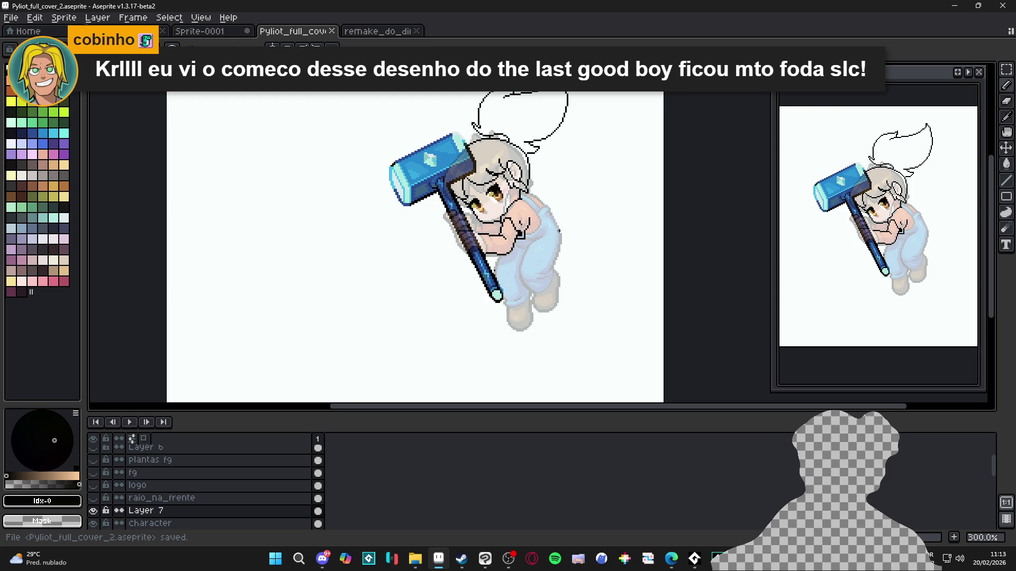
Save Pyliot_full_cover_2.aseprite a second time after rechecking the view
scroll(501, 249, "up", 6)
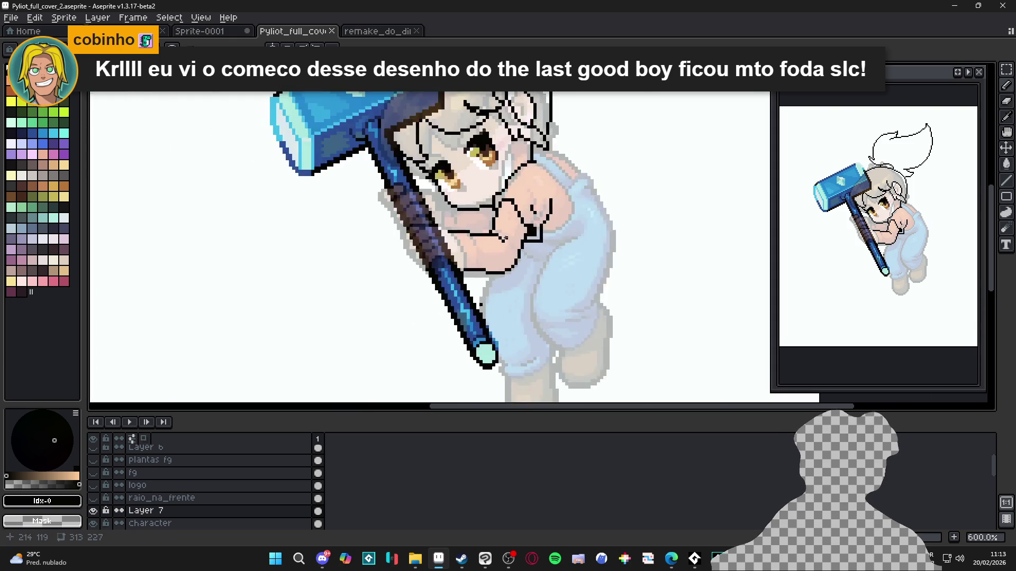
scroll(502, 249, "down", 4)
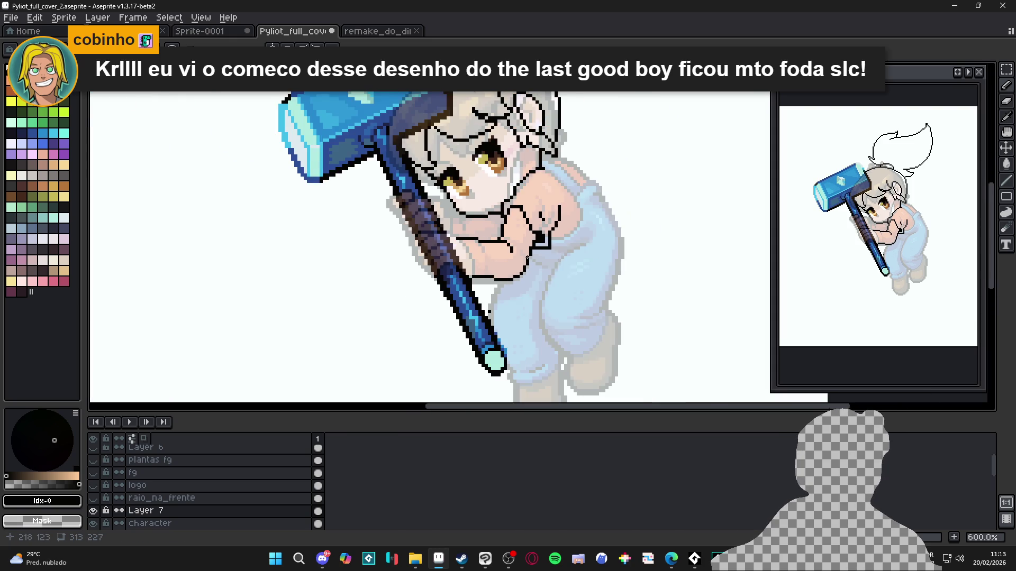
key("ctrl+s")
left_click_drag(578, 263, 570, 261)
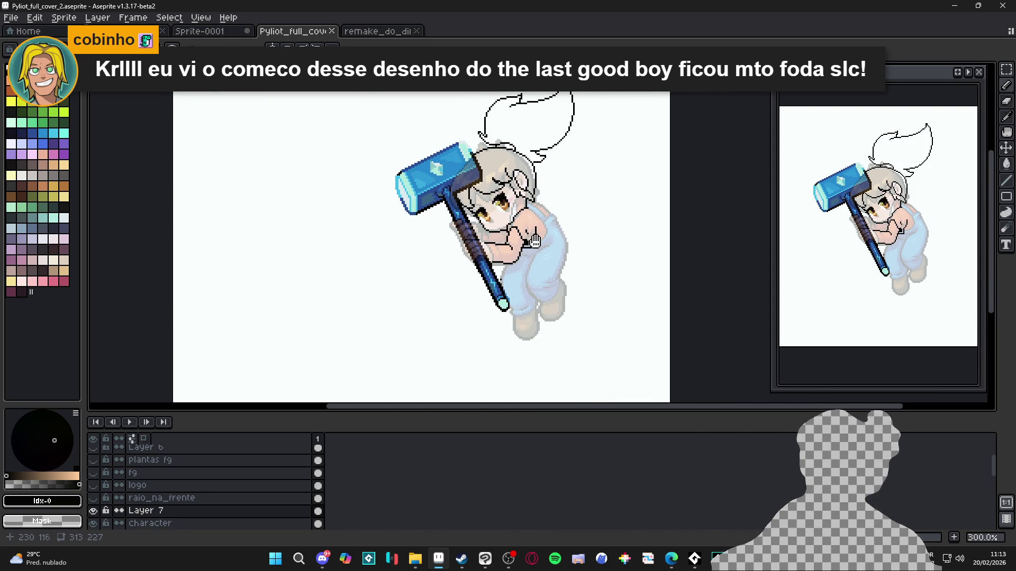
scroll(495, 104, "up", 2)
scroll(495, 103, "up", 2)
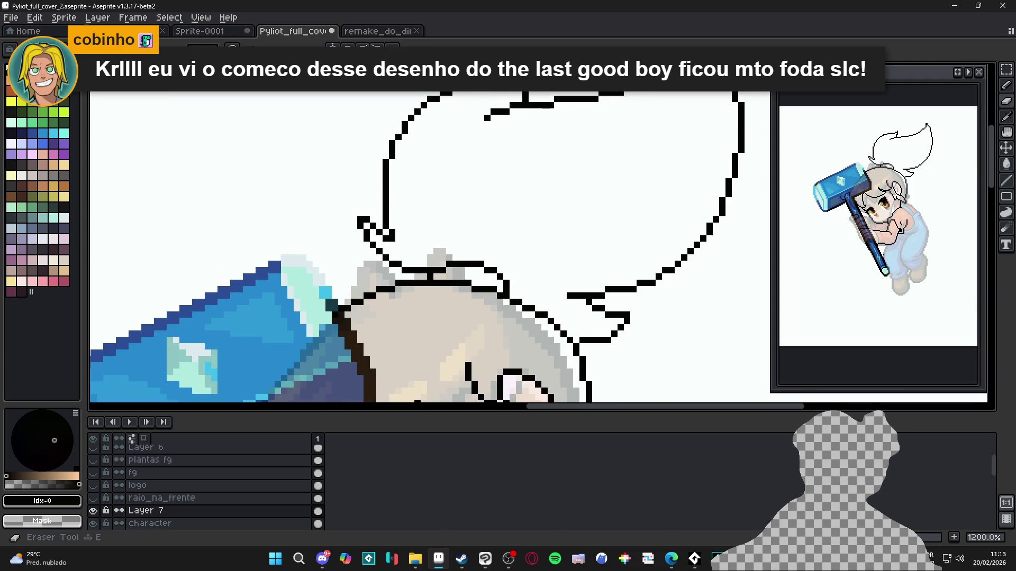
Remove a stray black pixel at the hair spike's hook with the Pencil
scroll(450, 96, "down", 2)
scroll(503, 109, "up", 2)
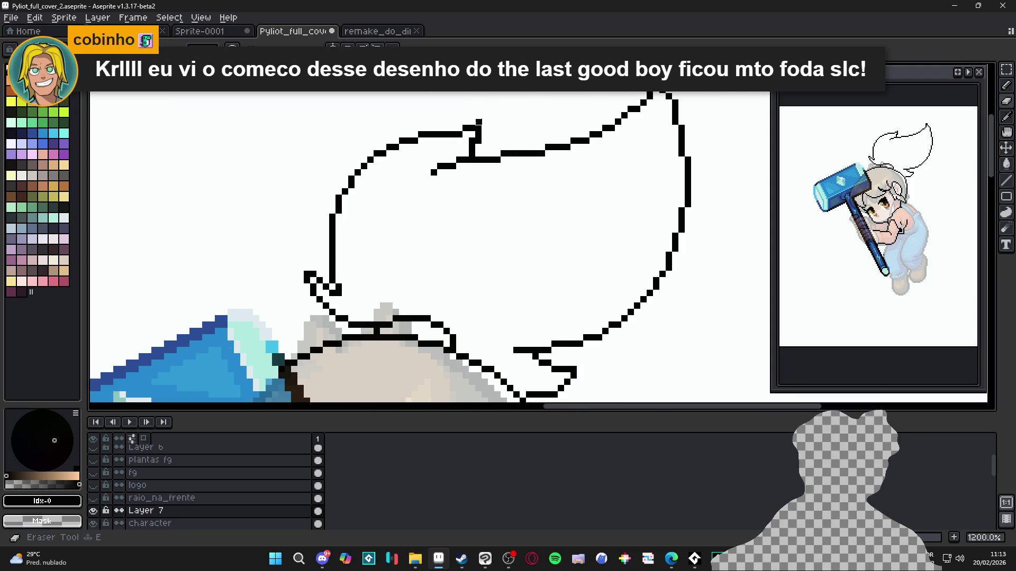
scroll(481, 119, "down", 2)
scroll(479, 134, "up", 2)
scroll(489, 137, "down", 2)
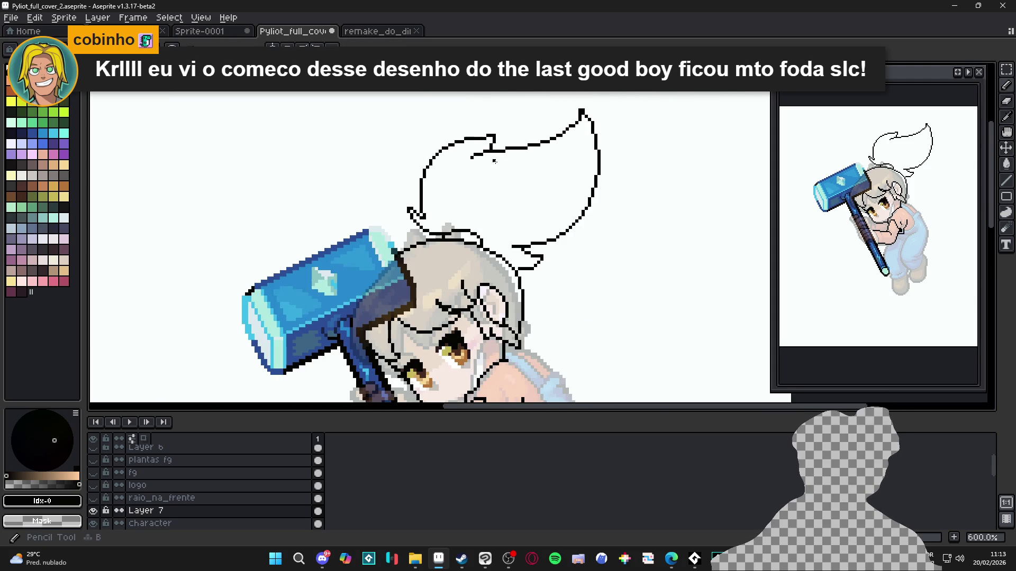
scroll(429, 159, "up", 2)
scroll(432, 172, "down", 2)
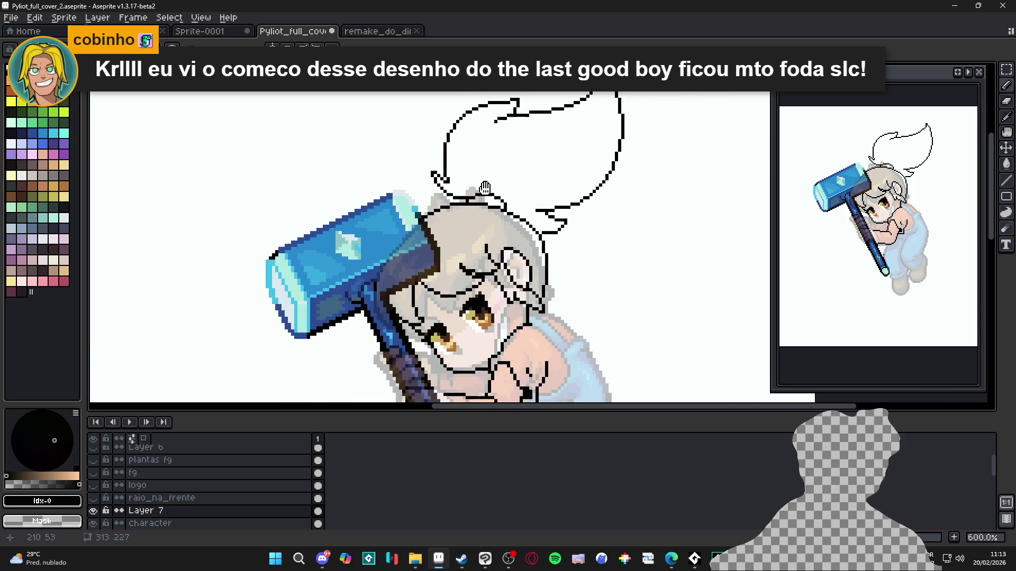
scroll(431, 185, "up", 2)
key("b")
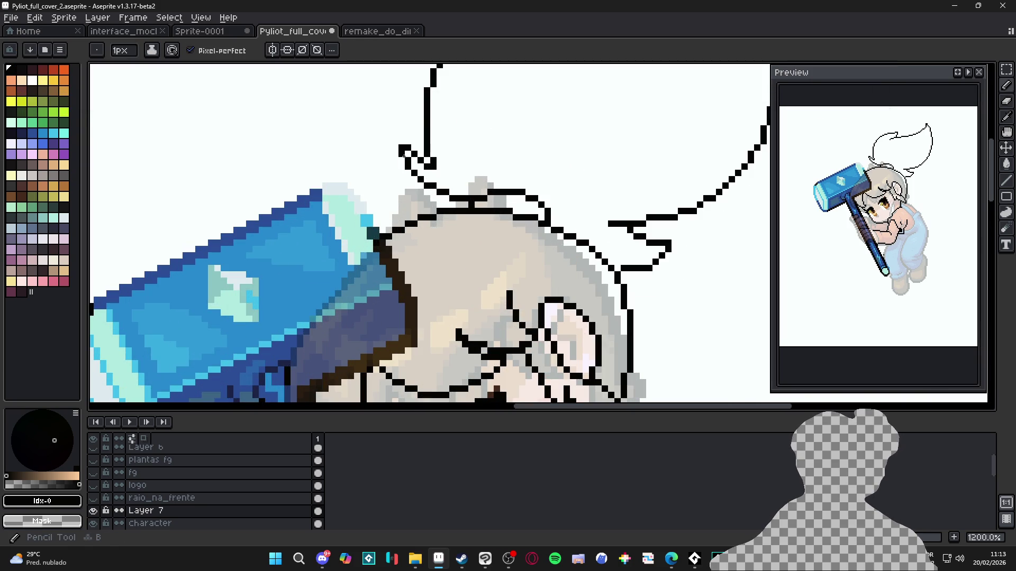
left_click(402, 147)
key("e")
scroll(515, 177, "down", 4)
scroll(515, 176, "up", 4)
key("b")
Try adding black pixels beside the hair outline, then undo them
left_click_drag(447, 160, 451, 168)
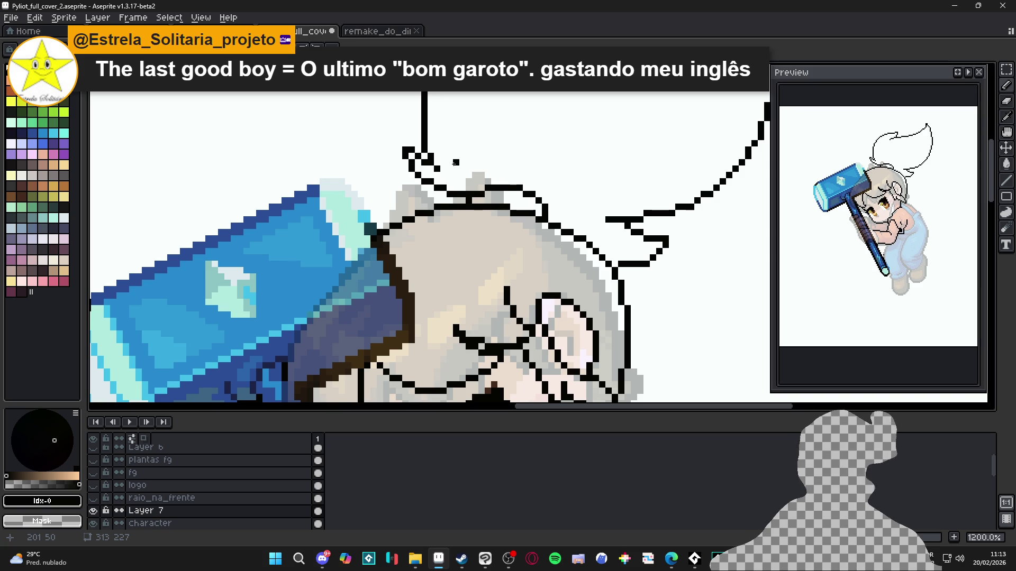
scroll(455, 163, "down", 4)
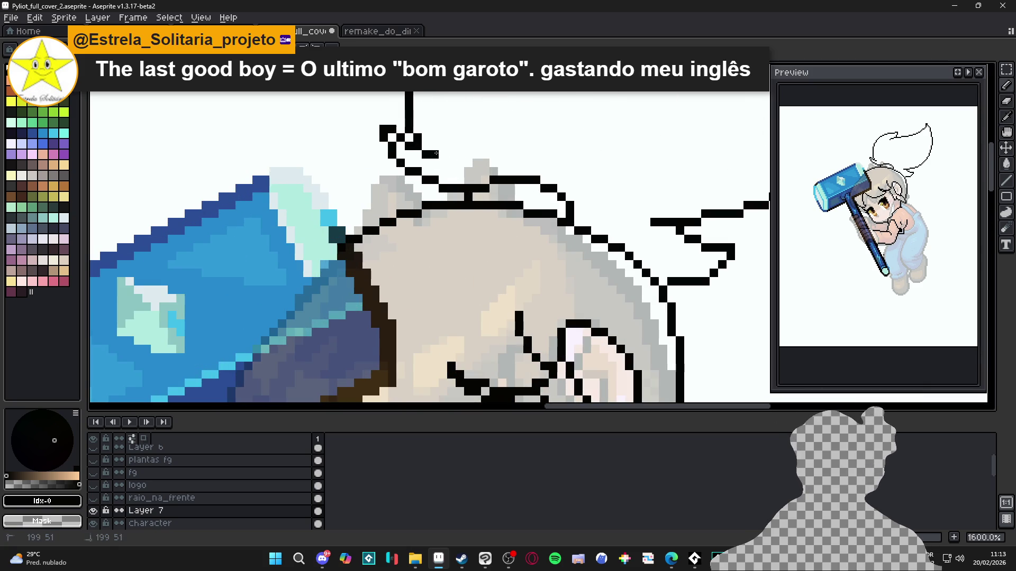
scroll(436, 153, "down", 3)
scroll(425, 151, "up", 4)
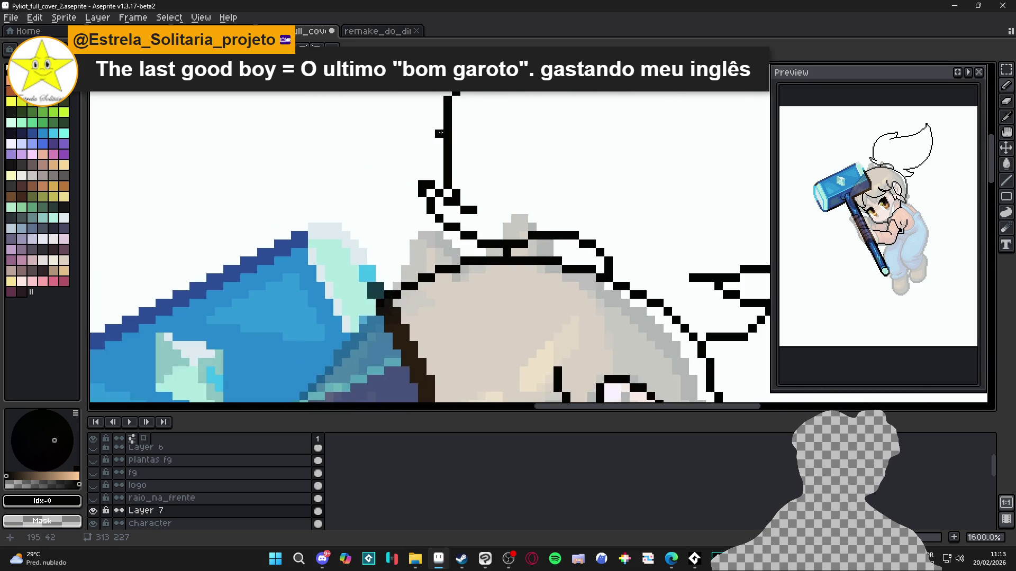
mouse_move(439, 133)
left_mouse_down()
mouse_move(442, 146)
mouse_move(442, 126)
left_mouse_up()
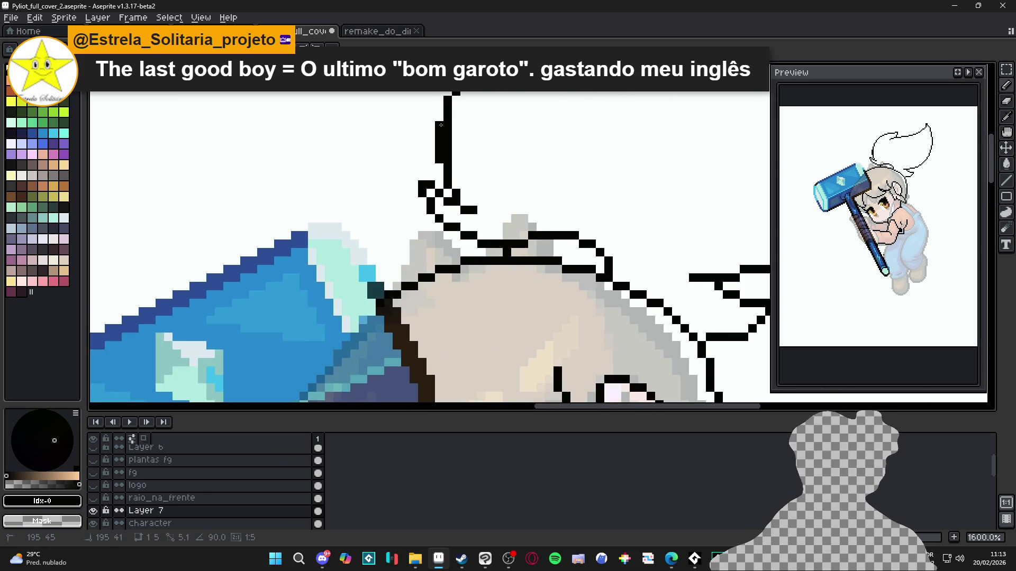
key("ctrl+z")
key("ctrl+z")
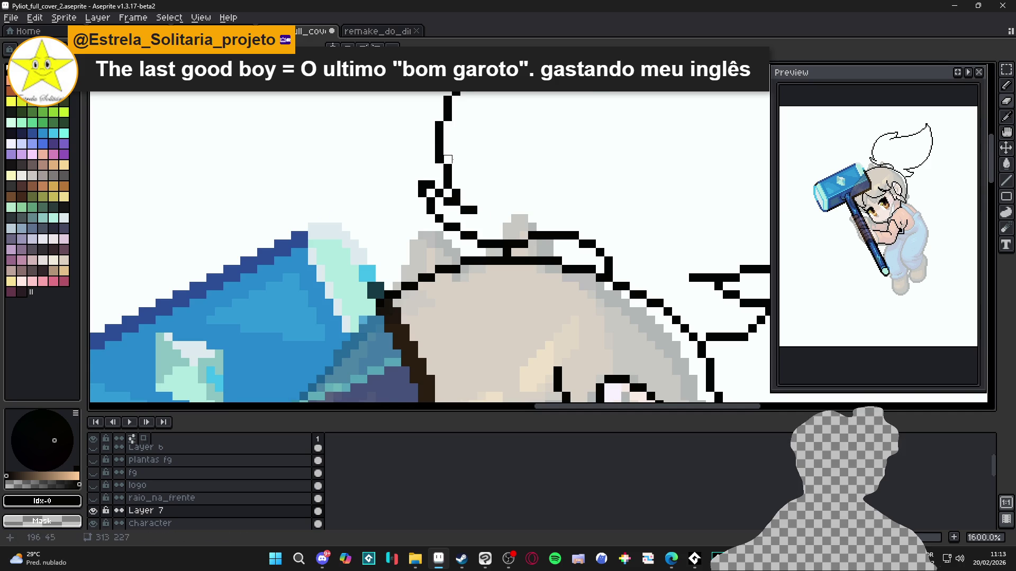
scroll(506, 207, "down", 4)
scroll(501, 177, "right", 1)
key("b")
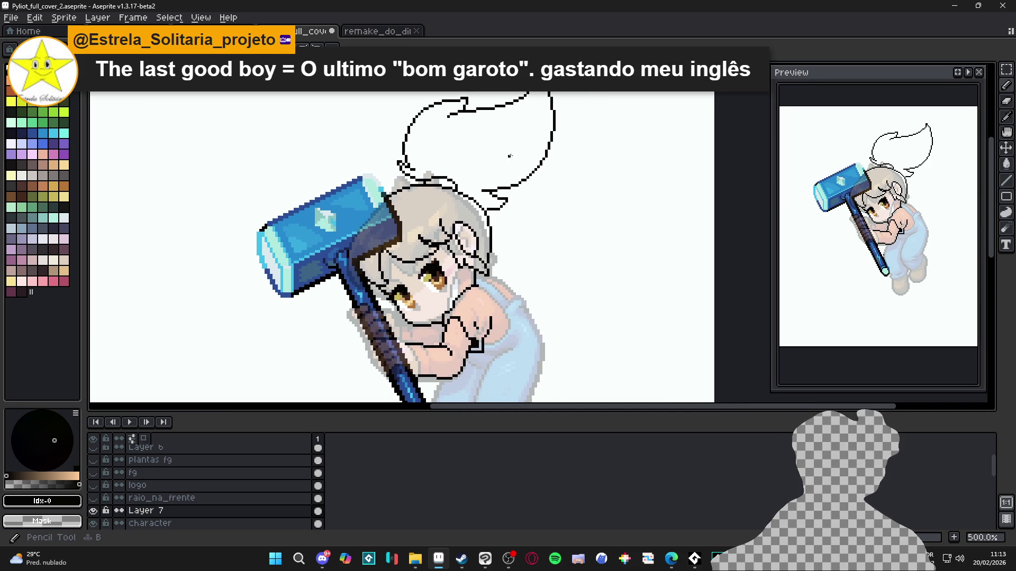
scroll(529, 186, "up", 4)
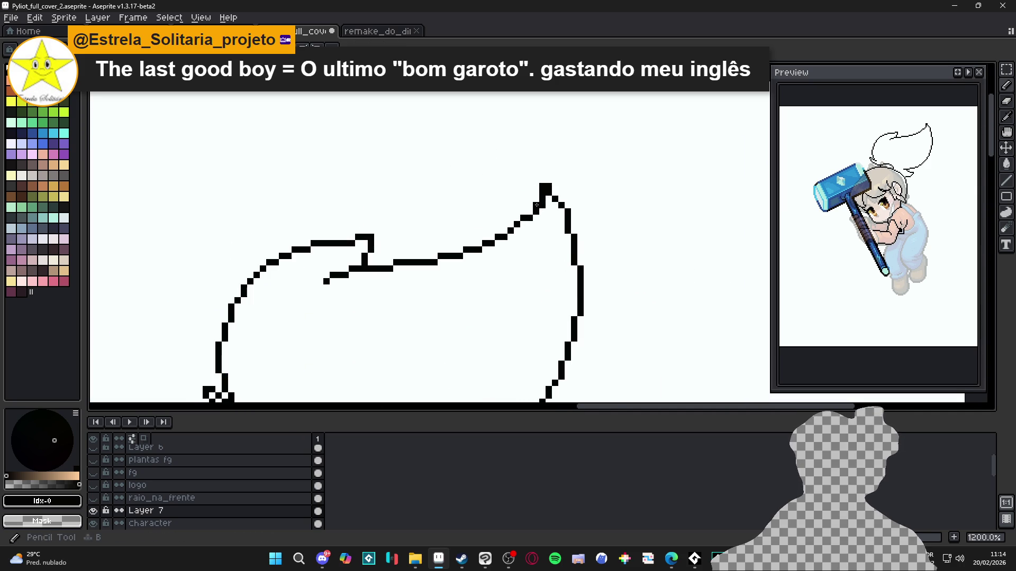
scroll(536, 204, "up", 1)
key("e")
key("e")
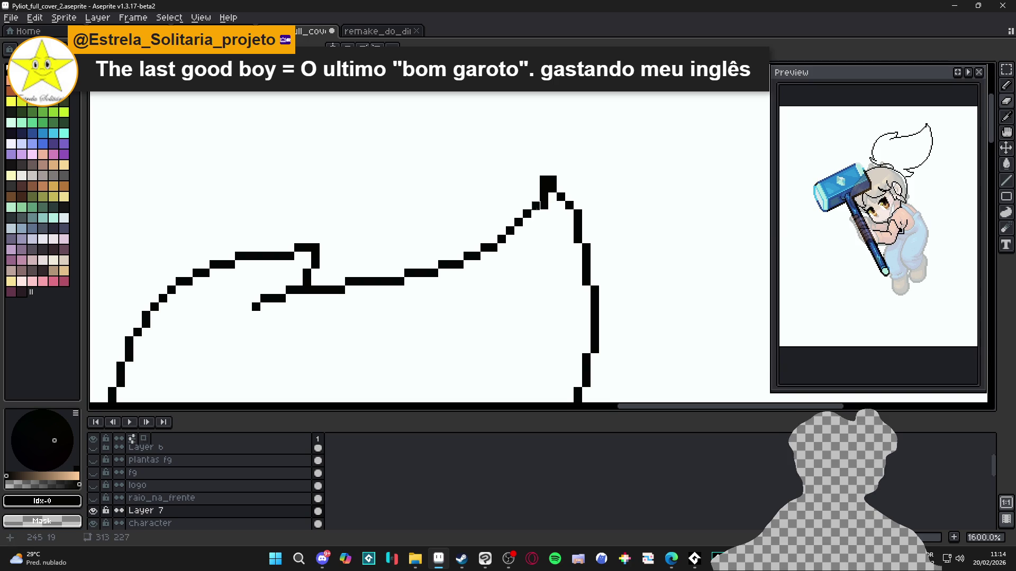
key("b")
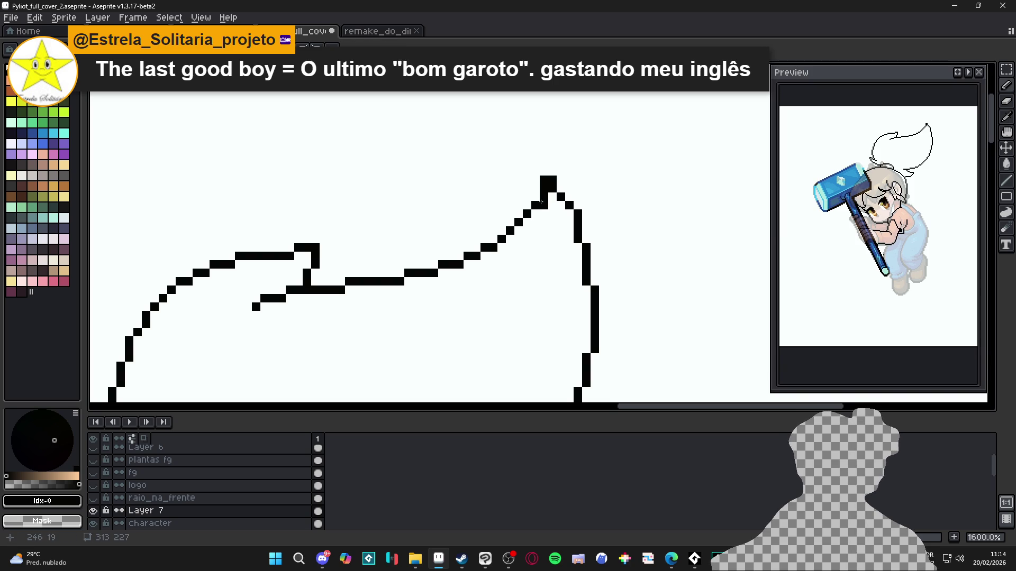
Reshape a stepped section of the hair spike outline and fix a pixel on its lower edge
key("e")
scroll(543, 197, "down", 4)
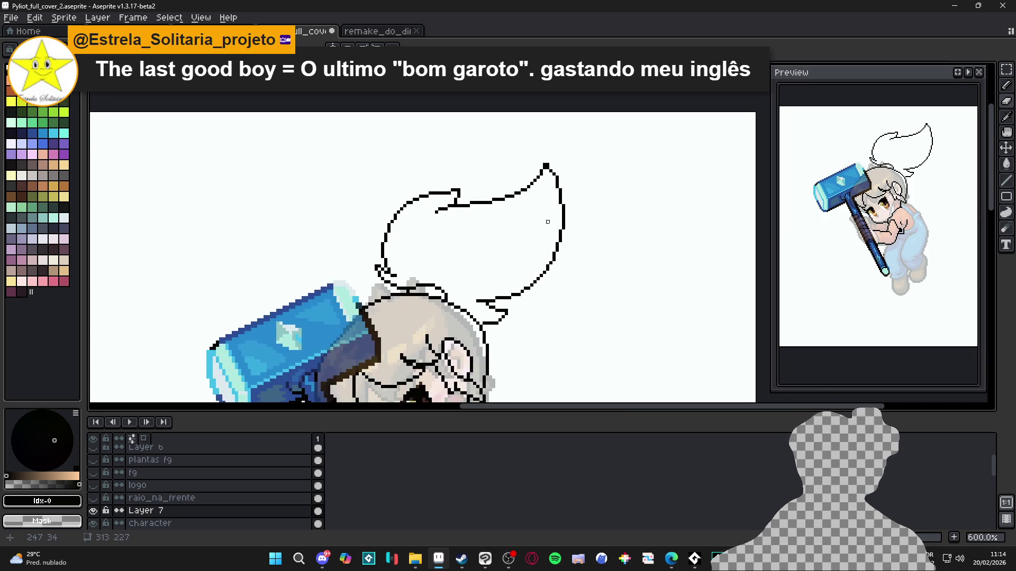
scroll(544, 197, "up", 4)
scroll(544, 197, "down", 4)
scroll(544, 198, "up", 4)
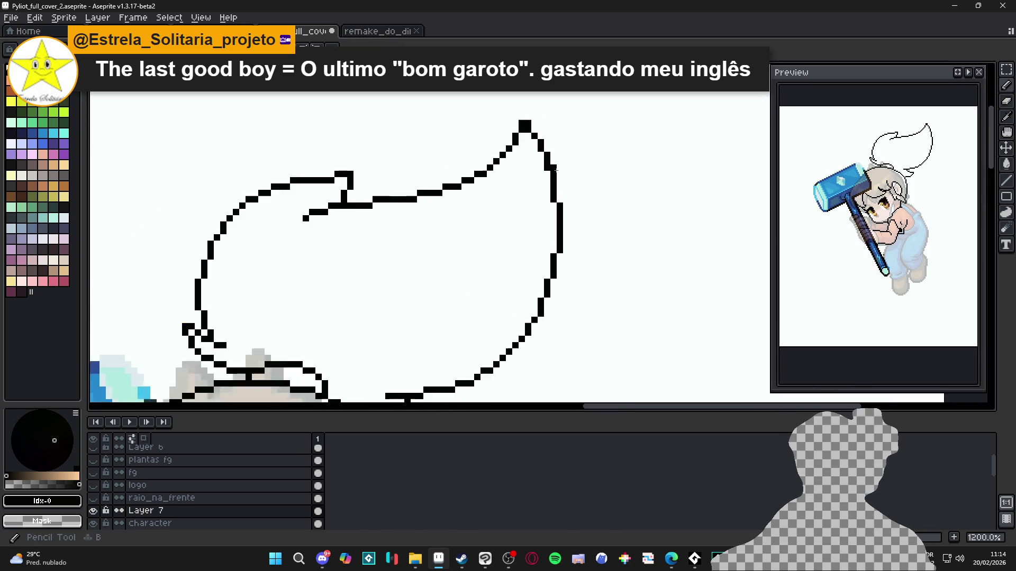
left_click_drag(540, 149, 553, 175)
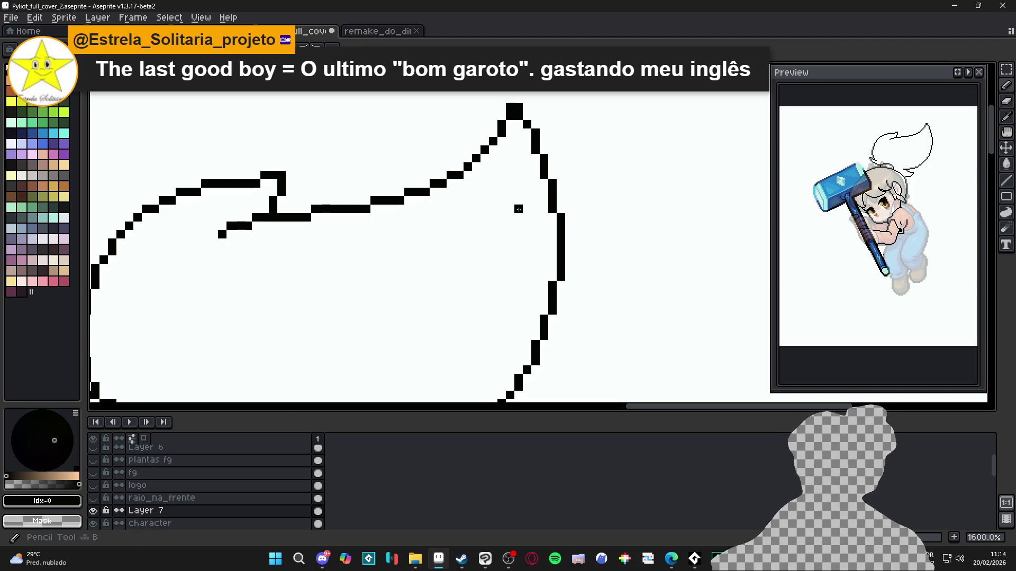
scroll(561, 235, "down", 4)
scroll(537, 273, "up", 4)
left_click_drag(516, 318, 519, 312)
Save Pyliot_full_cover_2.aseprite and bring the Steam store to the front
scroll(507, 316, "down", 1)
scroll(490, 316, "up", 1)
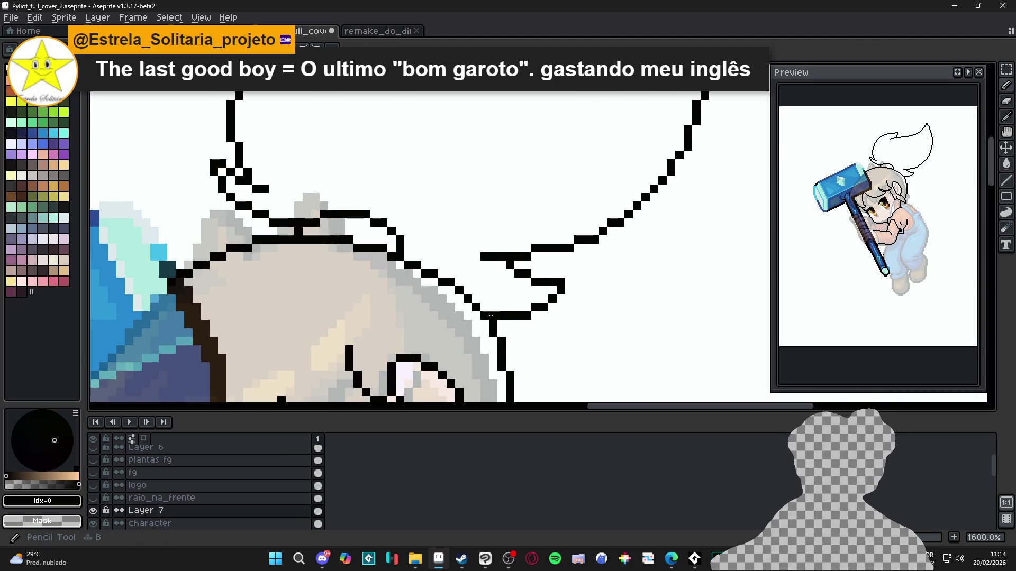
scroll(490, 316, "down", 6)
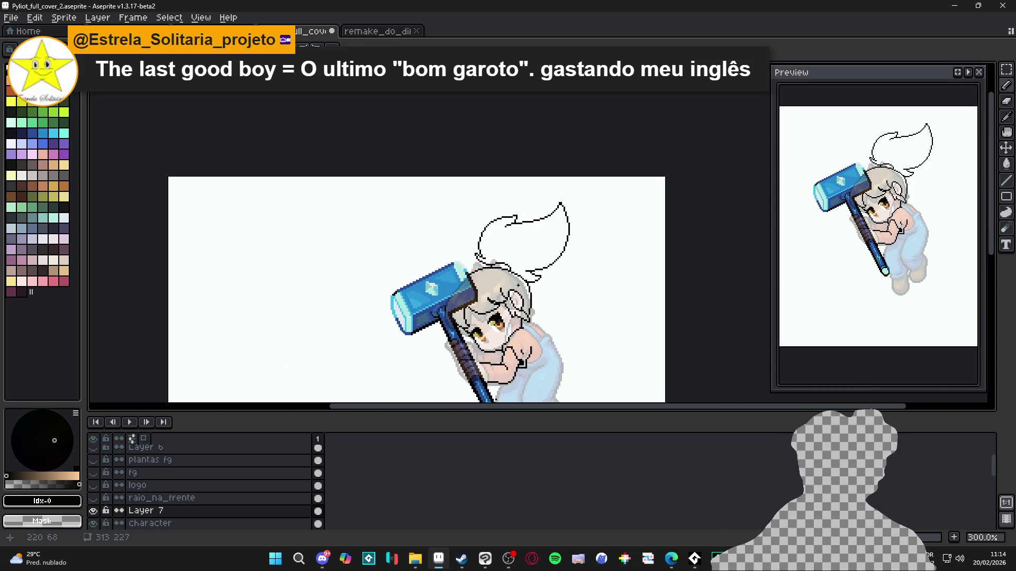
scroll(516, 265, "down", 2)
scroll(529, 223, "down", 3)
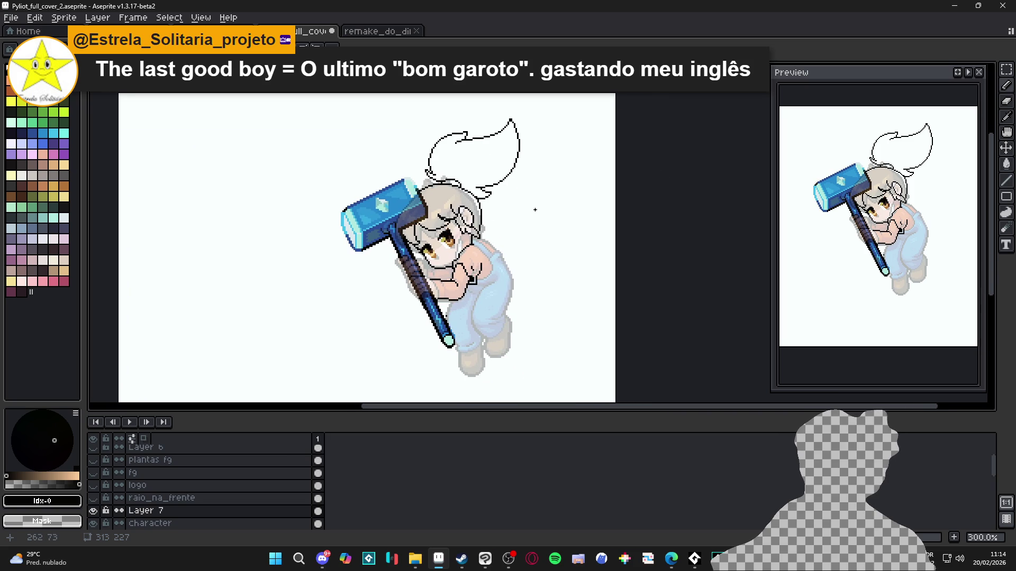
key("ctrl+s")
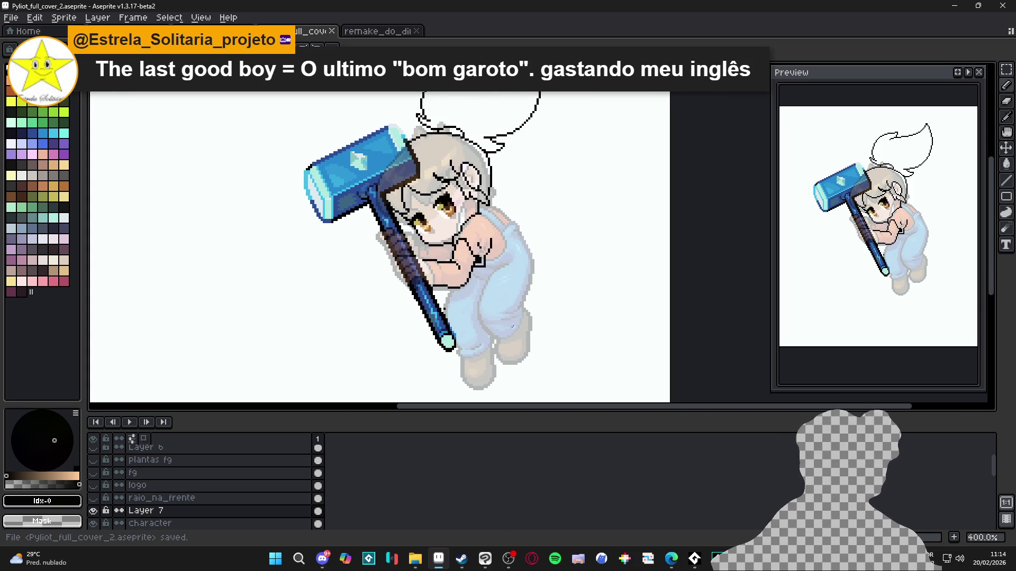
left_click(461, 559)
Search the Steam store for The Last Good Boy and copy its page address
left_click(563, 59)
type("f")
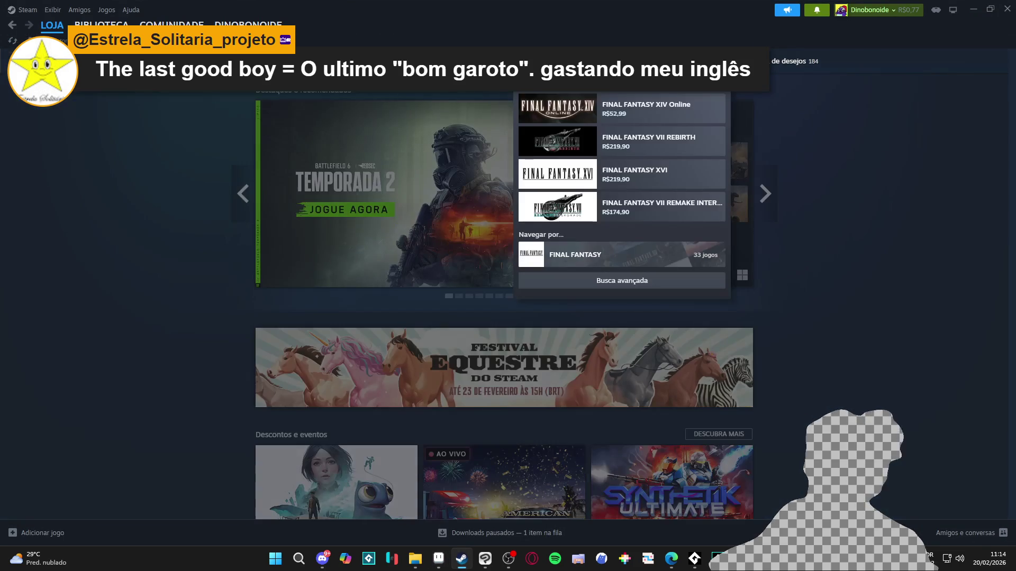
type("last")
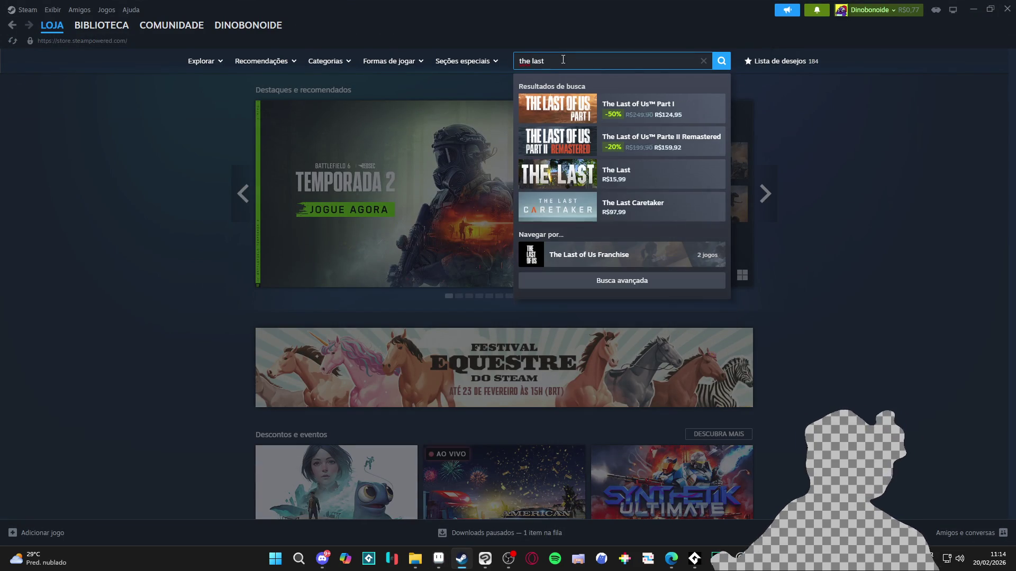
type(" goo")
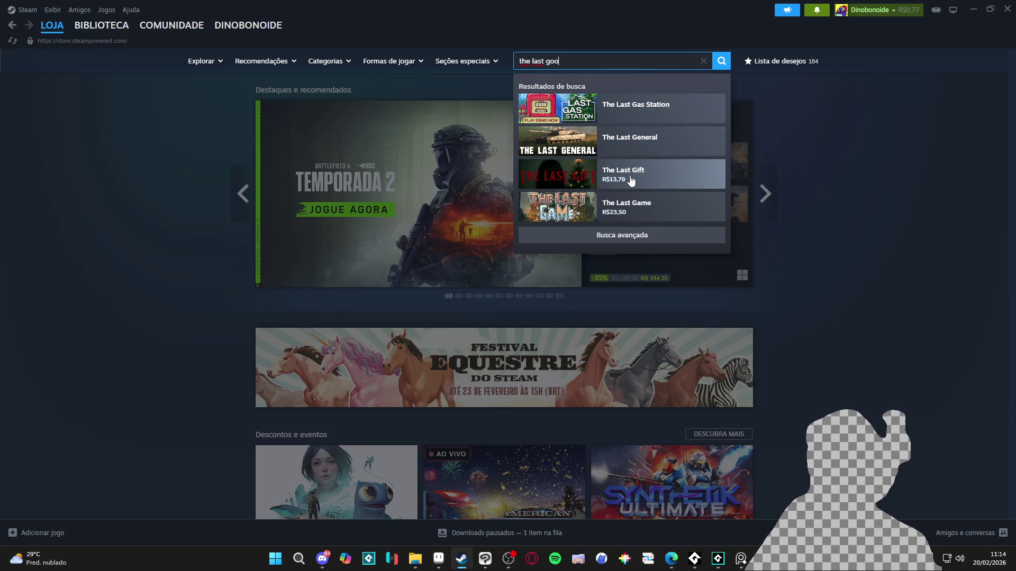
key("Return")
right_click(61, 315)
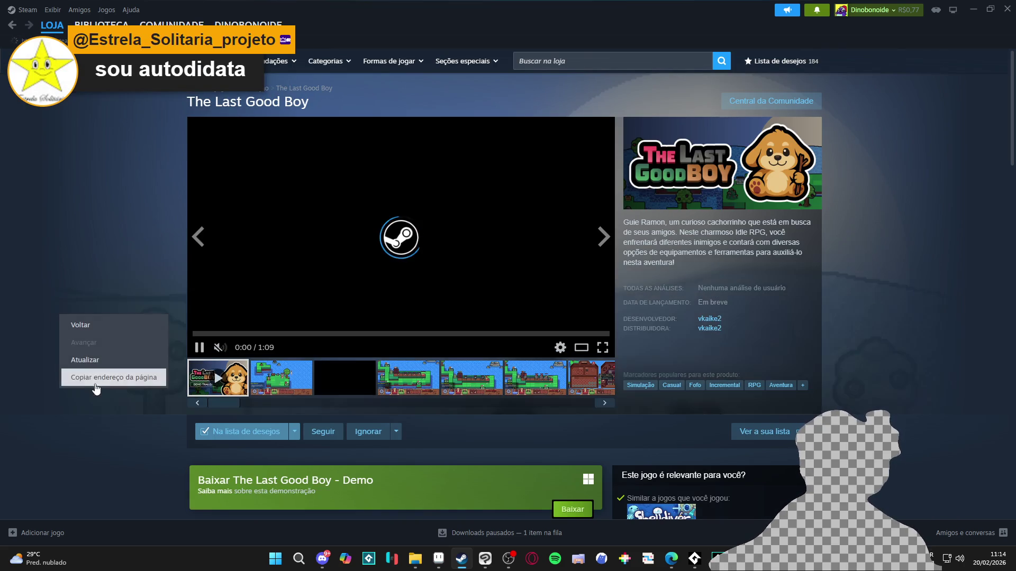
left_click(96, 388)
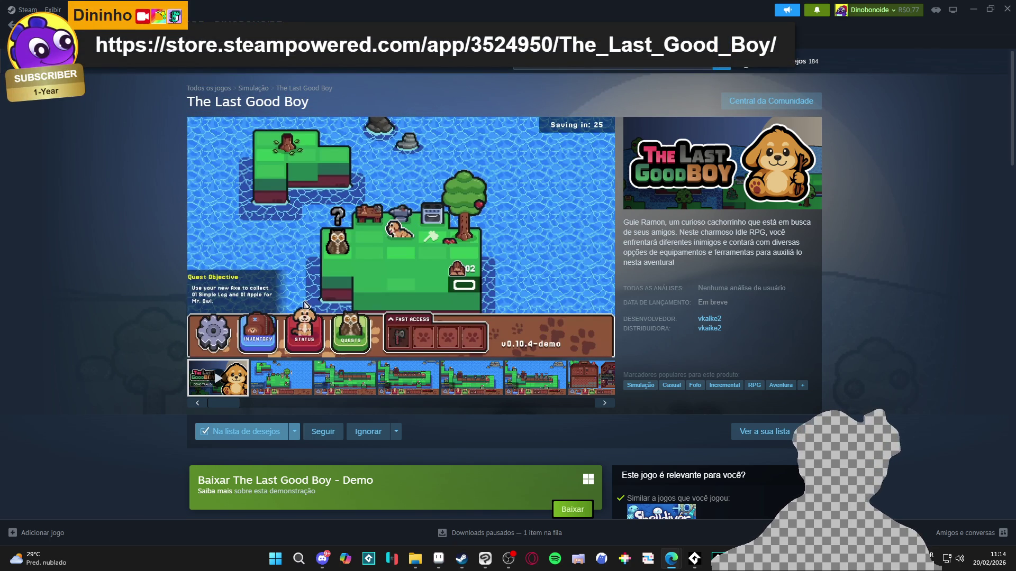
scroll(829, 247, "down", 3)
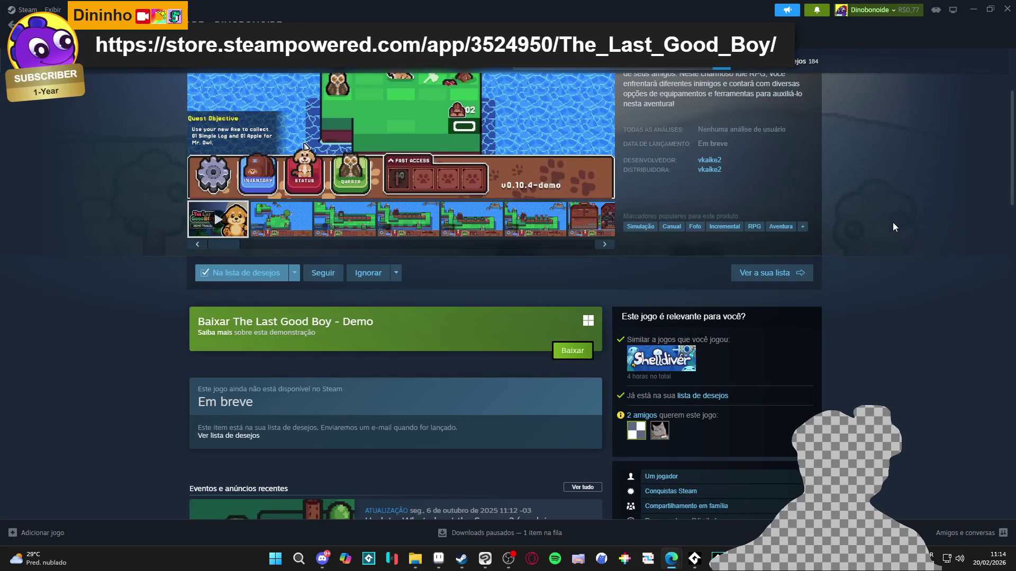
scroll(887, 227, "up", 3)
Search for Bridgelands, copy its store page address, and return to Aseprite
left_click(661, 61)
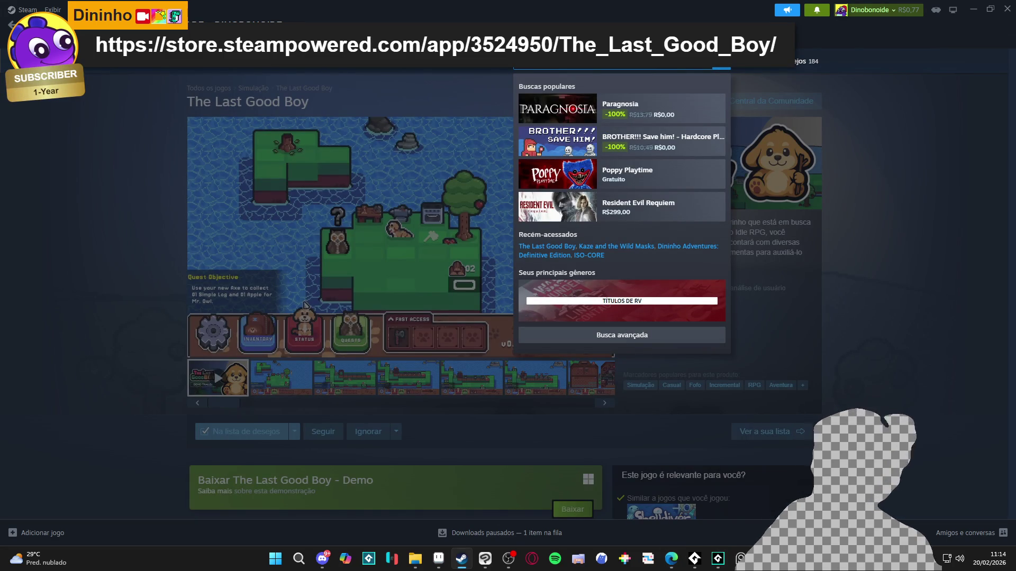
type("bridge")
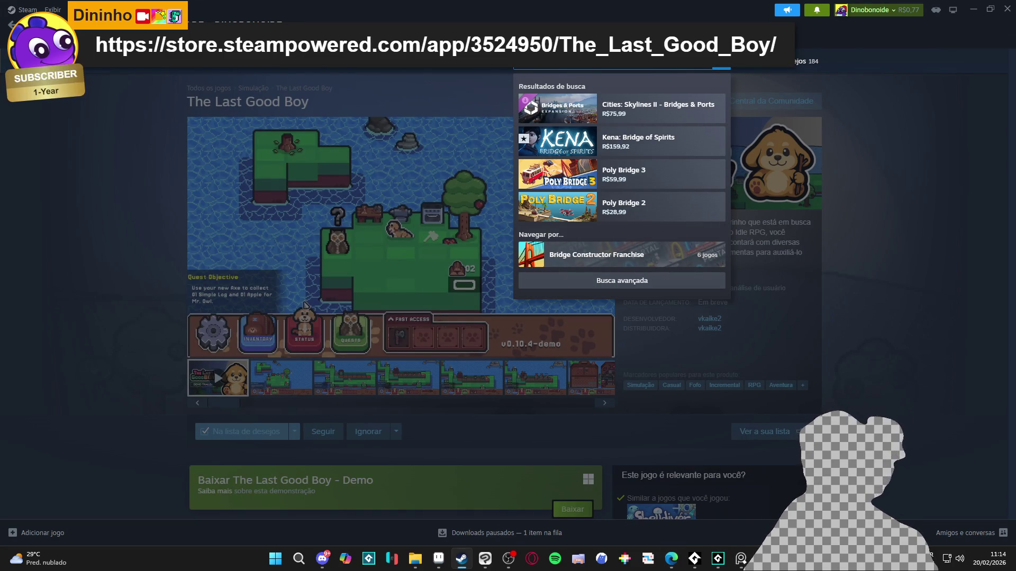
type("lands")
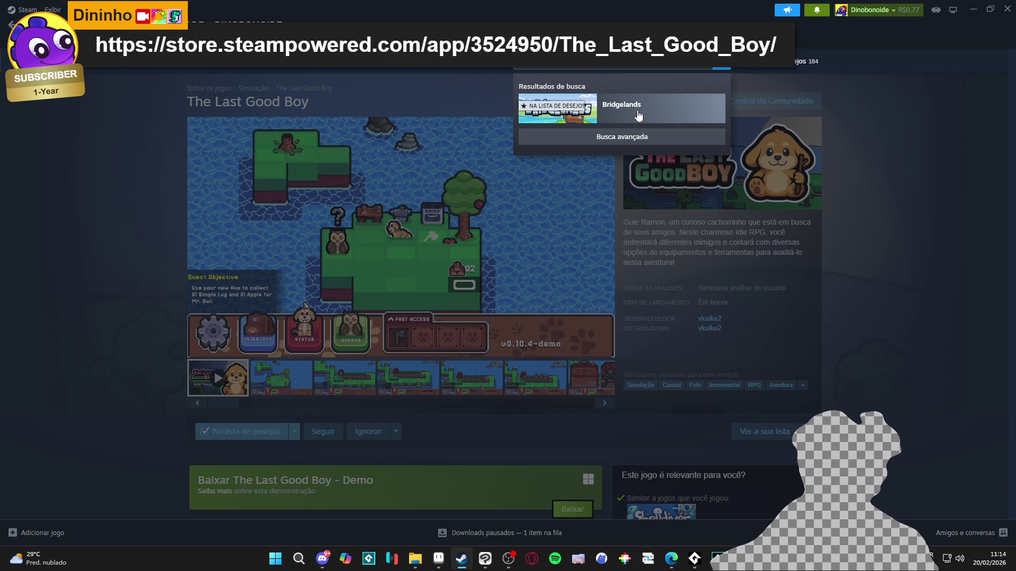
left_click(676, 109)
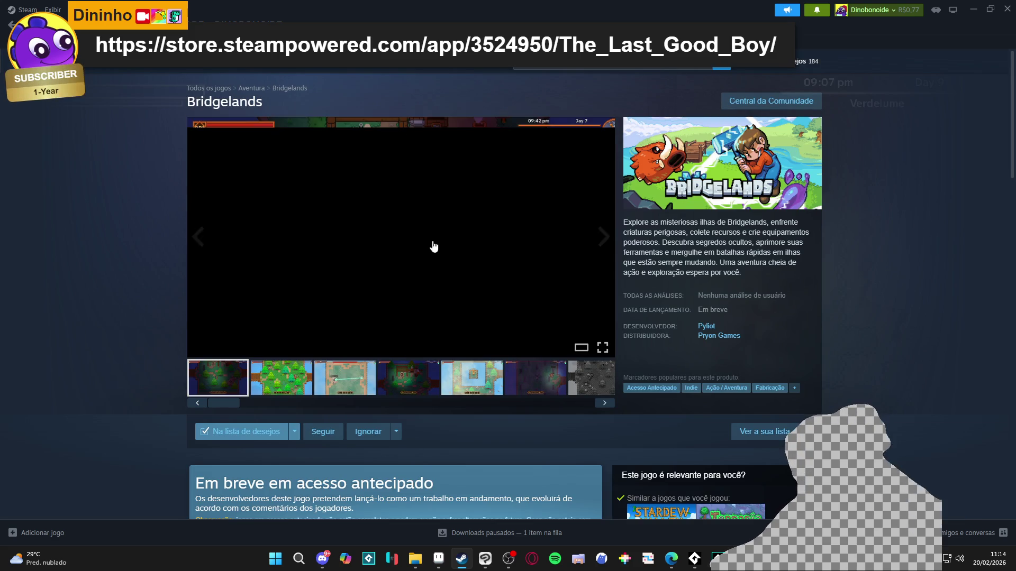
right_click(72, 207)
left_click(93, 270)
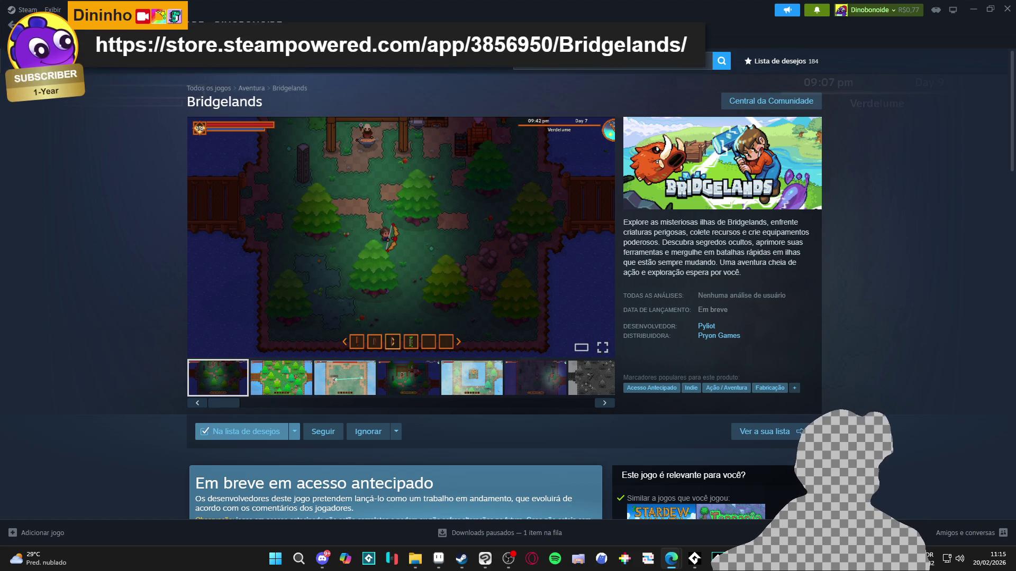
key("alt+Tab")
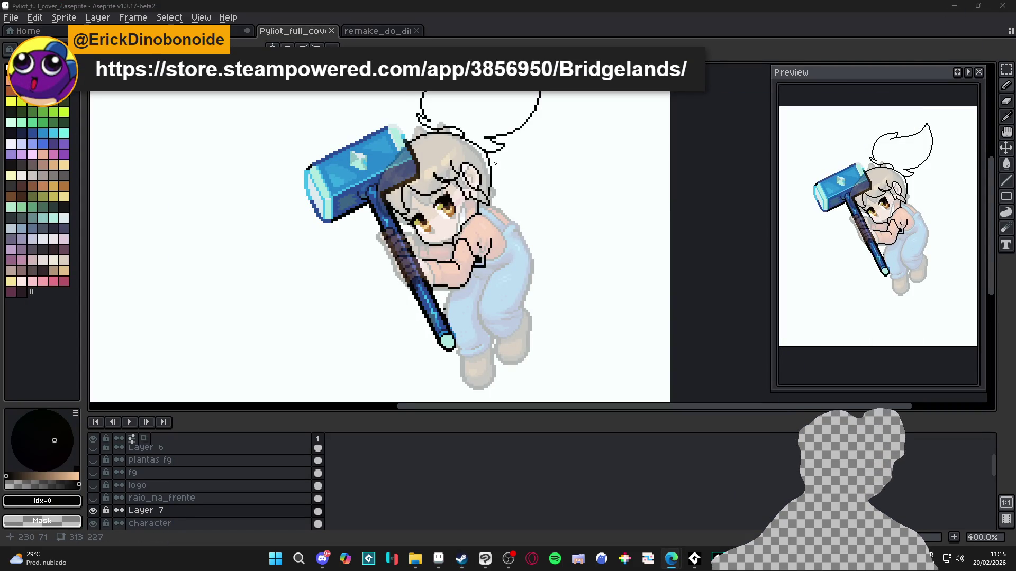
With the Pencil, zoom in and inspect the black lineart around the arms and hands
scroll(497, 165, "up", 3)
scroll(483, 157, "up", 3)
key("b")
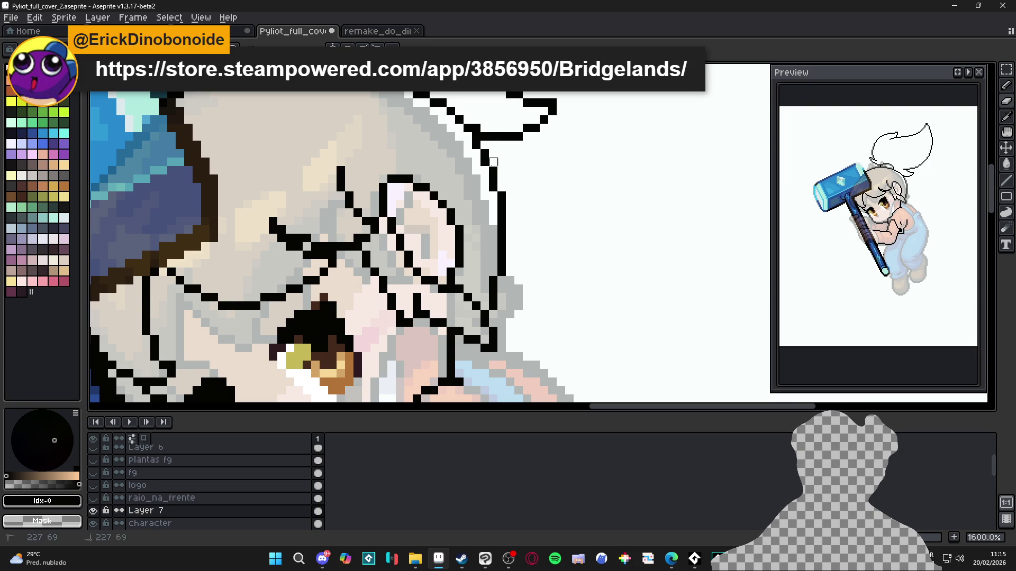
scroll(484, 180, "up", 1)
scroll(484, 191, "down", 1)
scroll(484, 191, "down", 3)
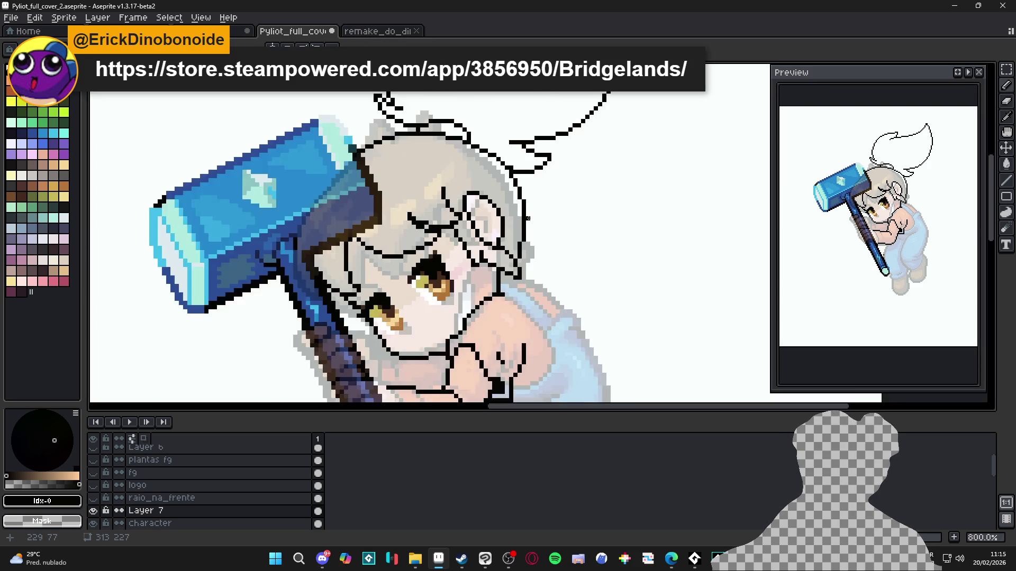
scroll(483, 201, "up", 1)
scroll(509, 224, "down", 1)
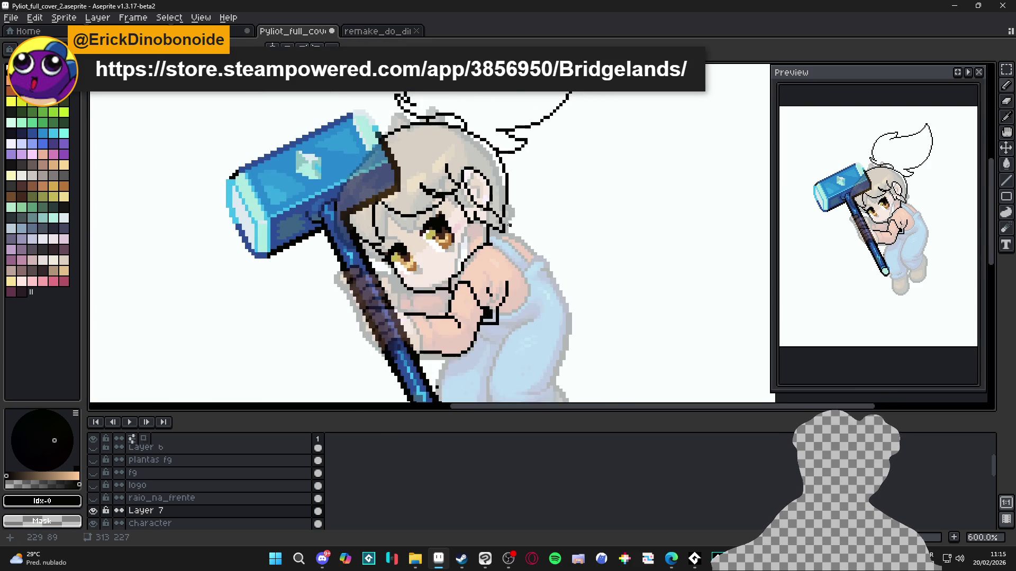
scroll(511, 237, "down", 1)
scroll(437, 253, "up", 4)
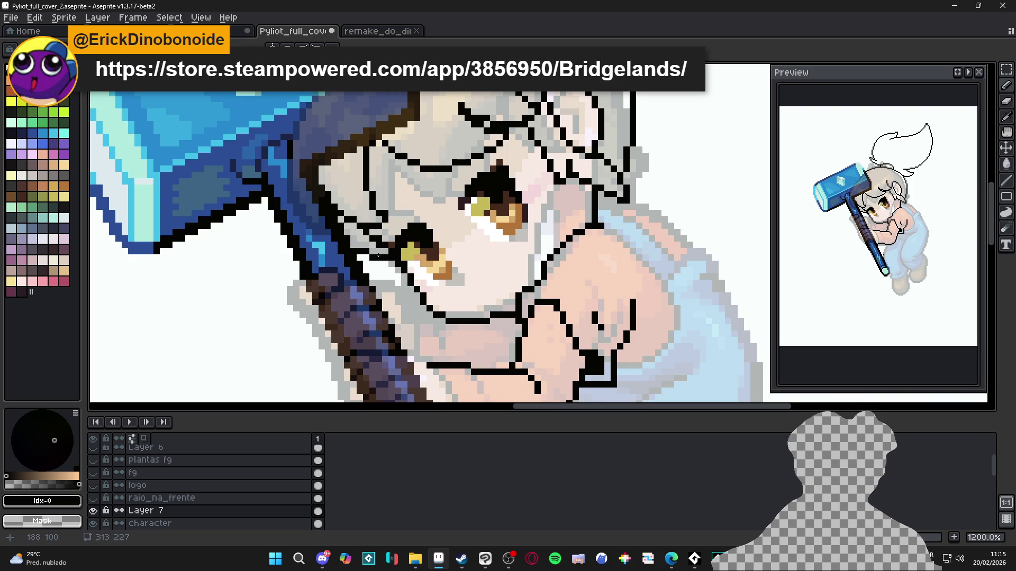
scroll(378, 255, "down", 3)
scroll(380, 255, "up", 3)
scroll(371, 255, "down", 5)
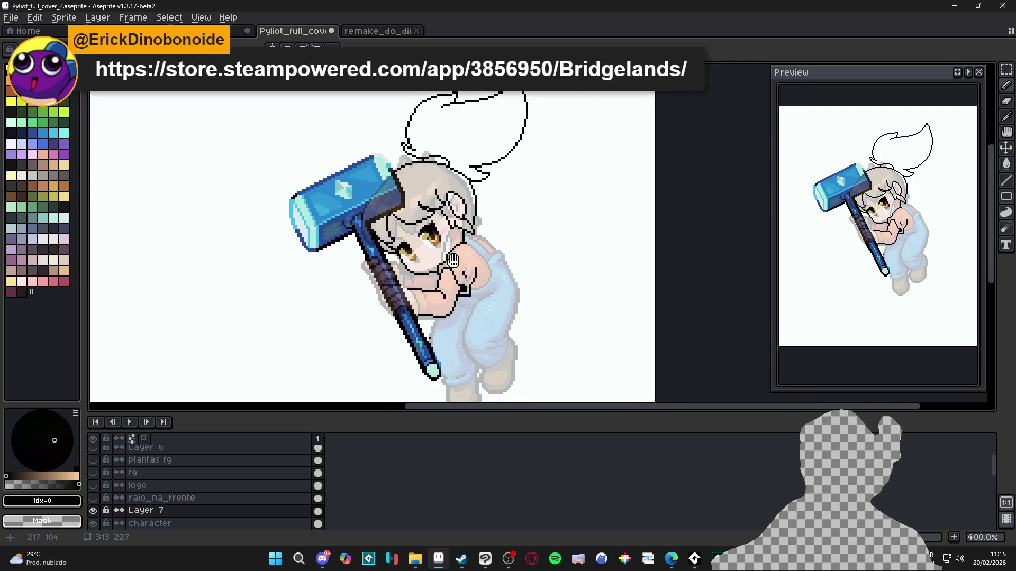
scroll(394, 259, "up", 5)
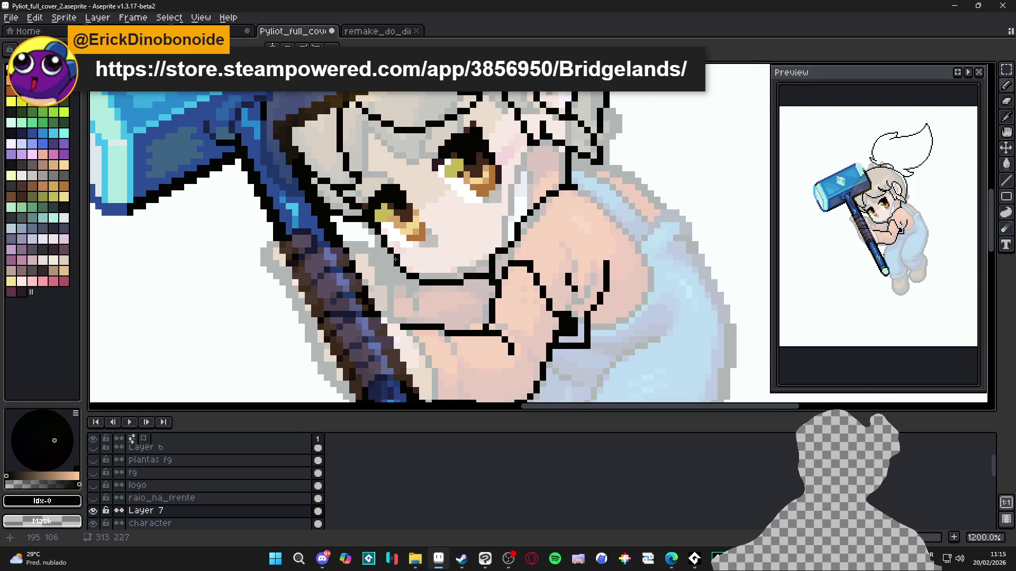
scroll(390, 259, "down", 4)
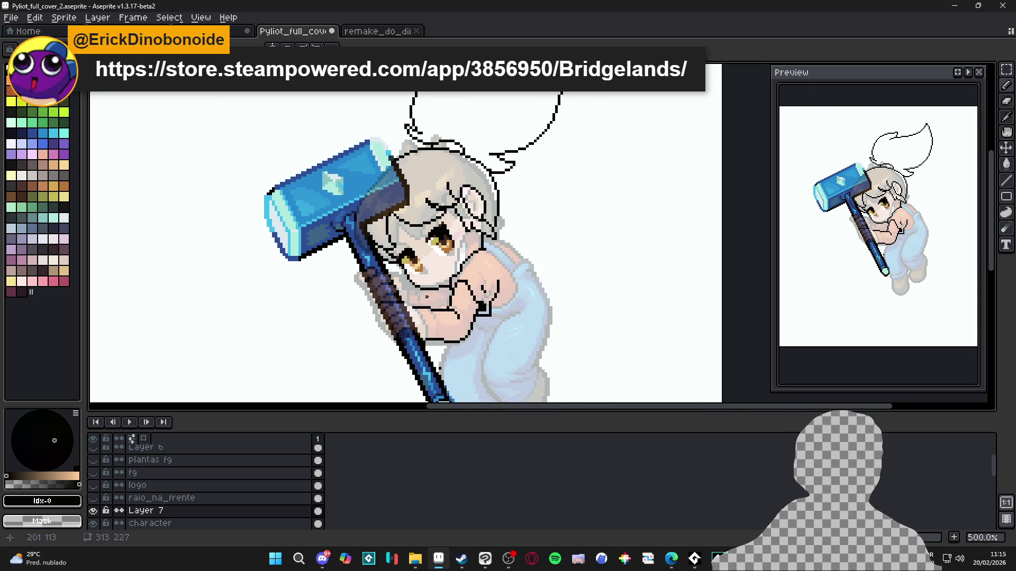
scroll(450, 280, "up", 2)
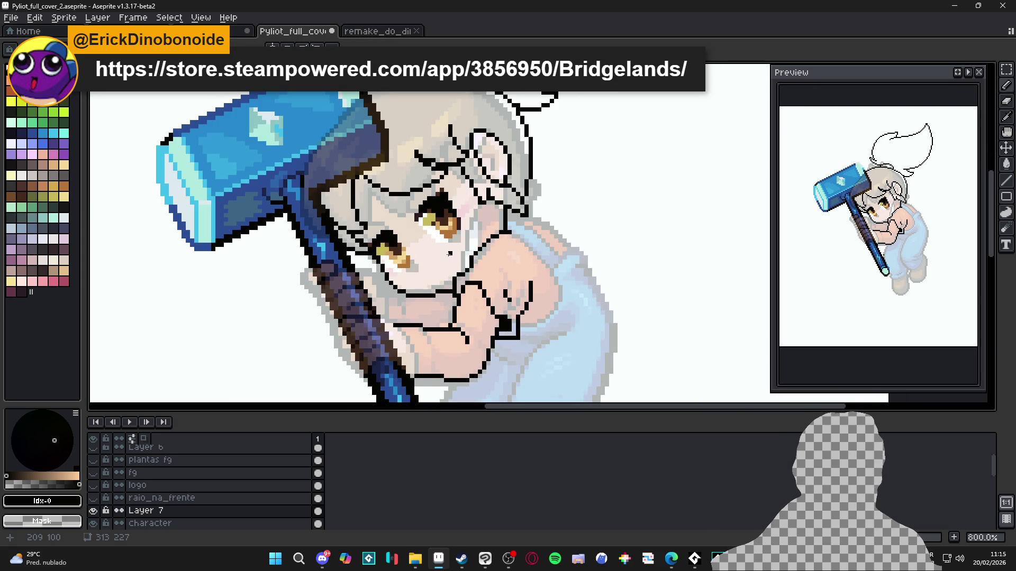
scroll(450, 254, "down", 3)
Save Pyliot_full_cover_2.aseprite
key("ctrl+s")
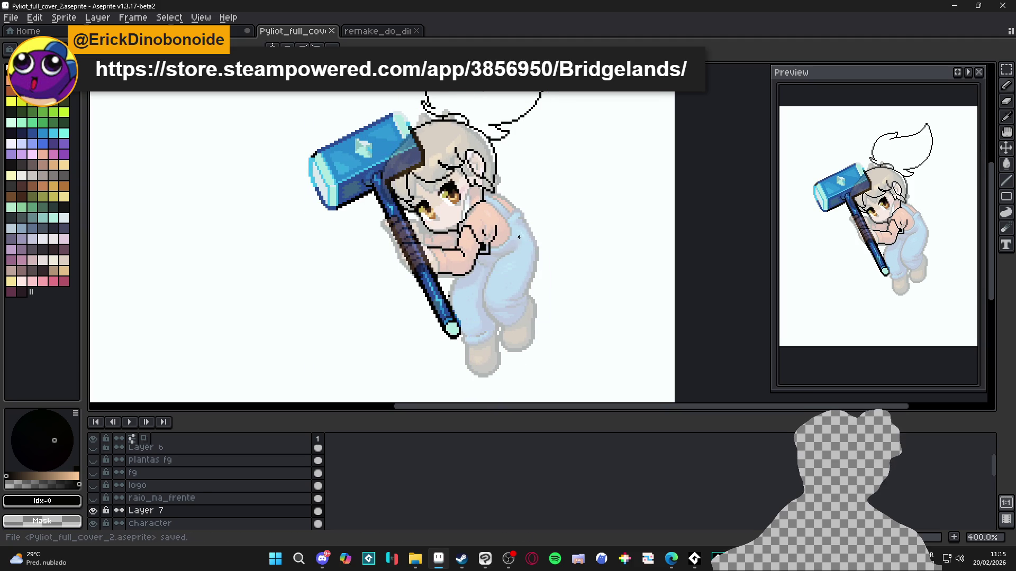
scroll(495, 258, "up", 5)
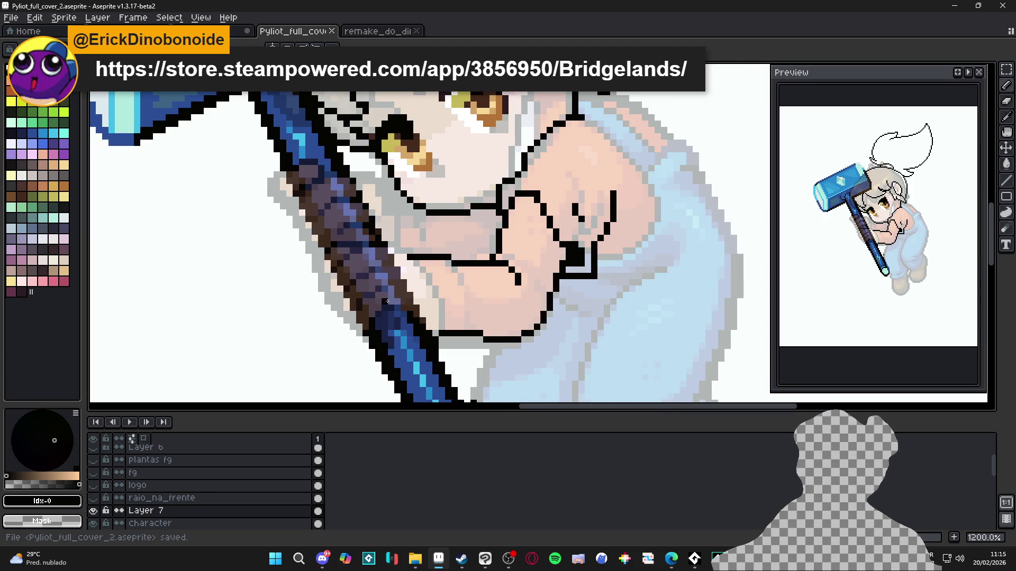
scroll(387, 301, "down", 3)
Hide the raio_na_frente layer and set the character layer's opacity to 100%
left_click(99, 500)
left_click(98, 501)
scroll(99, 503, "down", 1)
left_click(96, 512)
left_click(96, 512)
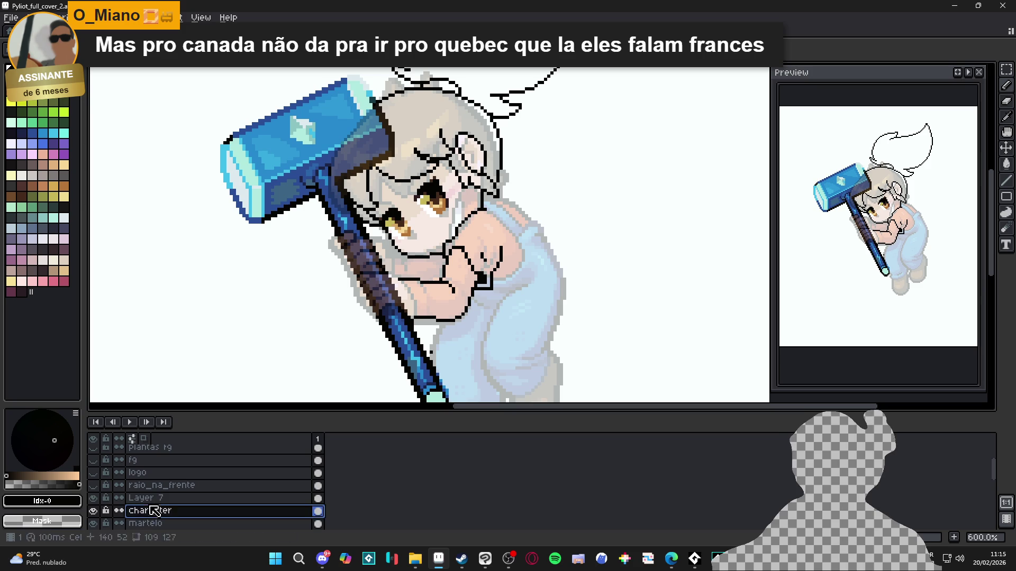
double_click(295, 512)
mouse_move(295, 180)
left_mouse_down()
mouse_move(341, 181)
mouse_move(343, 196)
left_mouse_up()
left_click(331, 117)
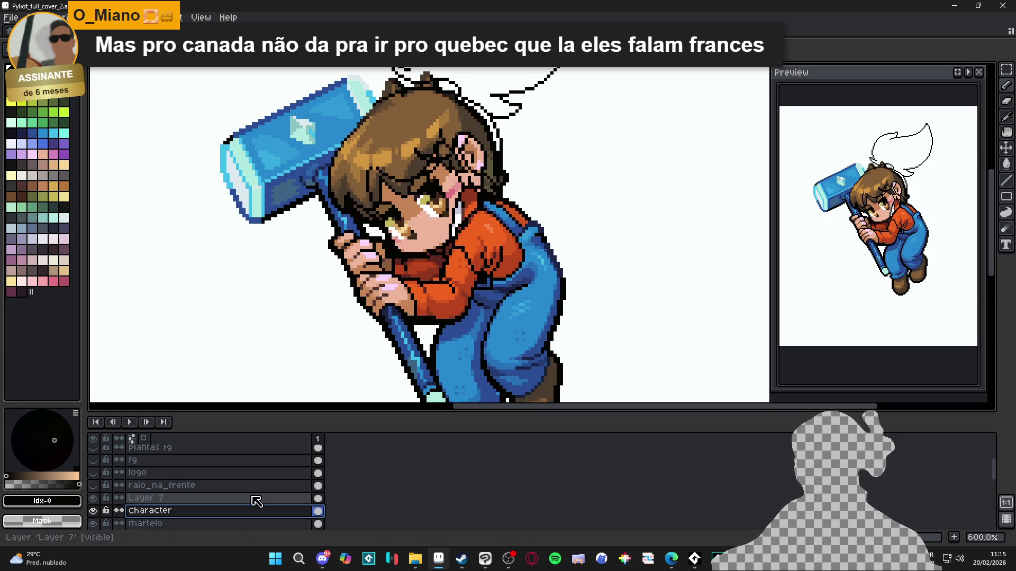
Toggle the coloured character and lineart layers off and on to check the lineart
left_click(93, 511)
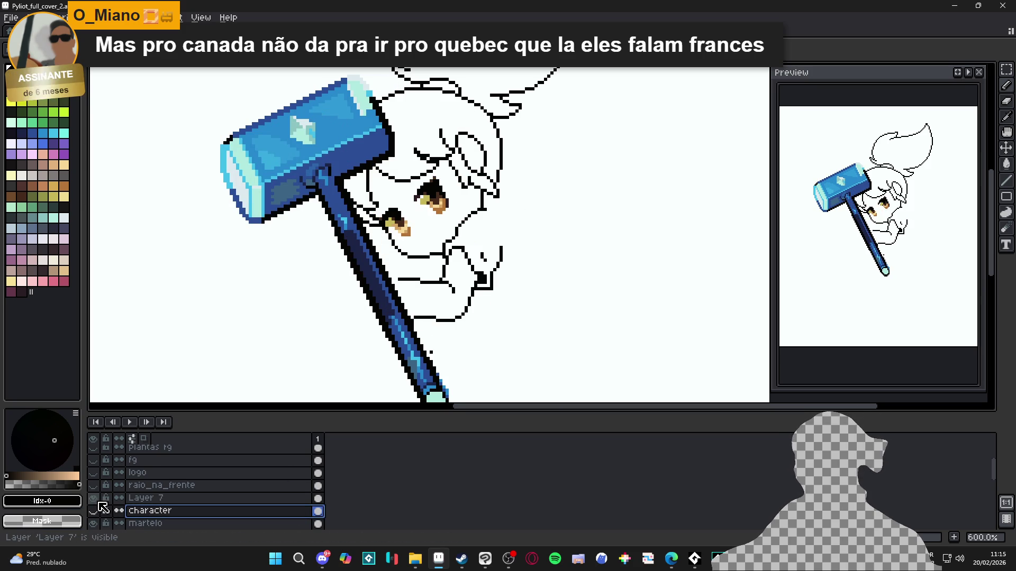
left_click(93, 498)
left_click(93, 498)
left_click(93, 511)
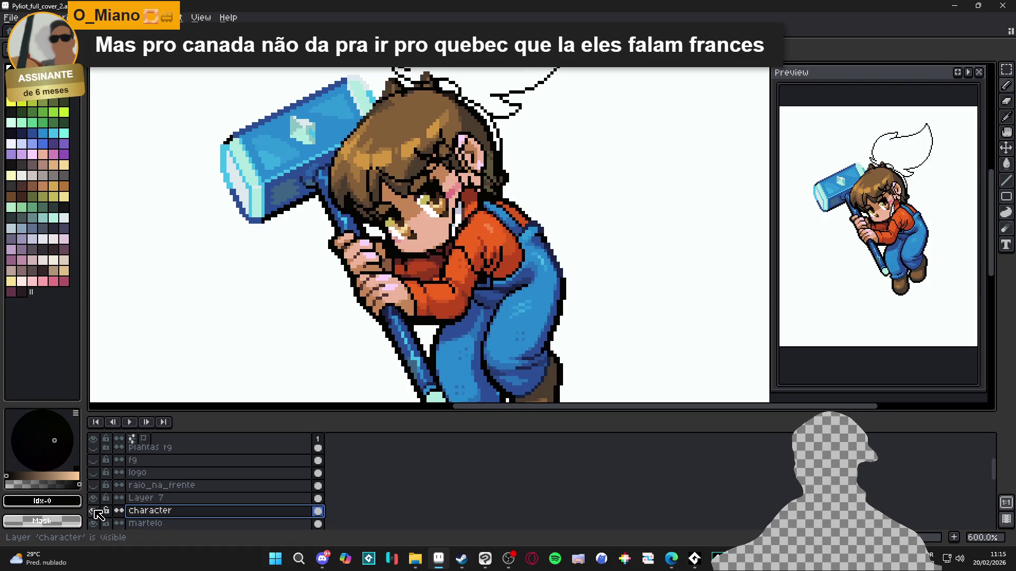
Select Layer 7, pick light yellow, and paint a pixel at the arm's edge
left_click(137, 498)
scroll(410, 290, "up", 3)
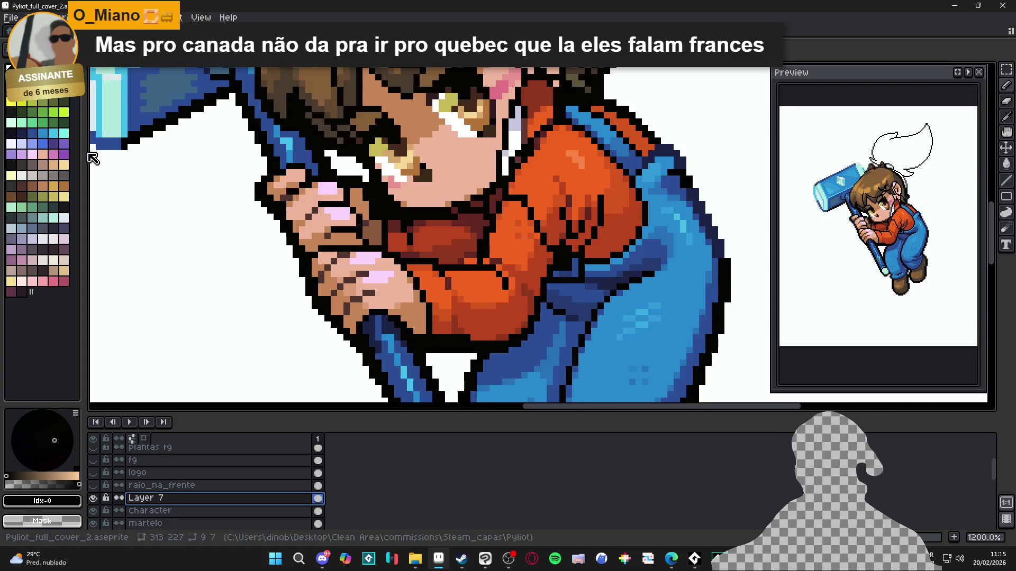
left_click(43, 102)
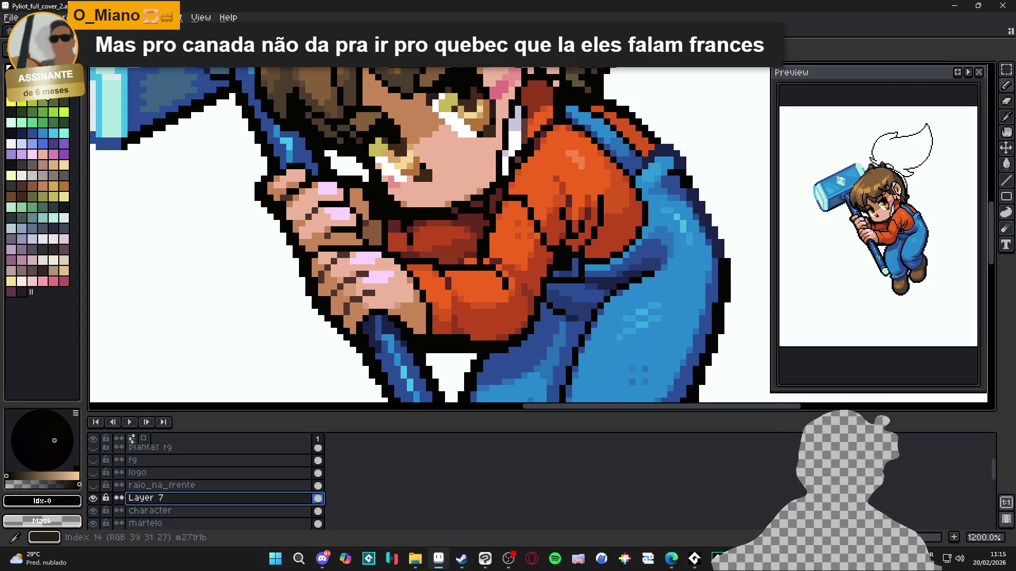
scroll(413, 251, "up", 1)
left_click(395, 258)
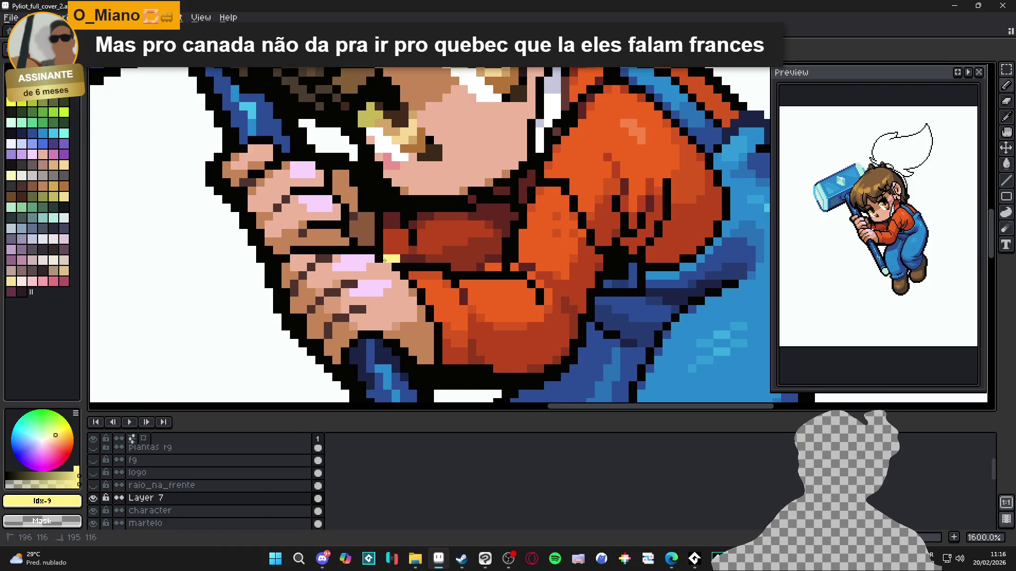
Paint a light-yellow row along the arm, then try and undo a pale-yellow Paint Bucket fill
mouse_move(376, 253)
left_mouse_down()
mouse_move(290, 252)
mouse_move(278, 289)
left_mouse_up()
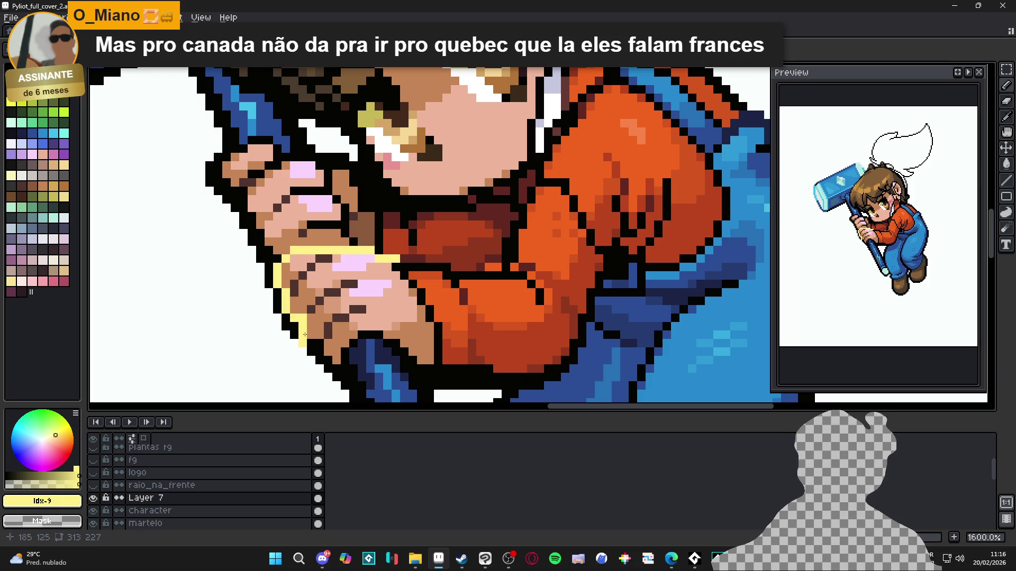
key("ctrl+z")
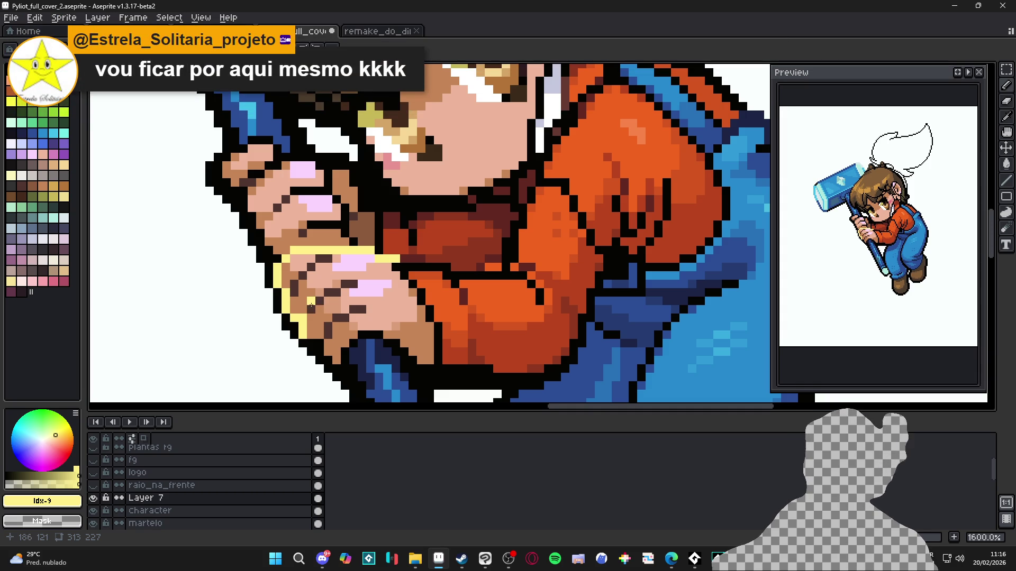
key("g")
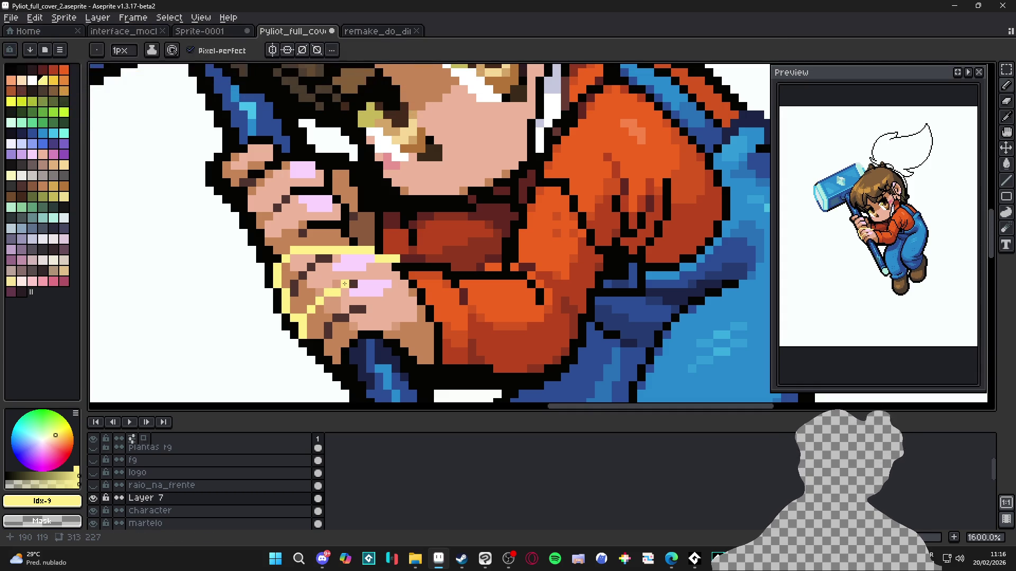
left_click(323, 258)
key("ctrl+z")
key("ctrl+y")
key("ctrl+z")
key("b")
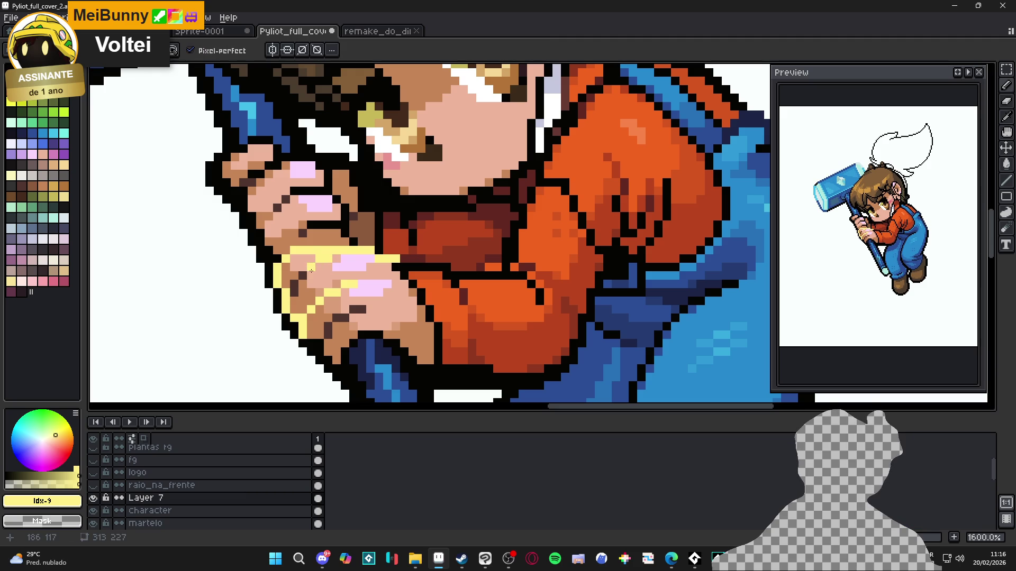
Recolour the hand's dark outline, bottom edge and tip pixel in light yellow
scroll(374, 298, "down", 1)
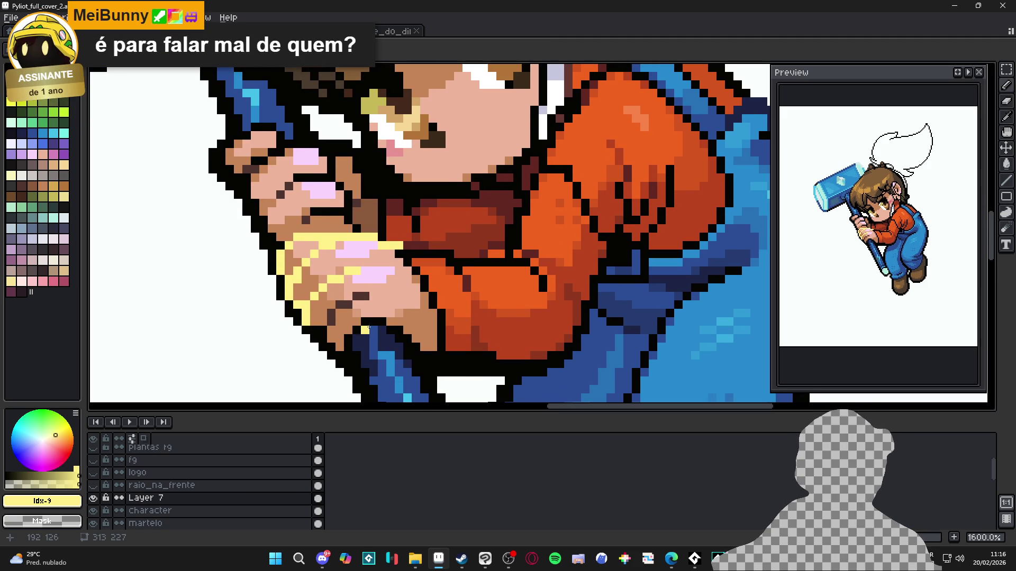
left_click_drag(361, 296, 331, 314)
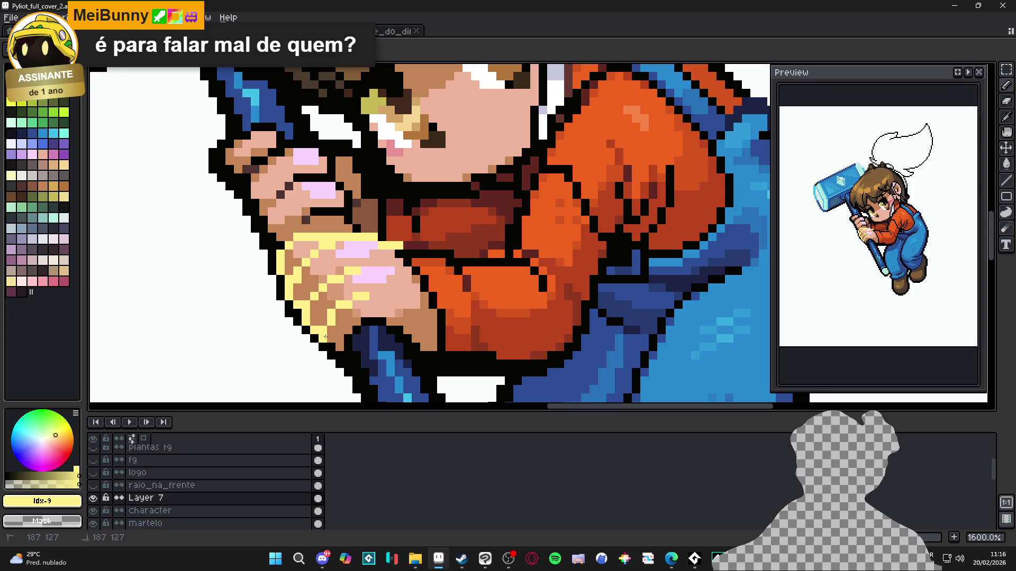
mouse_move(330, 350)
left_mouse_down()
mouse_move(347, 350)
mouse_move(365, 323)
mouse_move(387, 328)
left_mouse_up()
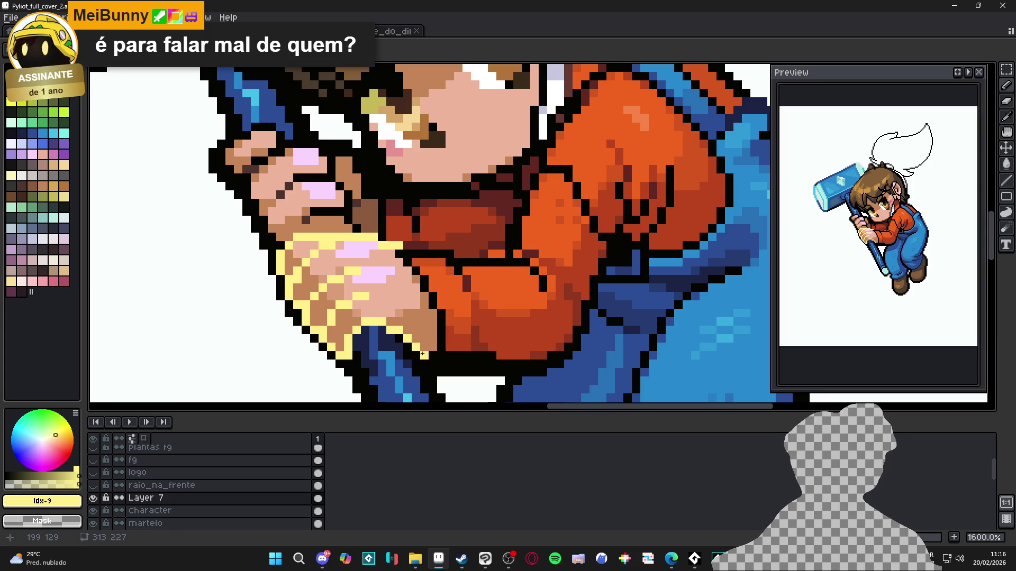
left_click_drag(434, 356, 441, 355)
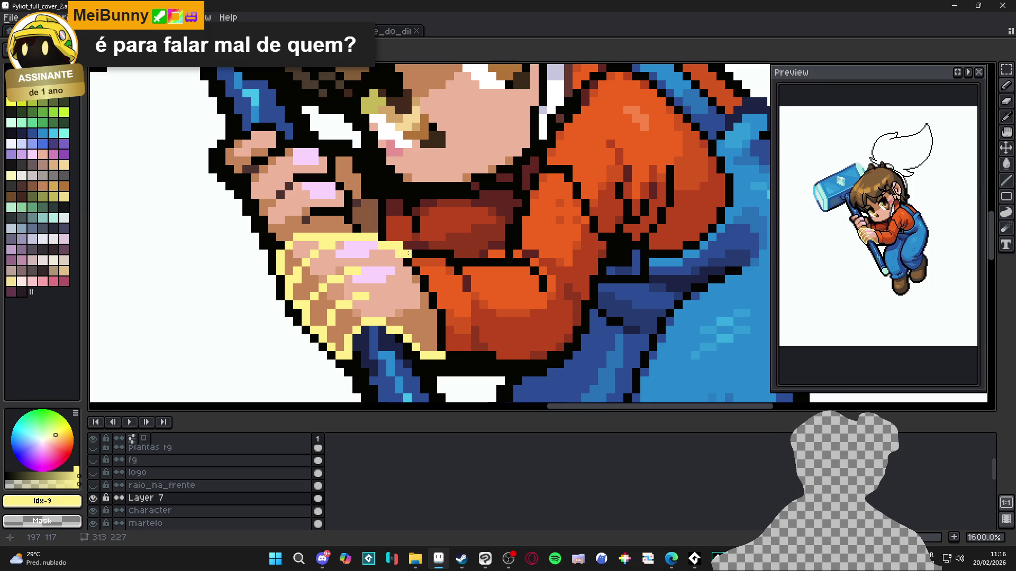
scroll(354, 233, "up", 2)
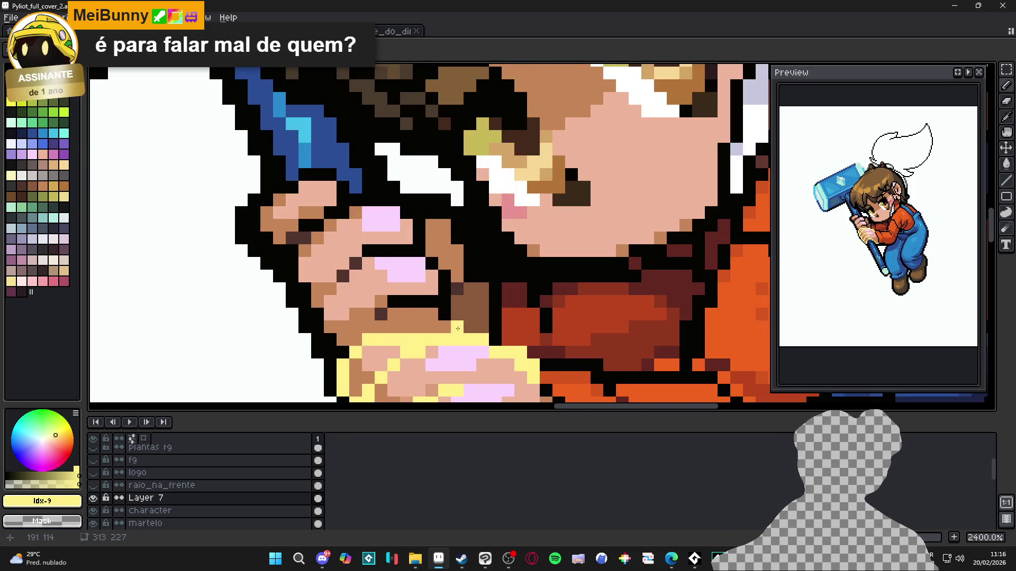
Paint the upper fist's dark, top and left outlines light yellow
mouse_move(442, 304)
left_mouse_down()
mouse_move(394, 298)
mouse_move(440, 274)
mouse_move(419, 251)
mouse_move(357, 257)
left_mouse_up()
mouse_move(426, 238)
left_mouse_down()
mouse_move(356, 199)
mouse_move(306, 228)
left_mouse_up()
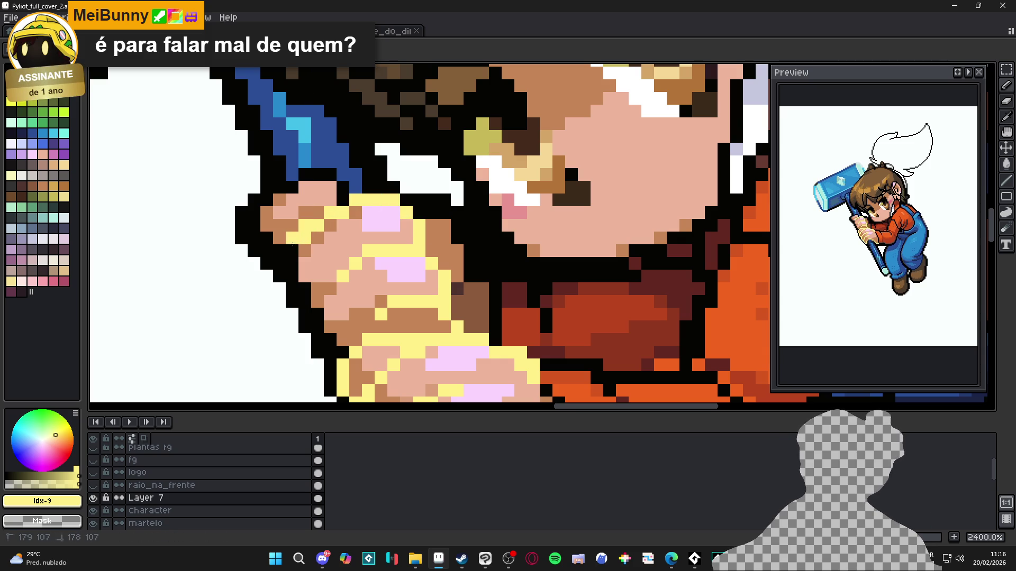
mouse_move(327, 178)
left_mouse_down()
mouse_move(303, 176)
mouse_move(264, 198)
left_mouse_up()
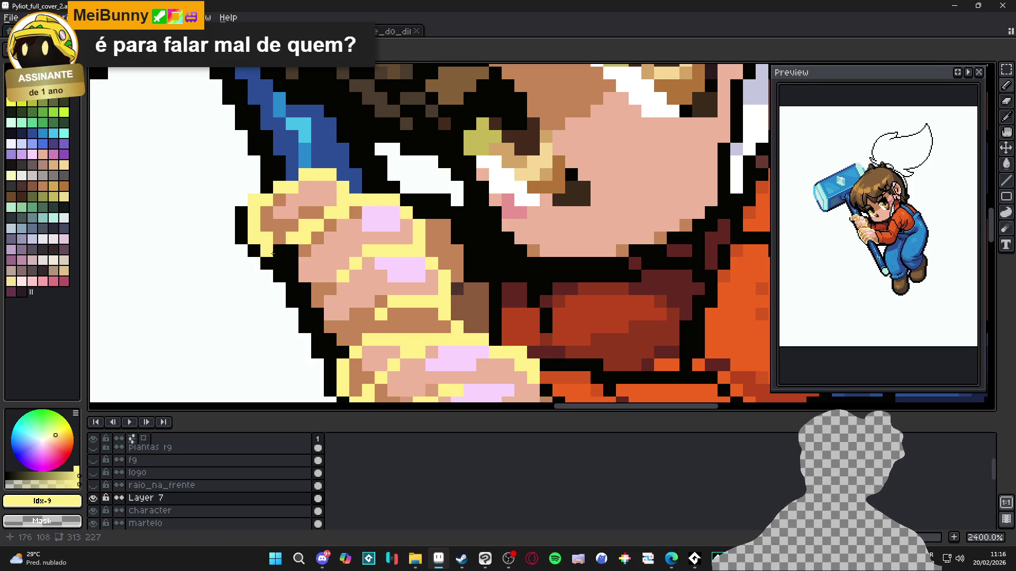
left_click_drag(291, 261, 307, 302)
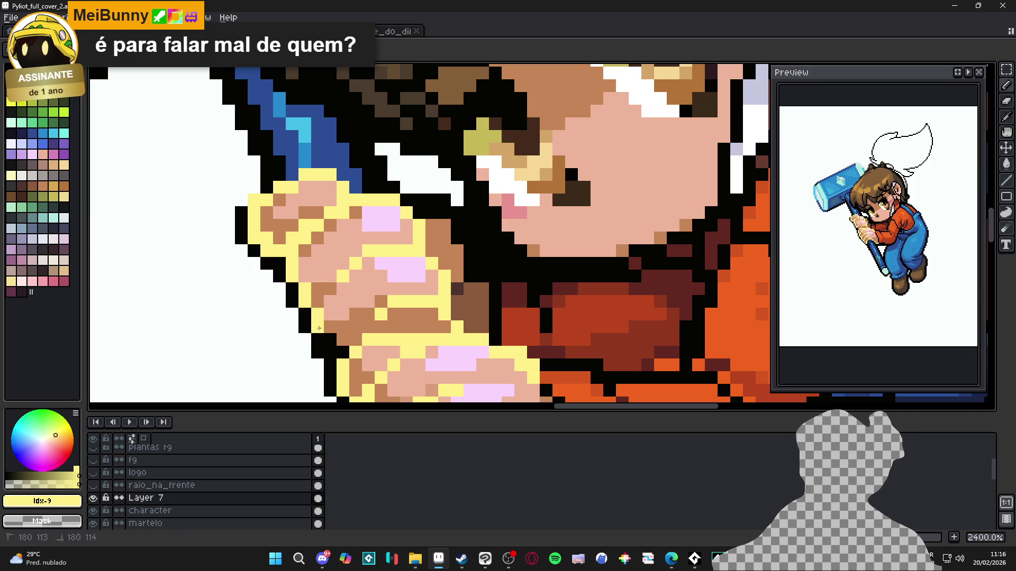
scroll(338, 351, "down", 5)
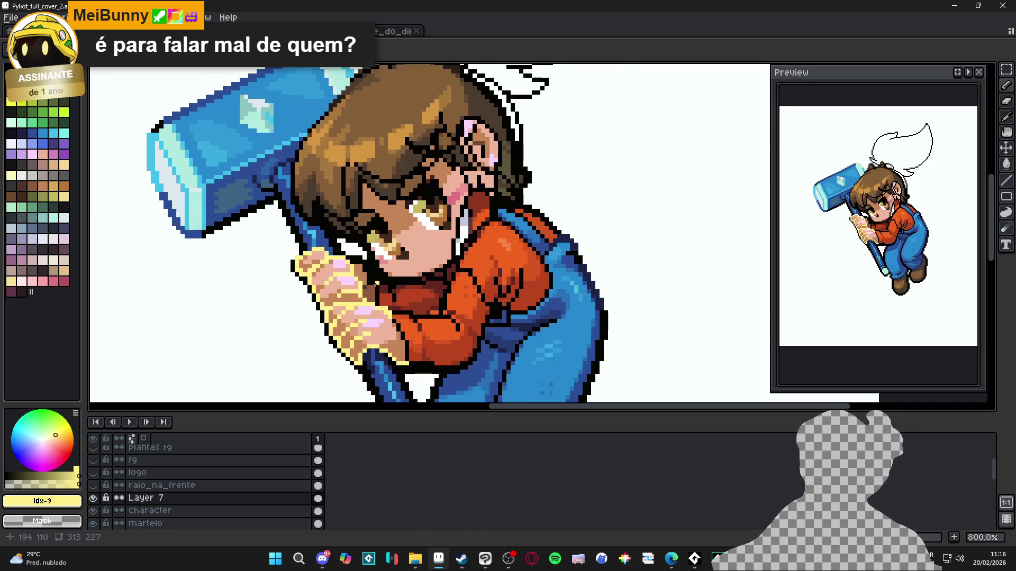
scroll(386, 243, "up", 5)
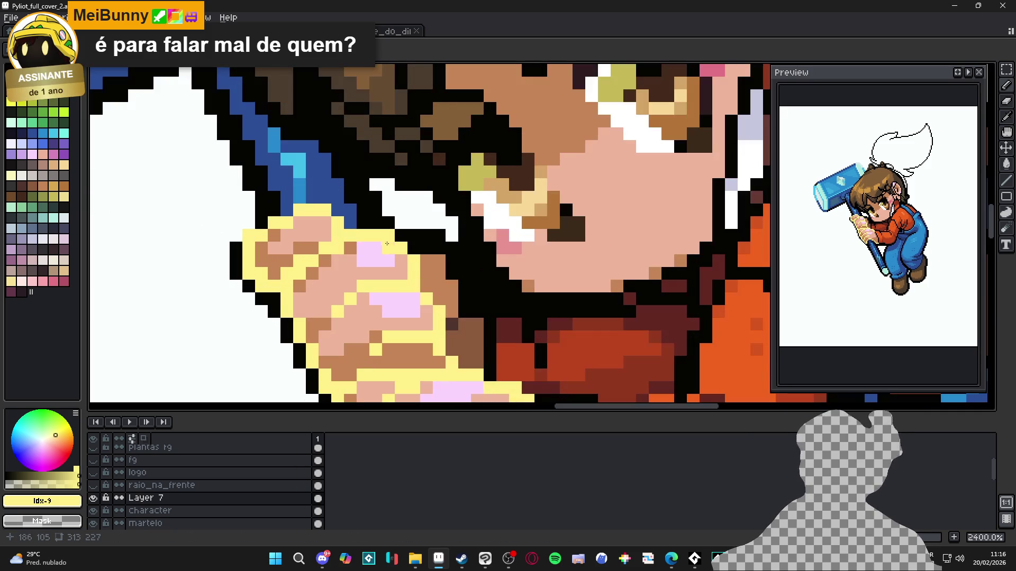
Extend the light-yellow outline down the hand's right side and lower-left diagonal edge
mouse_move(410, 245)
left_mouse_down()
mouse_move(442, 249)
mouse_move(453, 272)
left_mouse_up()
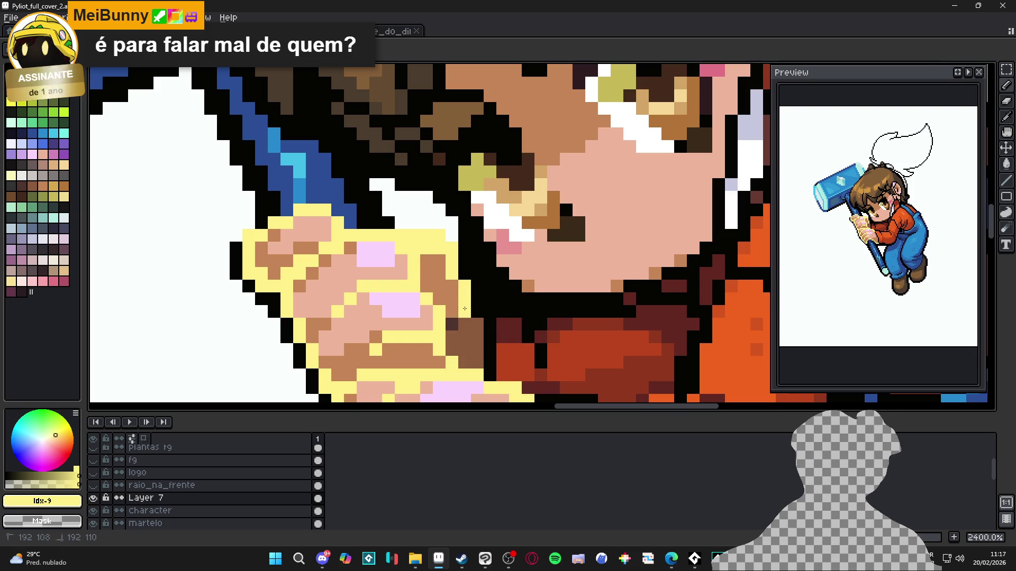
scroll(463, 313, "down", 5)
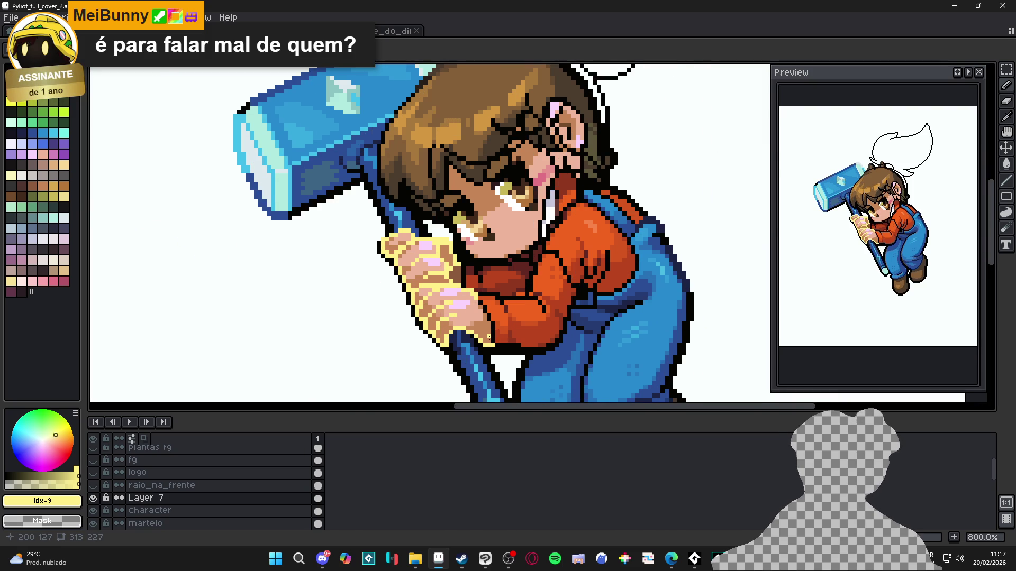
scroll(476, 333, "up", 3)
scroll(493, 360, "down", 2)
scroll(442, 354, "up", 5)
mouse_move(440, 356)
left_mouse_down()
mouse_move(402, 313)
mouse_move(392, 277)
mouse_move(358, 250)
mouse_move(348, 210)
left_mouse_up()
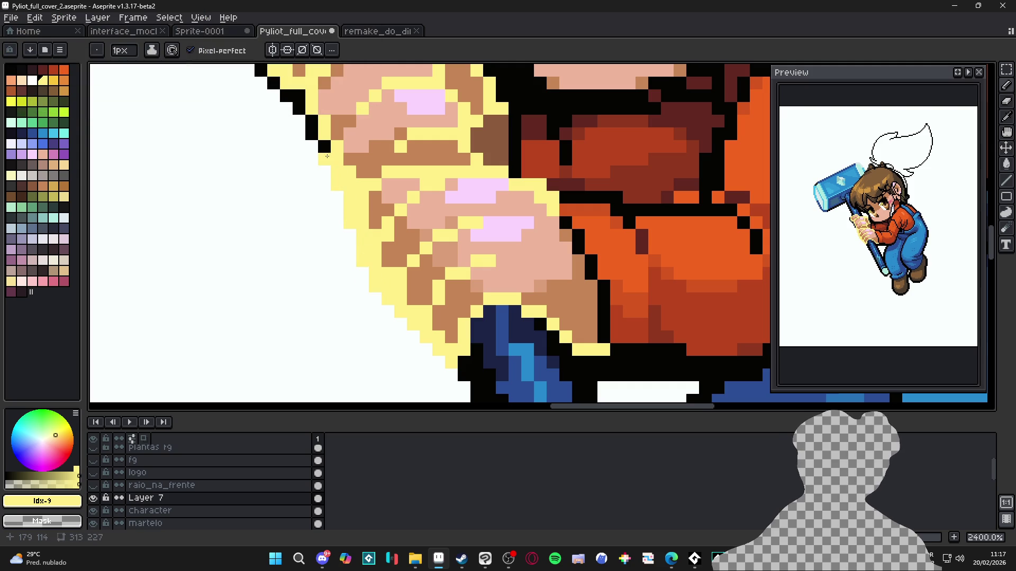
scroll(315, 218, "down", 2)
scroll(315, 218, "up", 2)
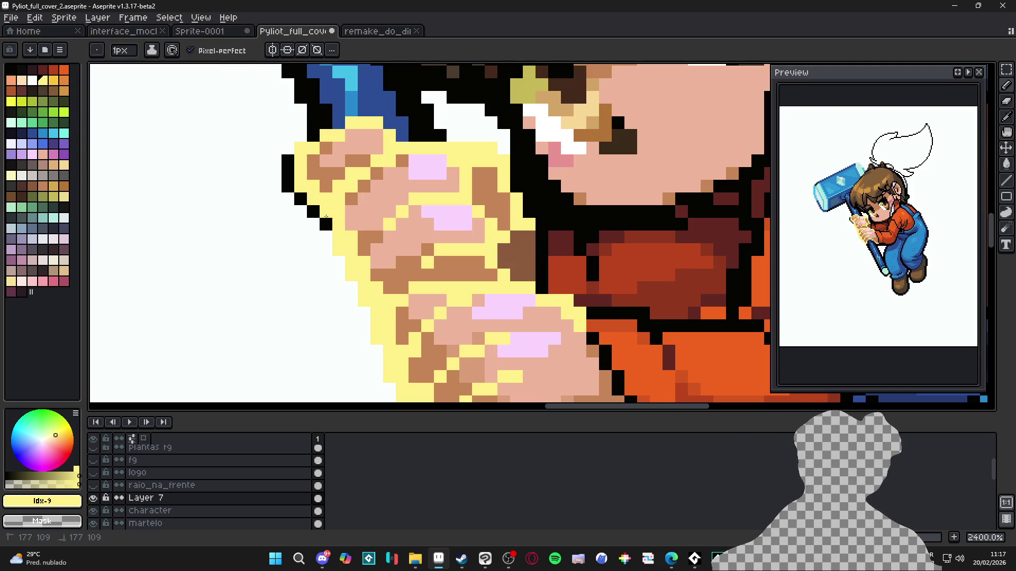
scroll(289, 181, "down", 3)
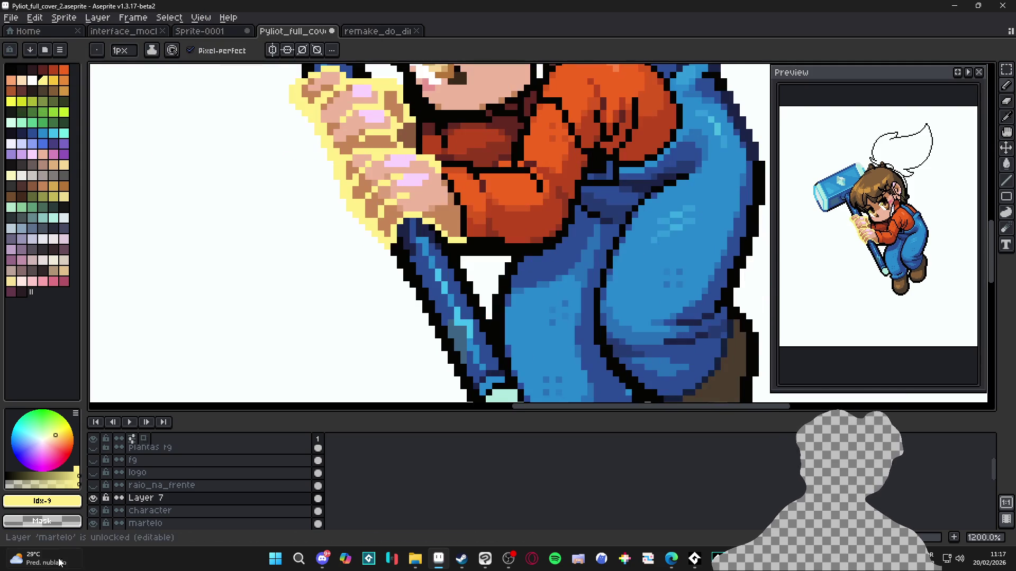
Sample the lineart black and test recolouring the yellow handle pixels black, then undo it
left_click(94, 511)
scroll(403, 327, "down", 3)
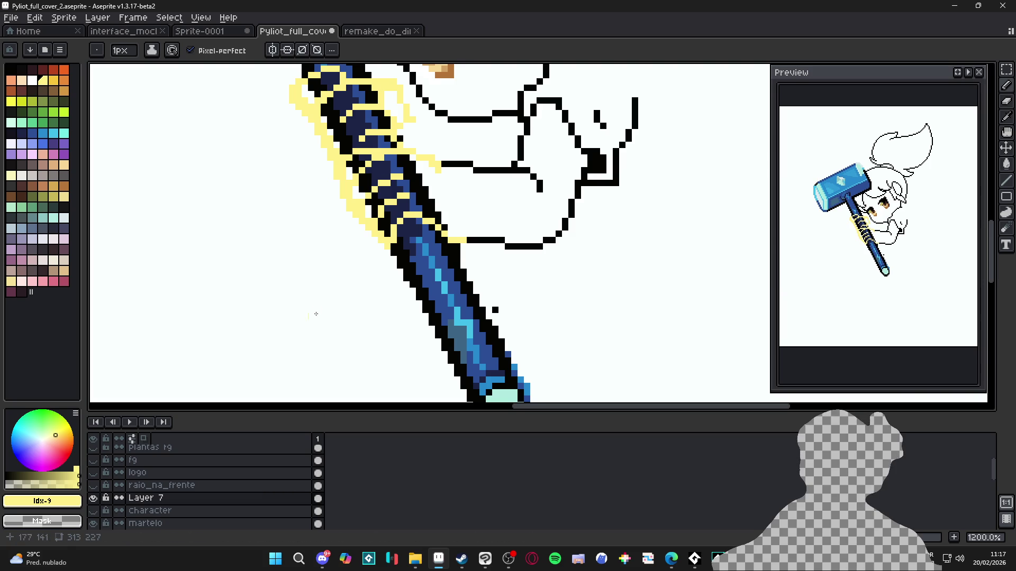
scroll(423, 294, "up", 3)
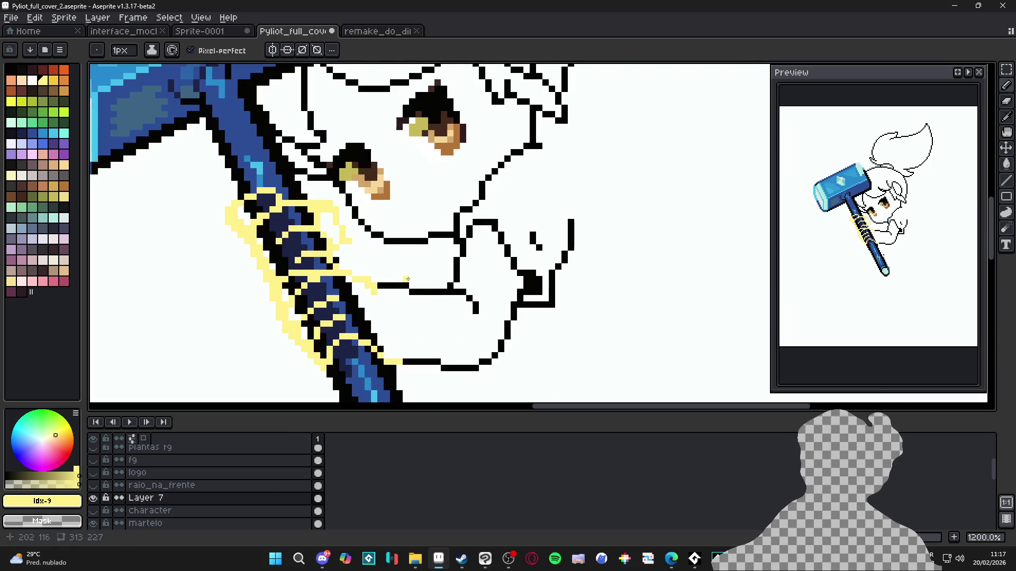
key("i")
left_click(397, 283)
key("w")
left_click(365, 282)
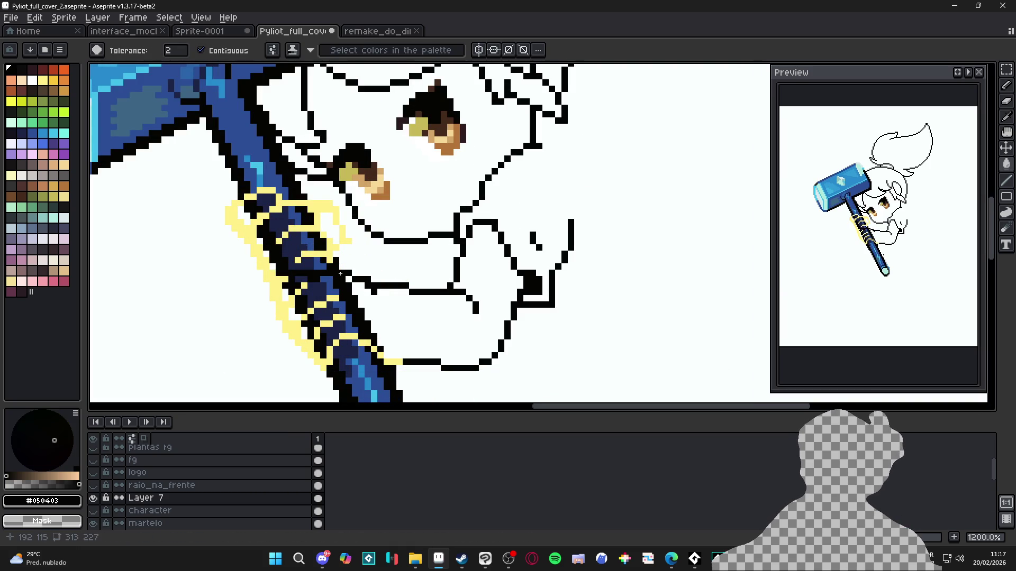
left_click(227, 51)
left_click(281, 207)
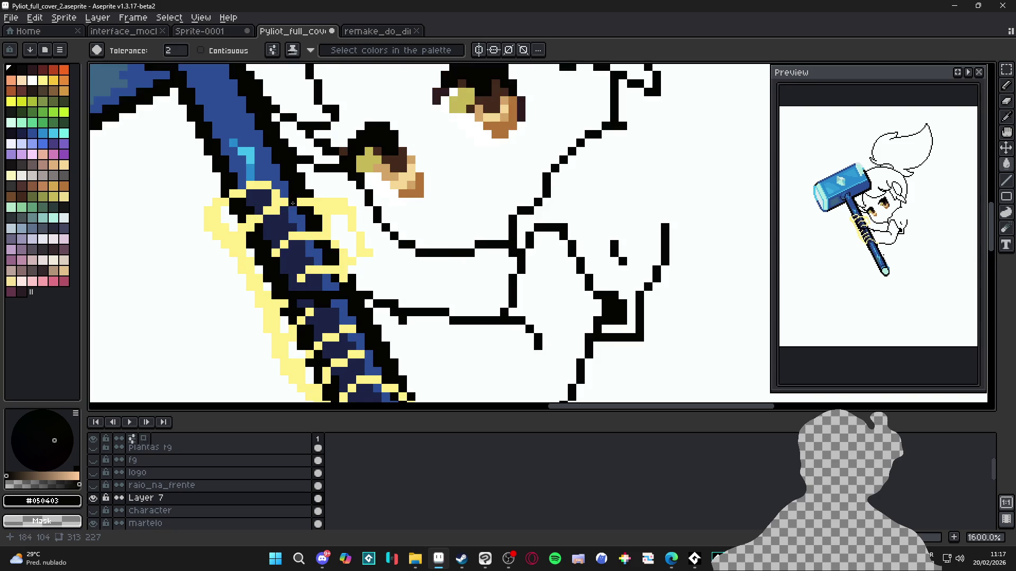
scroll(325, 219, "down", 2)
key("ctrl+z")
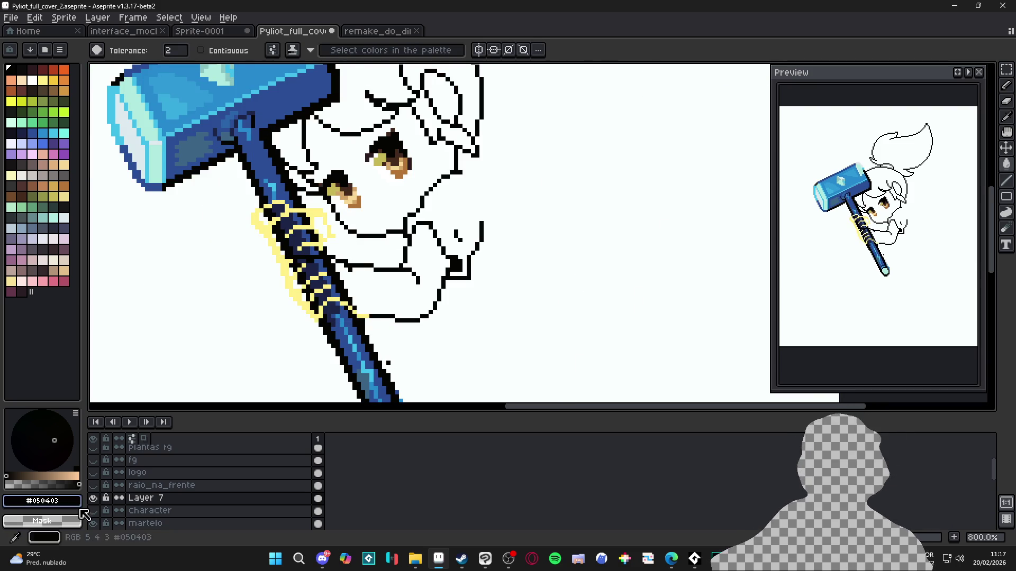
Check Layer 7's contents and rename it to woke_character
left_click(93, 498)
left_click(93, 498)
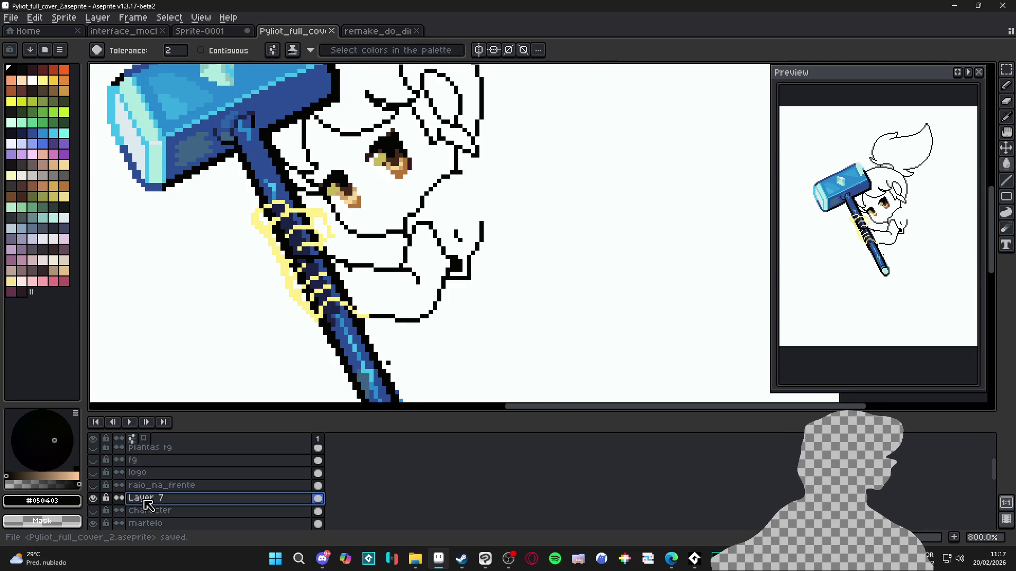
double_click(125, 499)
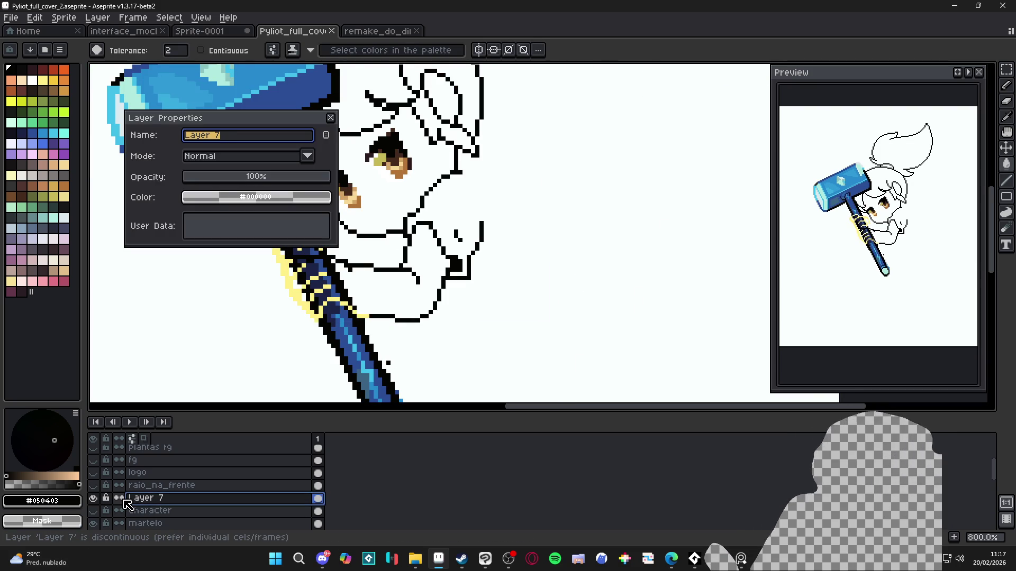
type("woke_characte")
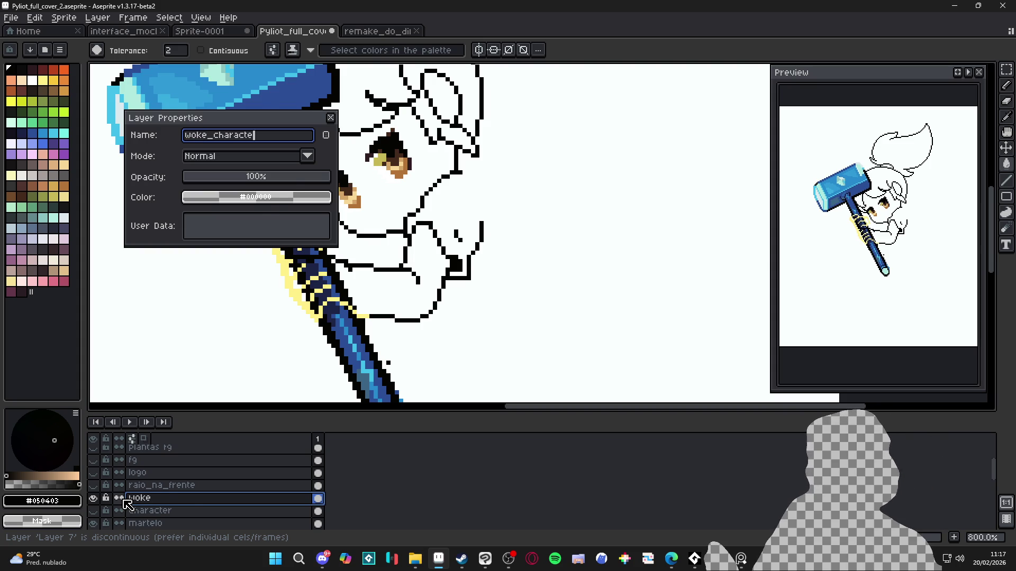
type("r")
key("Return")
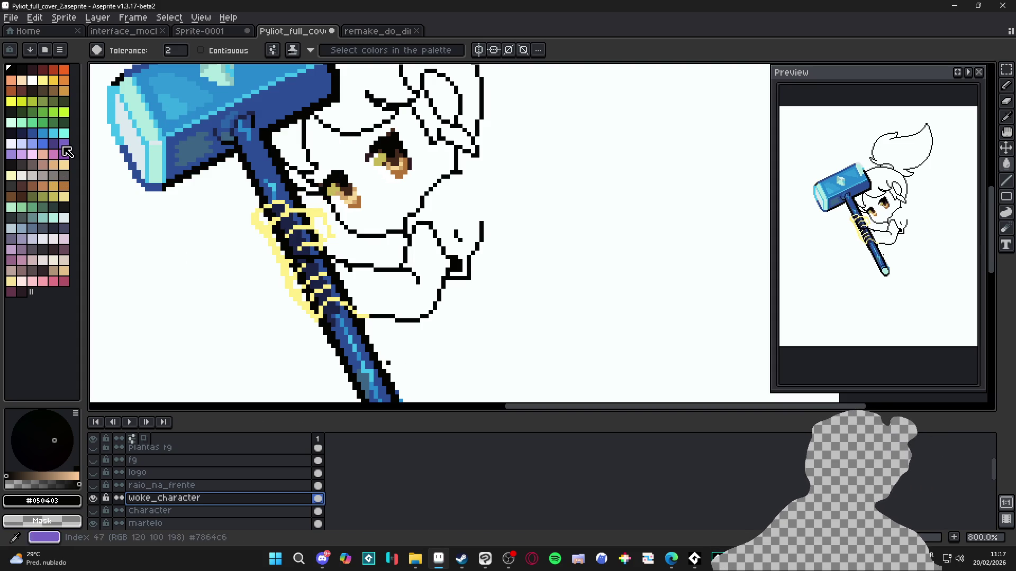
Paint skin pink over the arm area with a 2px pencil
left_click(43, 154)
key("b")
scroll(279, 205, "up", 3)
key("plus")
mouse_move(278, 206)
left_mouse_down()
mouse_move(291, 209)
mouse_move(267, 198)
mouse_move(275, 188)
mouse_move(259, 209)
mouse_move(244, 208)
mouse_move(237, 246)
left_mouse_up()
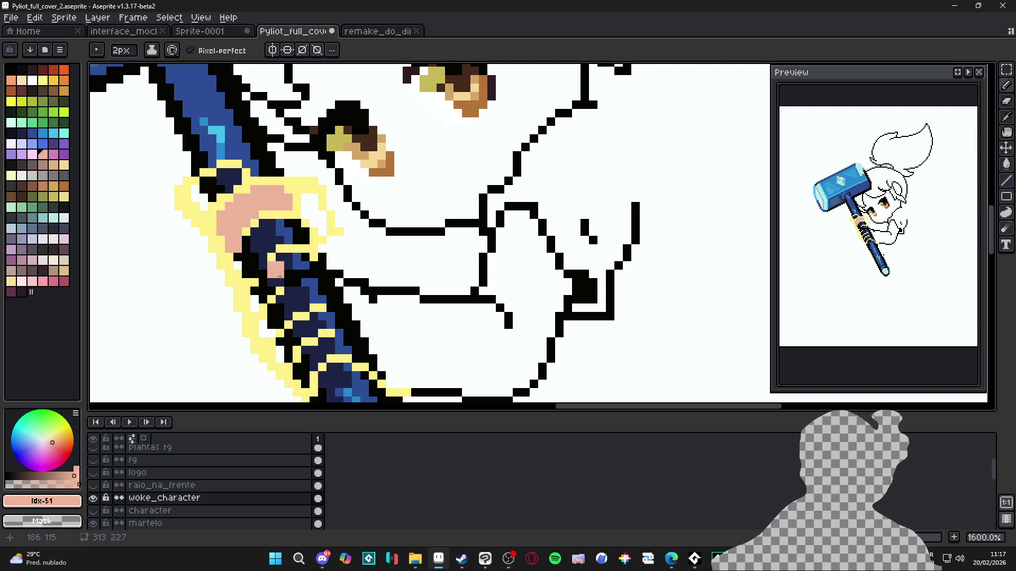
Hide the martelo hammer layer and paint pink pixels on the hand with a 2px brush
key("minus")
scroll(305, 259, "down", 1)
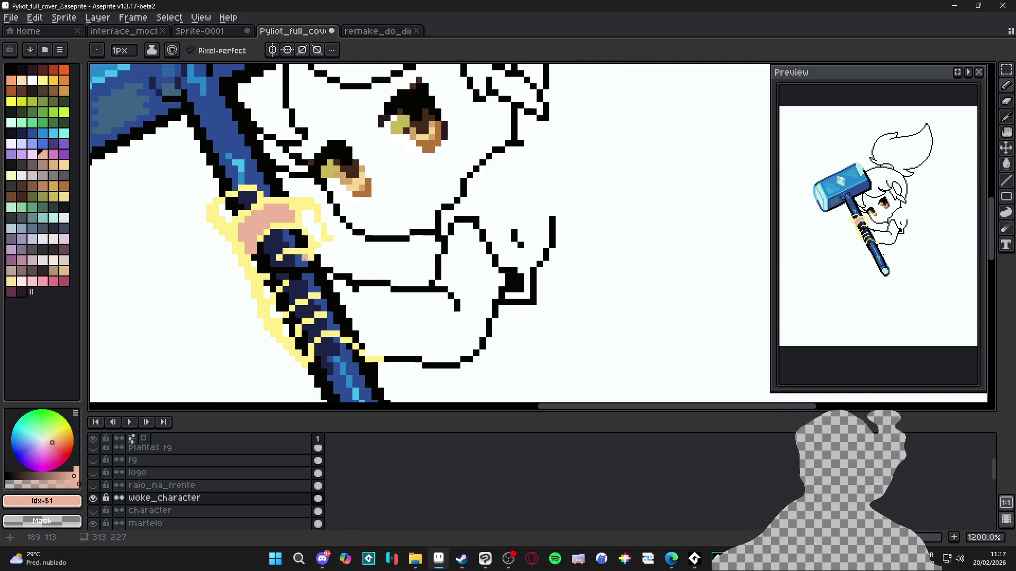
scroll(127, 521, "down", 1)
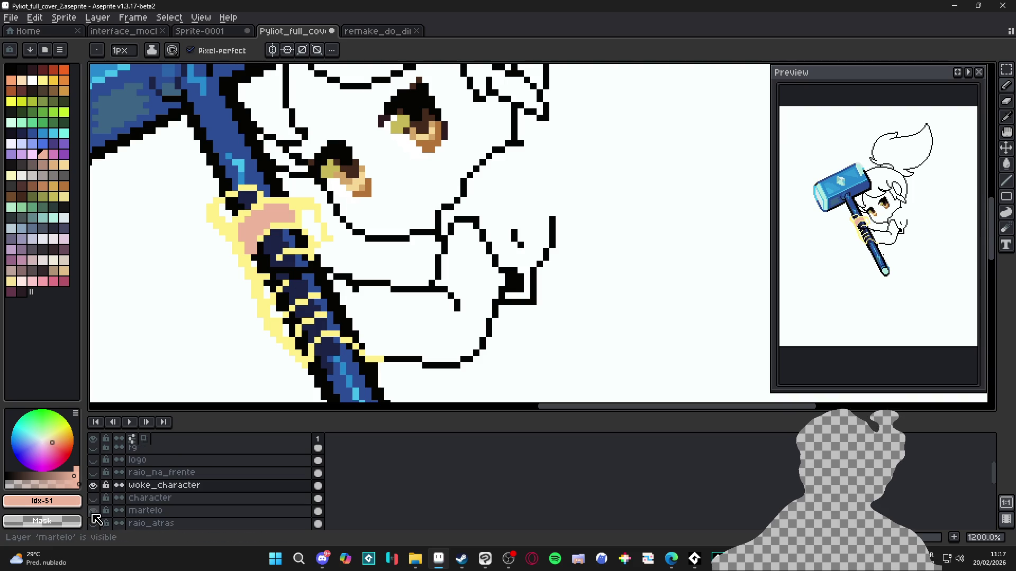
left_click(93, 510)
scroll(291, 277, "up", 1)
key("plus")
left_click(294, 261)
Flood-fill the hand gaps and the large arm area with skin pink, using contiguous fills
key("g")
left_click(268, 249)
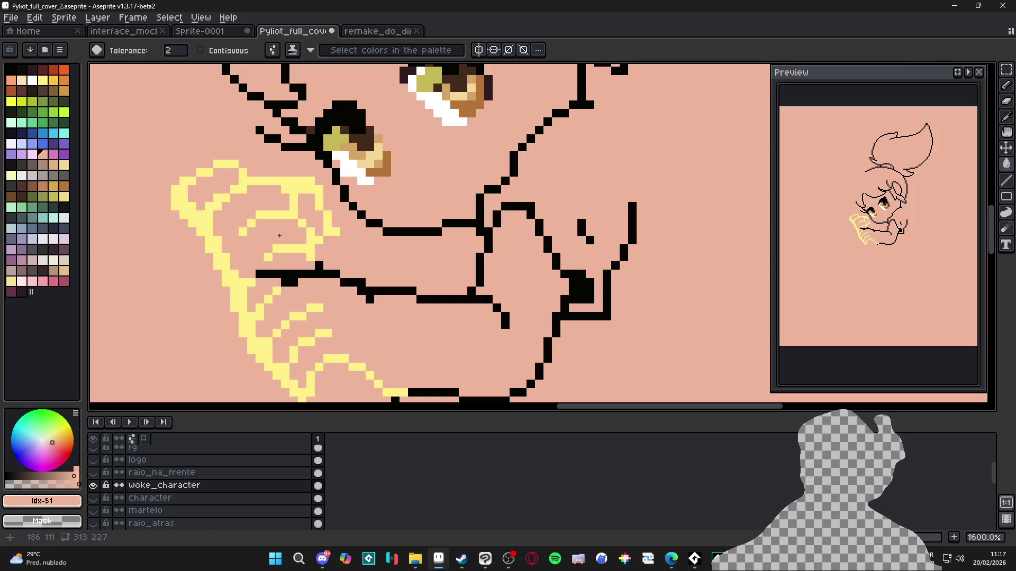
key("ctrl+z")
left_click(200, 50)
left_click(260, 239)
left_click(286, 259)
left_click(309, 211)
left_click(225, 181)
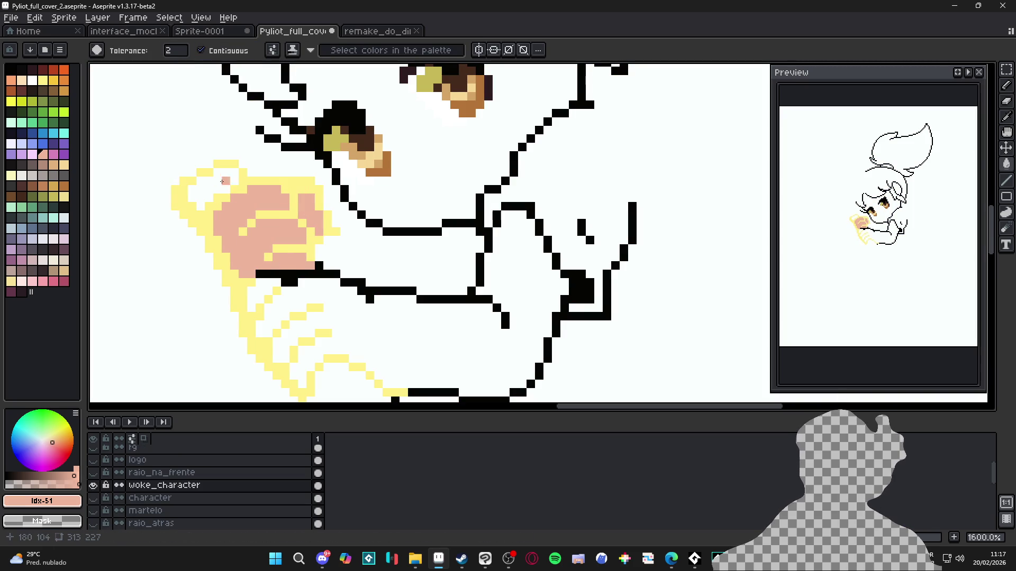
left_click(212, 190)
left_click(268, 283)
left_click(336, 326)
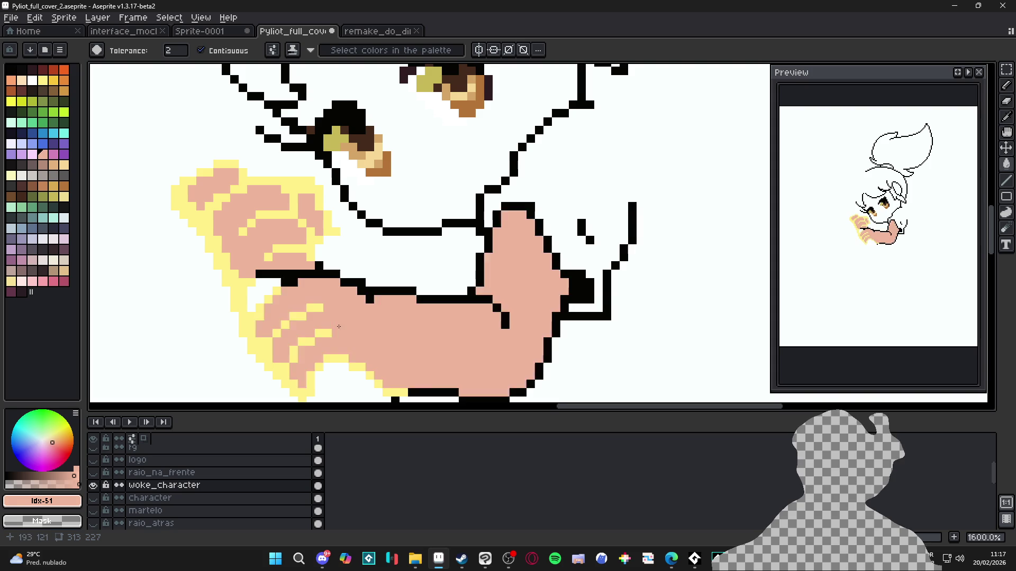
Fill the outline gaps, a stray pixel and all yellow pixels with black
scroll(336, 326, "down", 1)
scroll(270, 300, "up", 1)
scroll(280, 301, "down", 1)
scroll(280, 301, "up", 1)
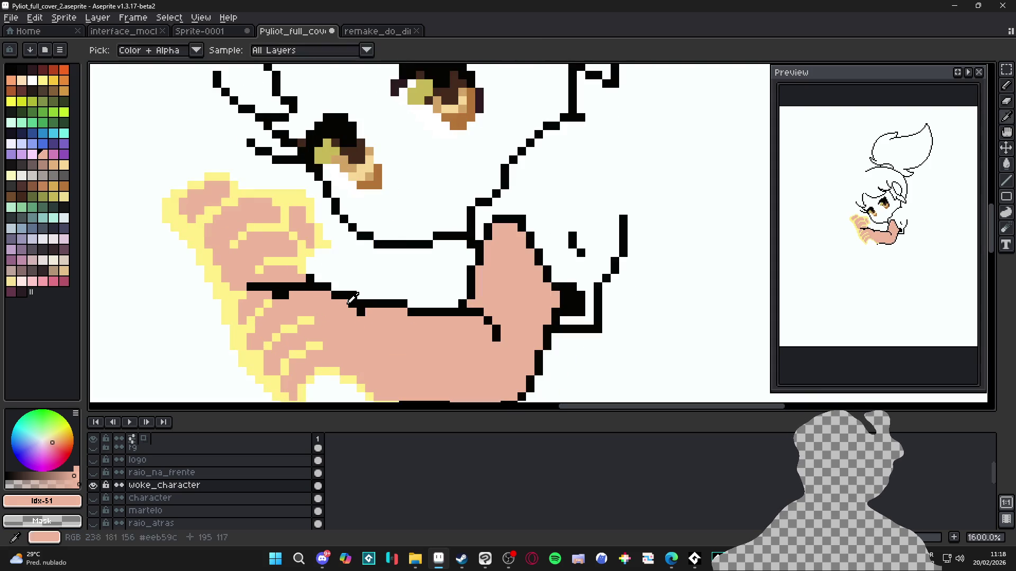
left_click(280, 289, "alt")
left_click(288, 329)
left_click(200, 50)
left_click(200, 168)
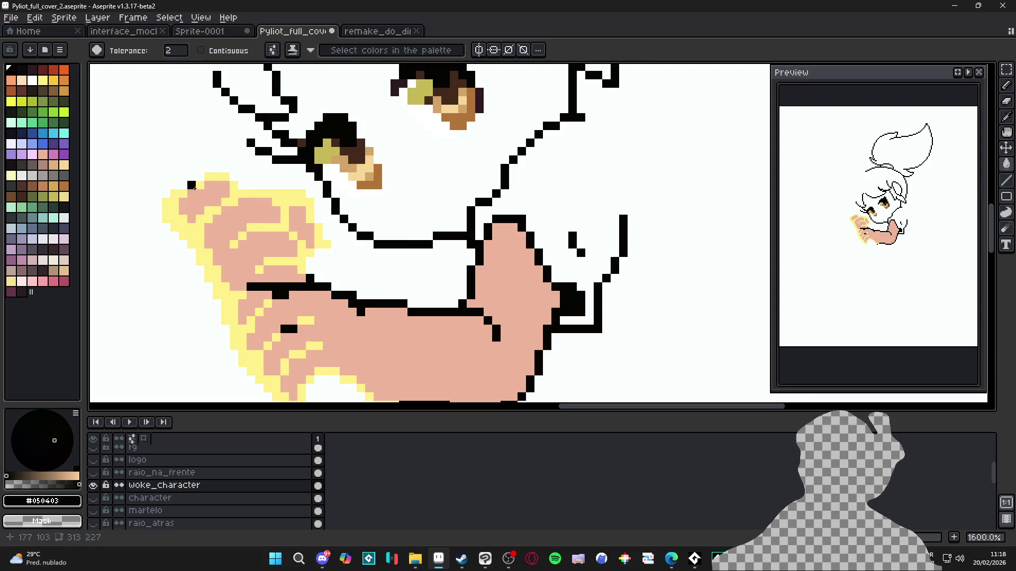
left_click(224, 205)
scroll(225, 205, "down", 3)
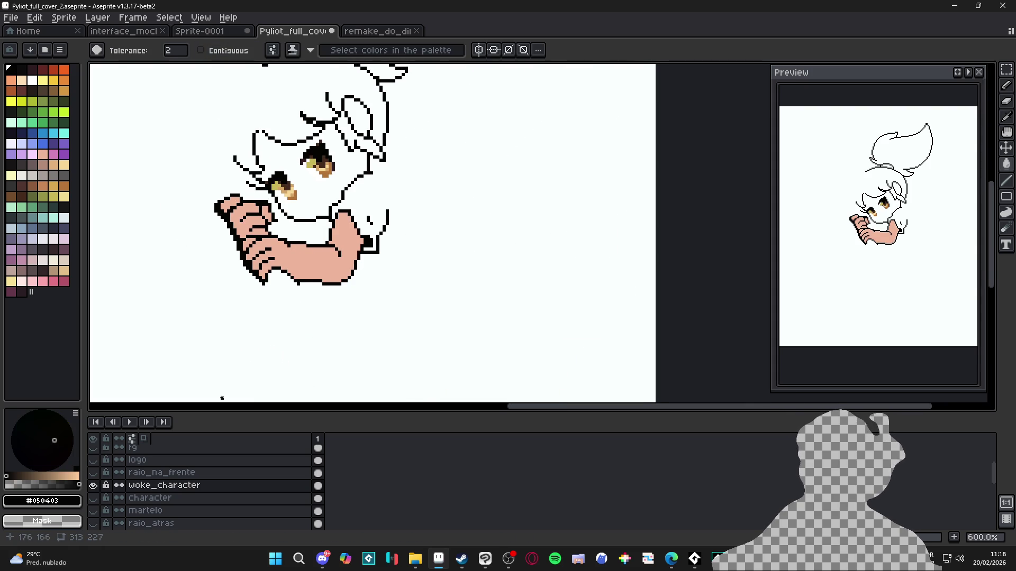
left_click(94, 500)
Fade the character layer to 19% opacity
left_click(94, 500)
left_click(94, 500)
double_click(166, 499)
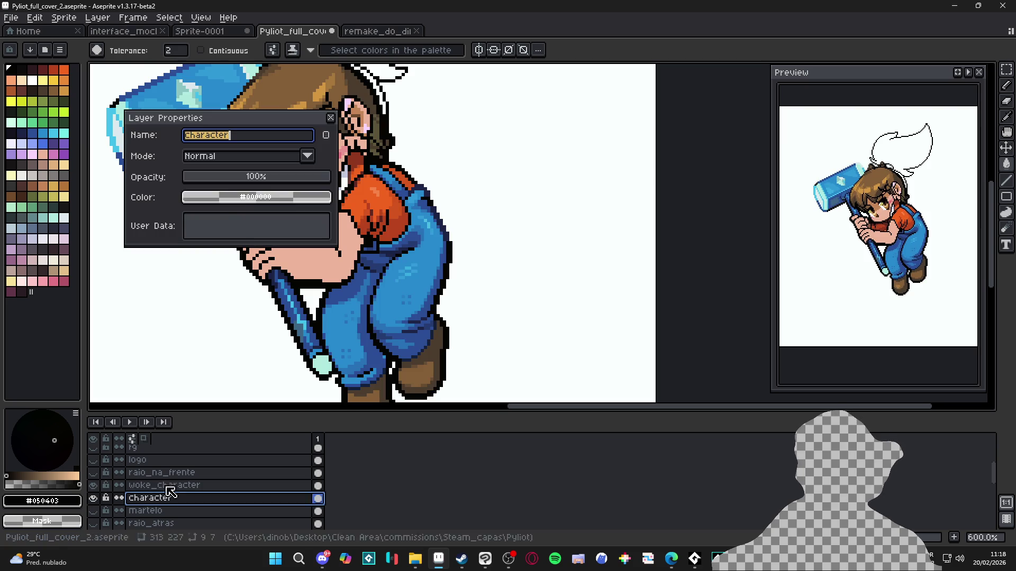
left_click(221, 181)
left_click_drag(221, 181, 217, 178)
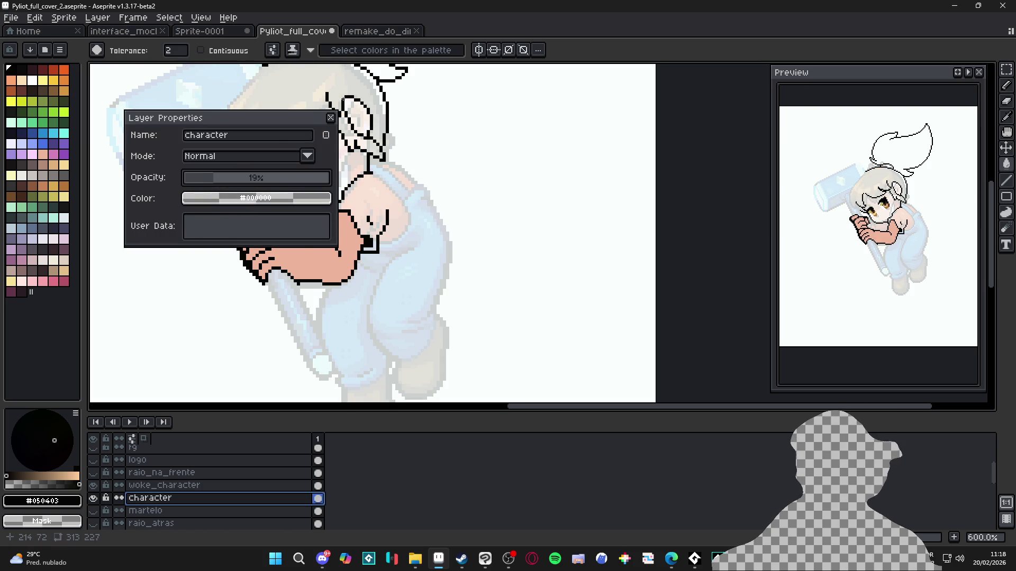
left_click(335, 121)
scroll(371, 232, "down", 1)
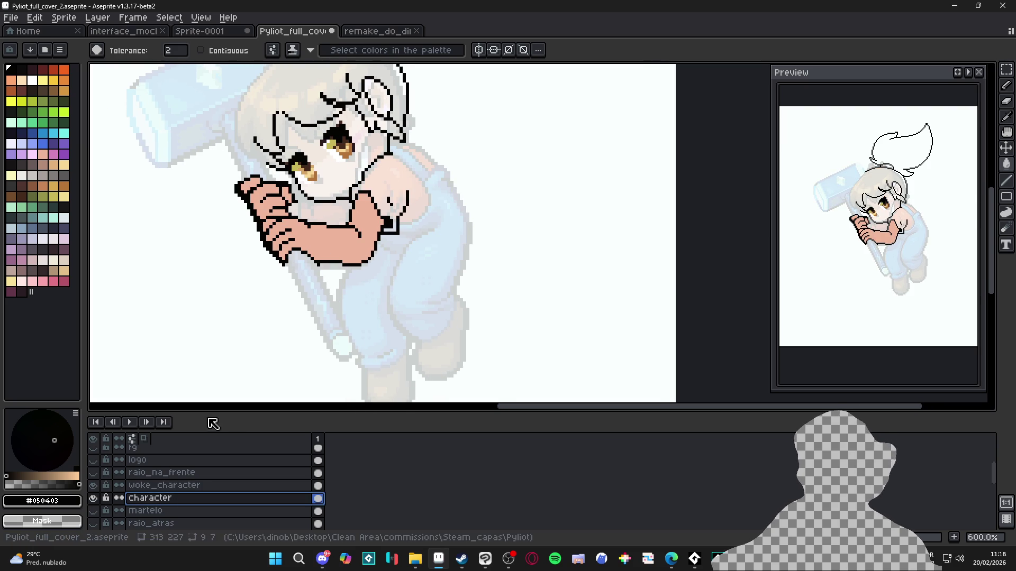
left_click(106, 500)
Make woke_character the active layer and erase stray outline pixels on the forearm
key("b")
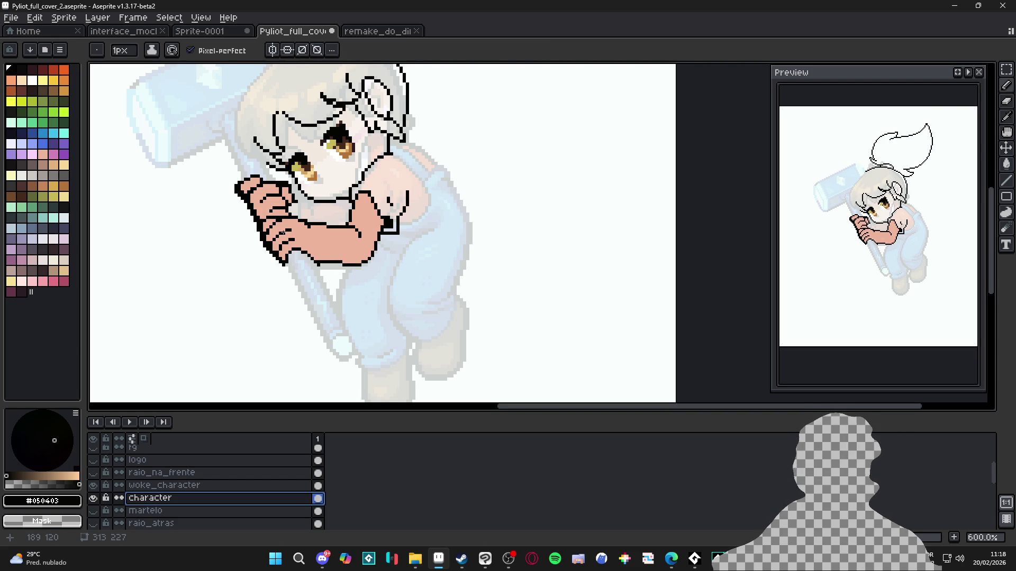
scroll(331, 215, "up", 4)
key("v")
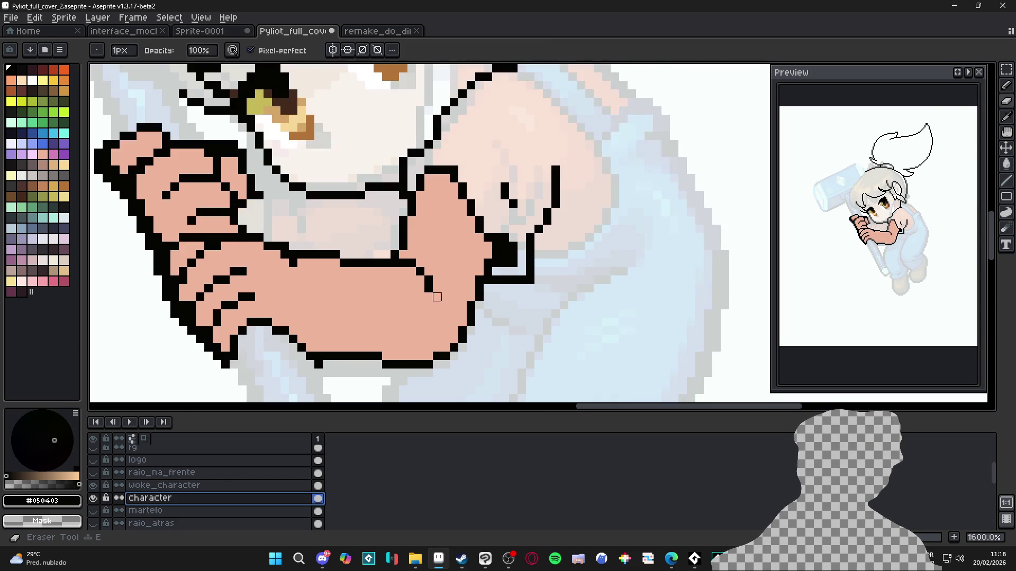
left_click(439, 299, "ctrl")
key("g")
key("e")
mouse_move(428, 290)
left_mouse_down()
mouse_move(411, 263)
mouse_move(437, 270)
left_mouse_up()
key("e")
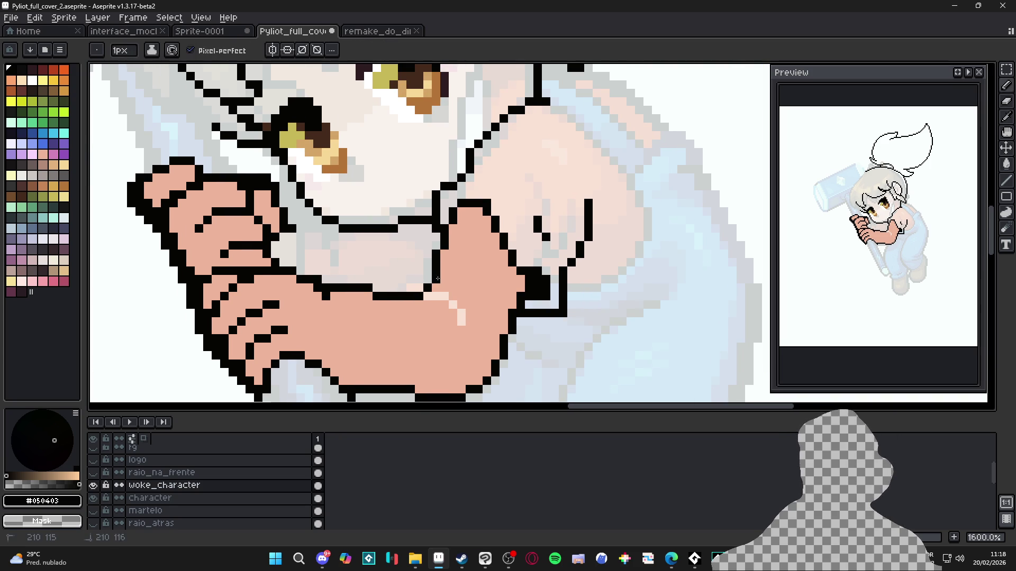
mouse_move(393, 305)
left_mouse_down()
mouse_move(471, 319)
mouse_move(456, 302)
mouse_move(355, 291)
left_mouse_up()
key("e")
Append 'kekw' to the woke_character layer name, making it woke_character_kekw
double_click(209, 486)
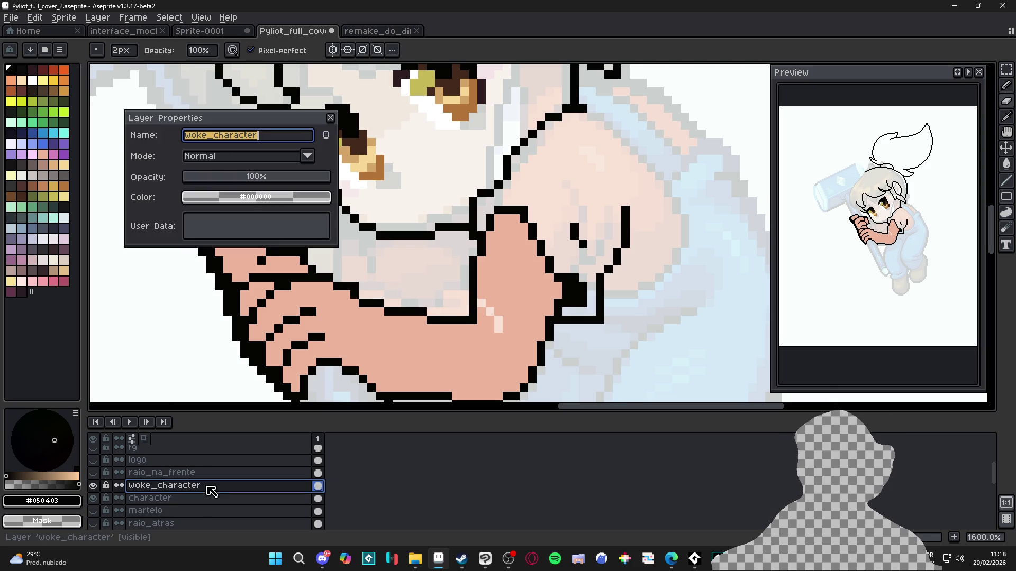
left_click(273, 137)
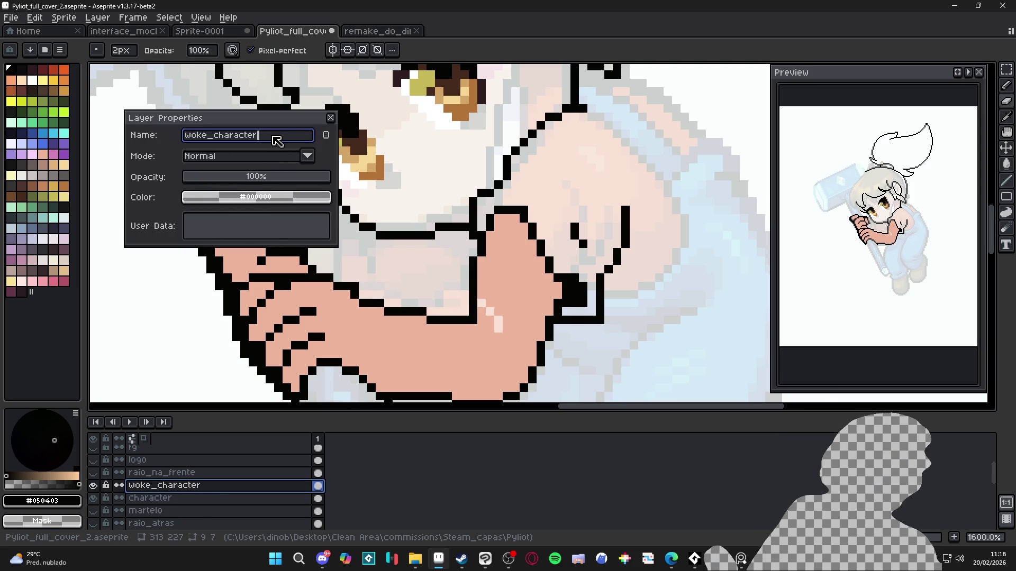
type("_kekw")
key("Return")
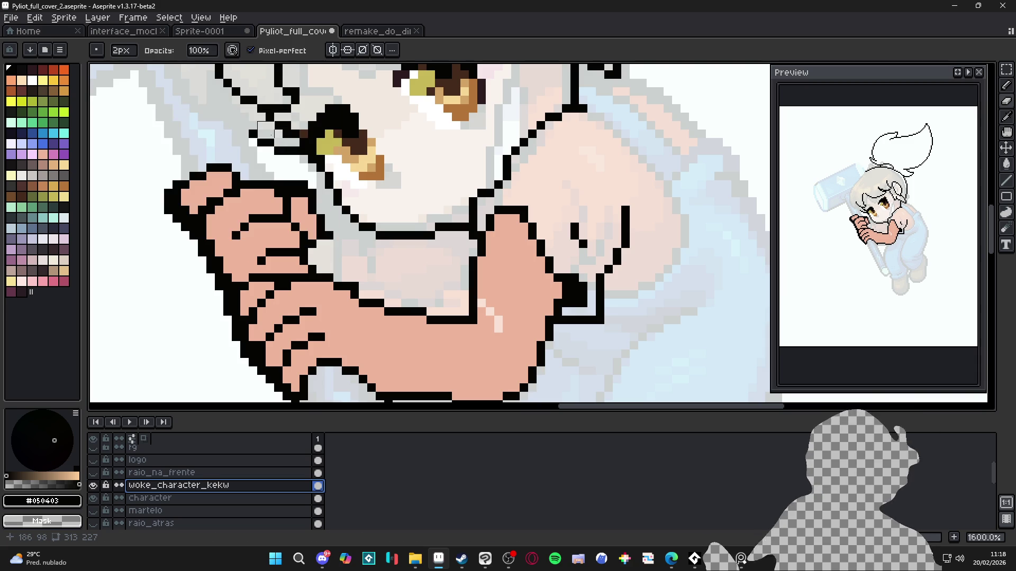
Draw a straight line along the forearm's bottom edge and shrink the brush to 1px
scroll(351, 189, "down", 3)
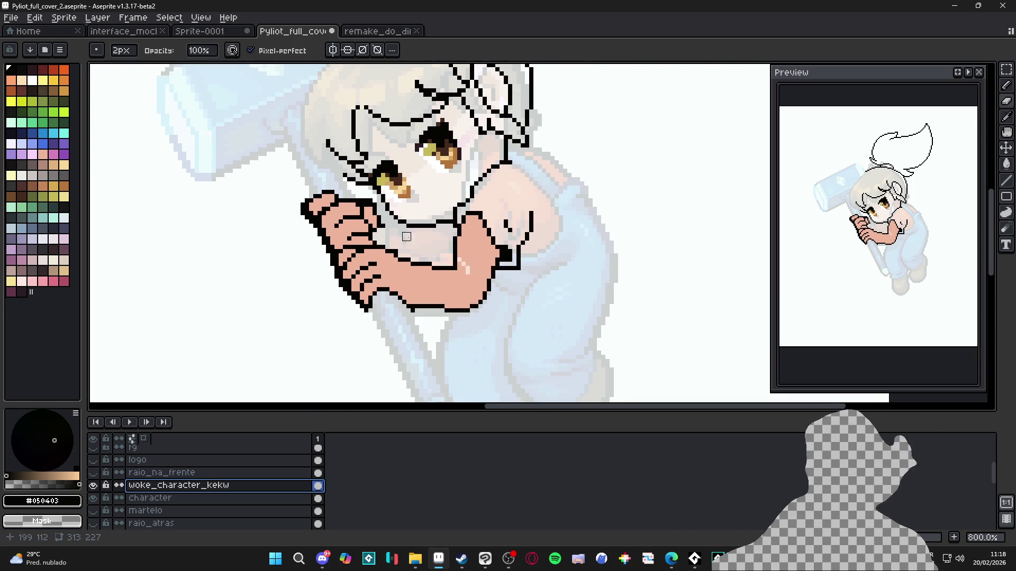
key("l")
scroll(406, 228, "up", 3)
mouse_move(402, 300)
left_mouse_down()
mouse_move(530, 322)
mouse_move(521, 318)
left_mouse_up()
key("b")
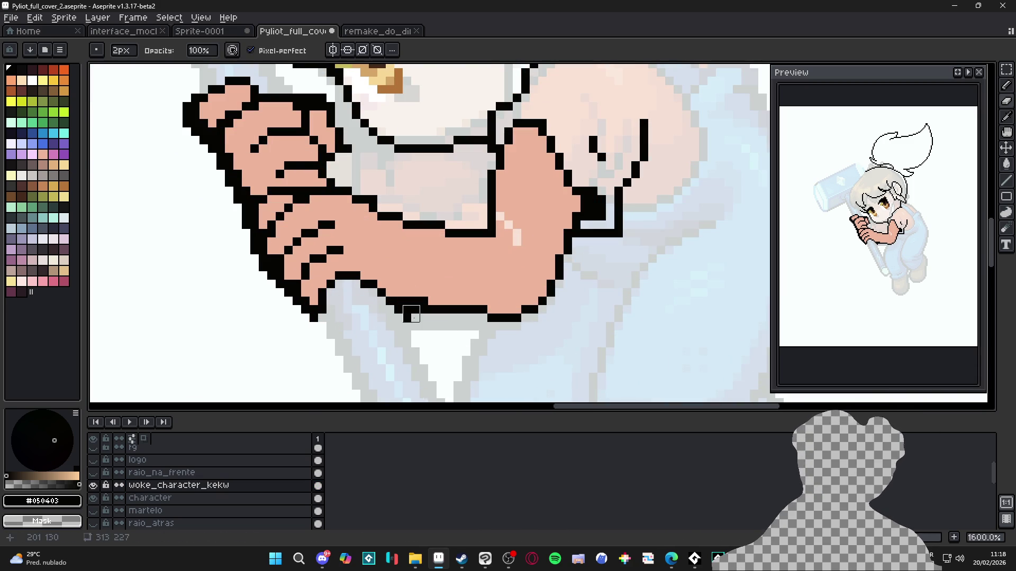
key("minus")
Sample the skin tone and the black outline colour from the artwork
scroll(408, 310, "down", 2)
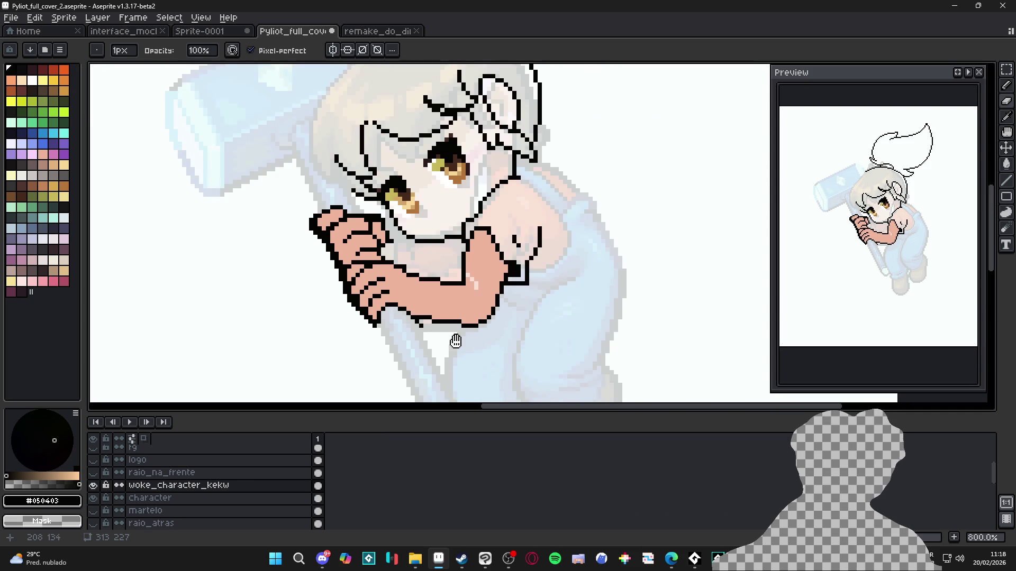
key("e")
scroll(422, 320, "up", 2)
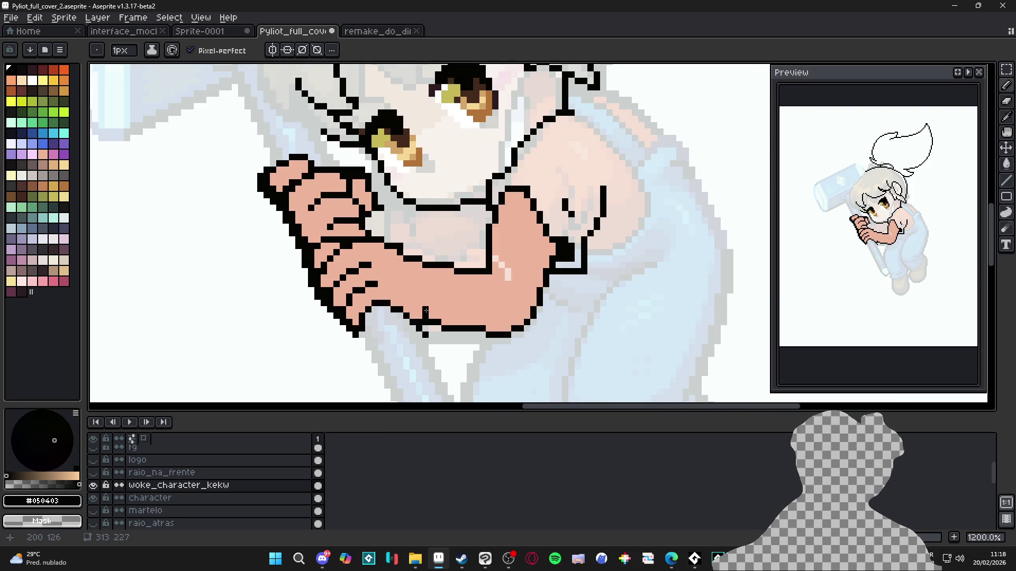
scroll(434, 323, "down", 2)
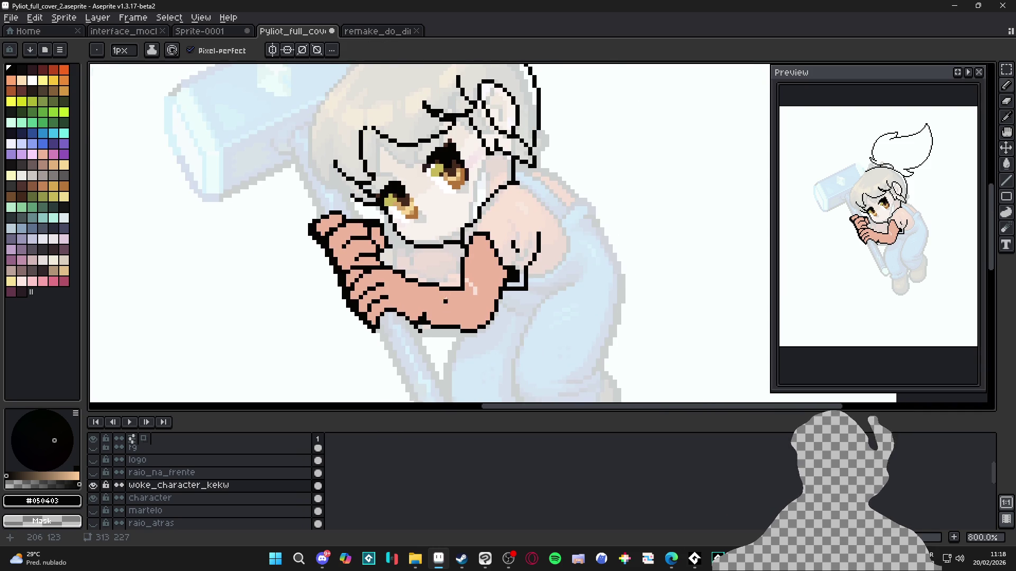
scroll(471, 292, "up", 2)
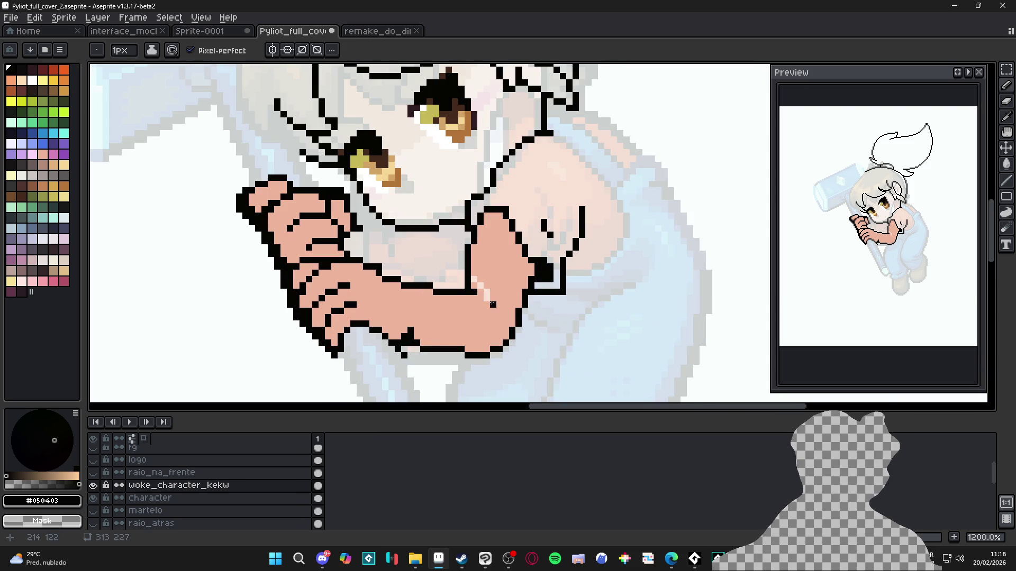
left_click(489, 296, "alt")
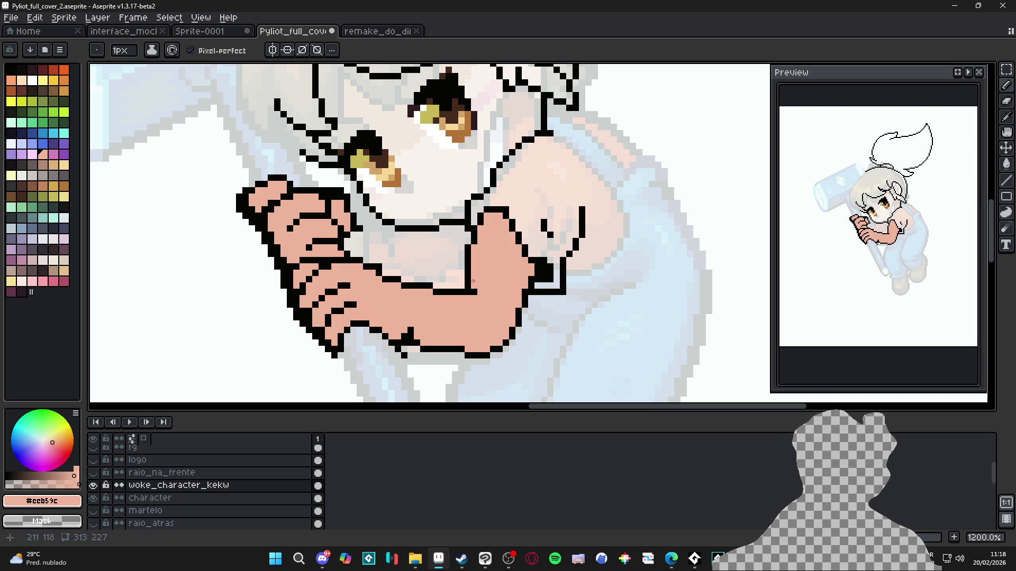
left_click(487, 216, "alt")
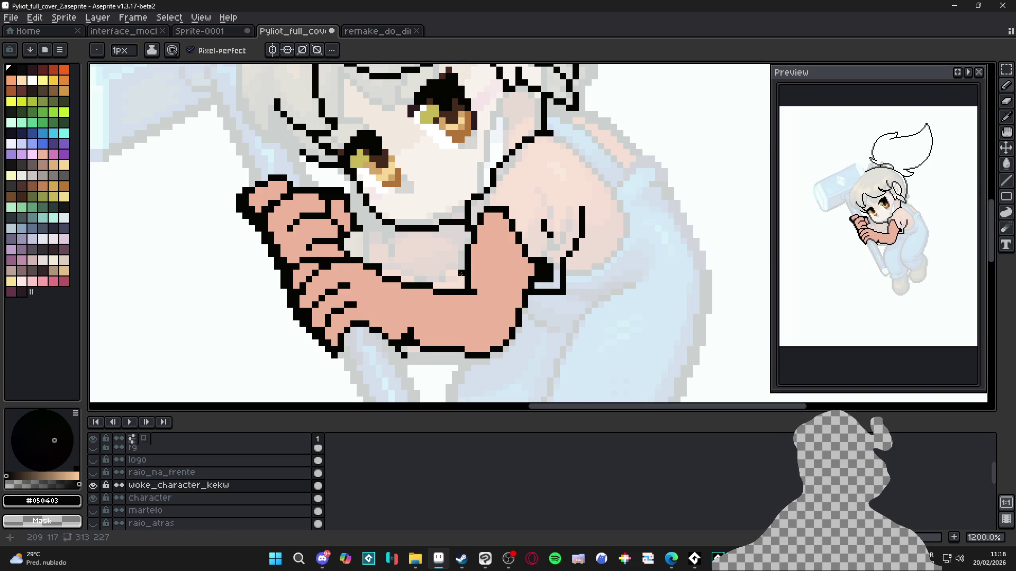
left_click(467, 281, "alt")
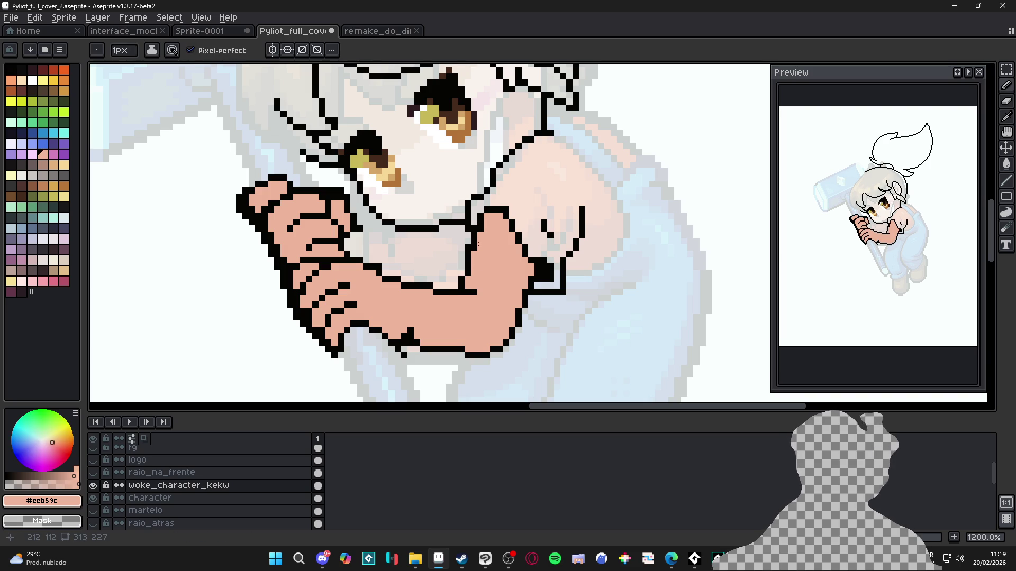
left_click(488, 214, "alt")
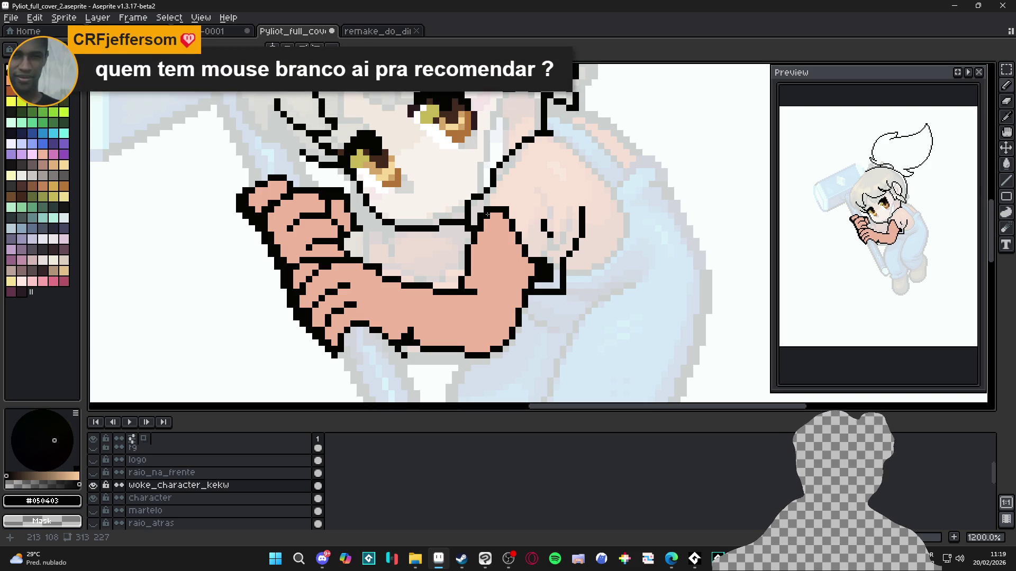
Touch up the outline at the arm's top and erase dark pixels from the thumb's left edge
key("e")
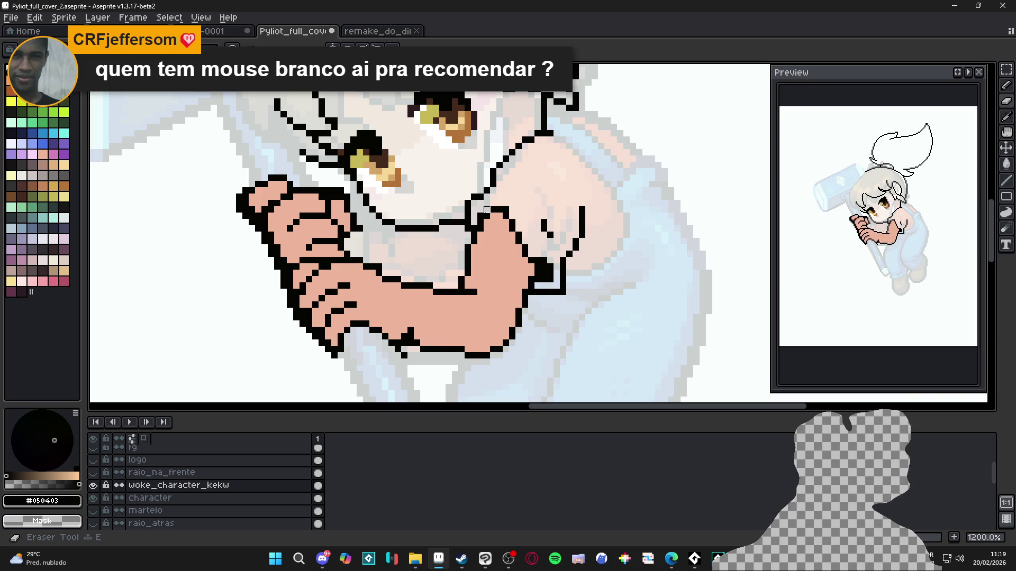
key("b")
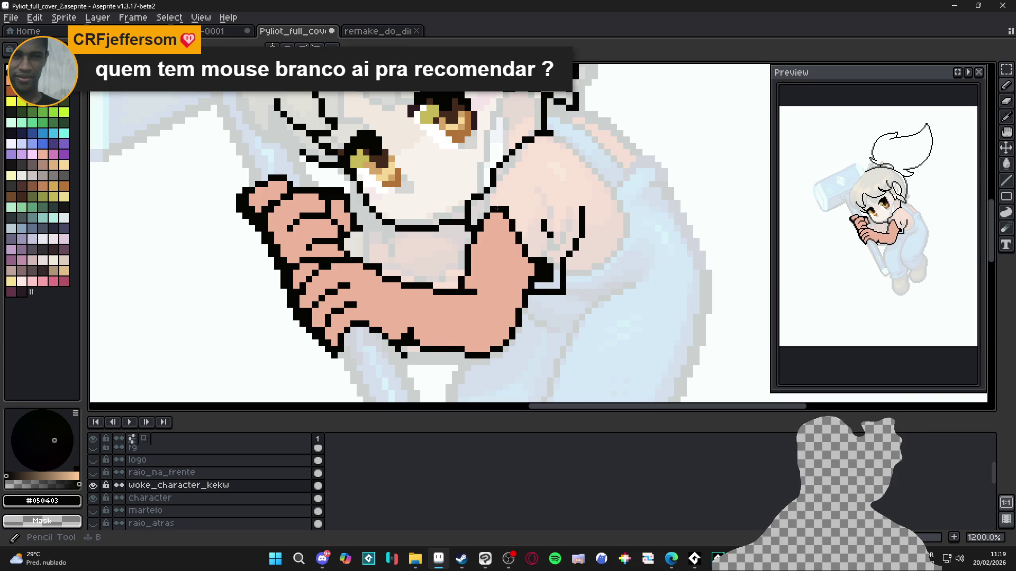
key("ctrl+z")
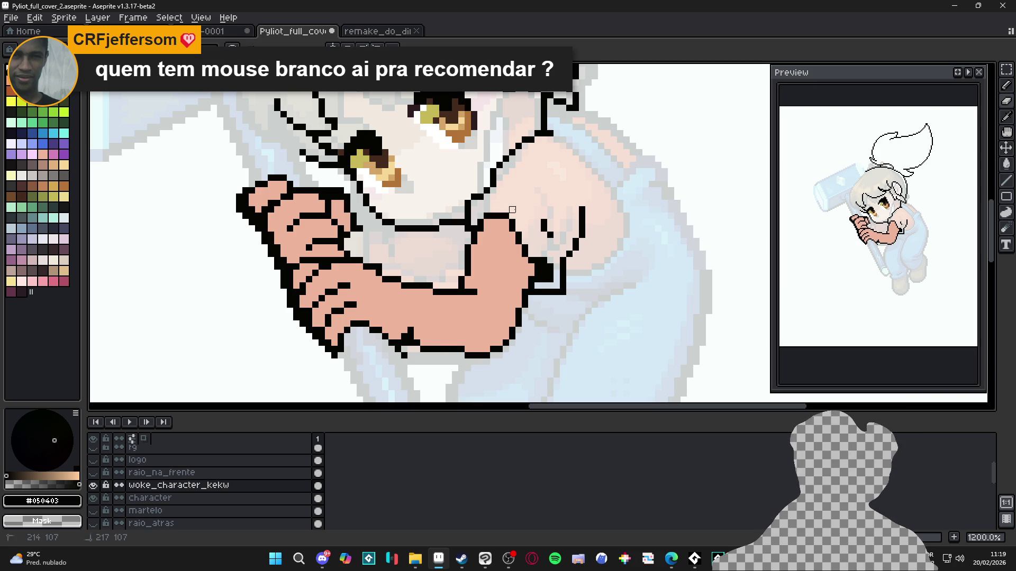
key("e")
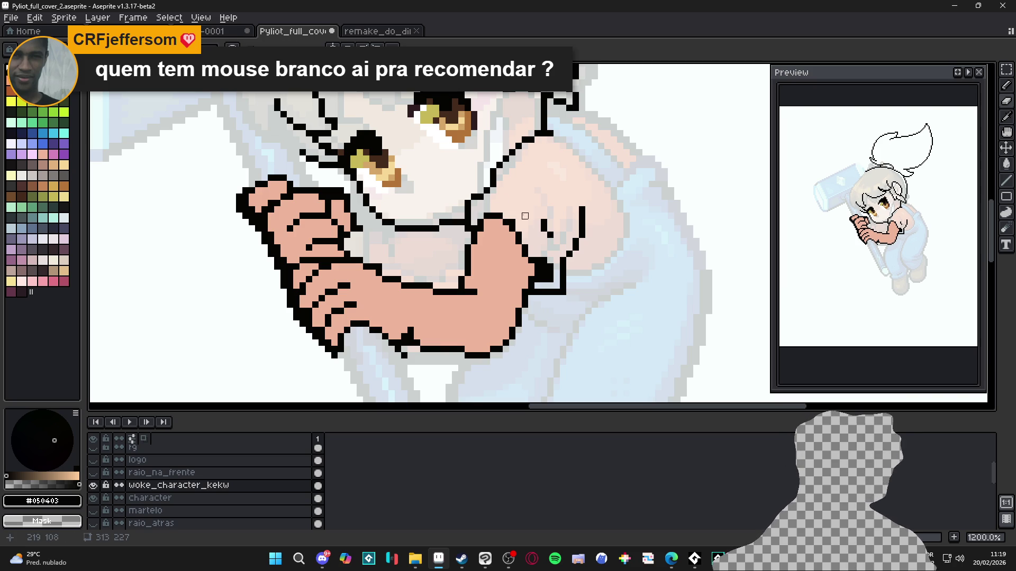
key("b")
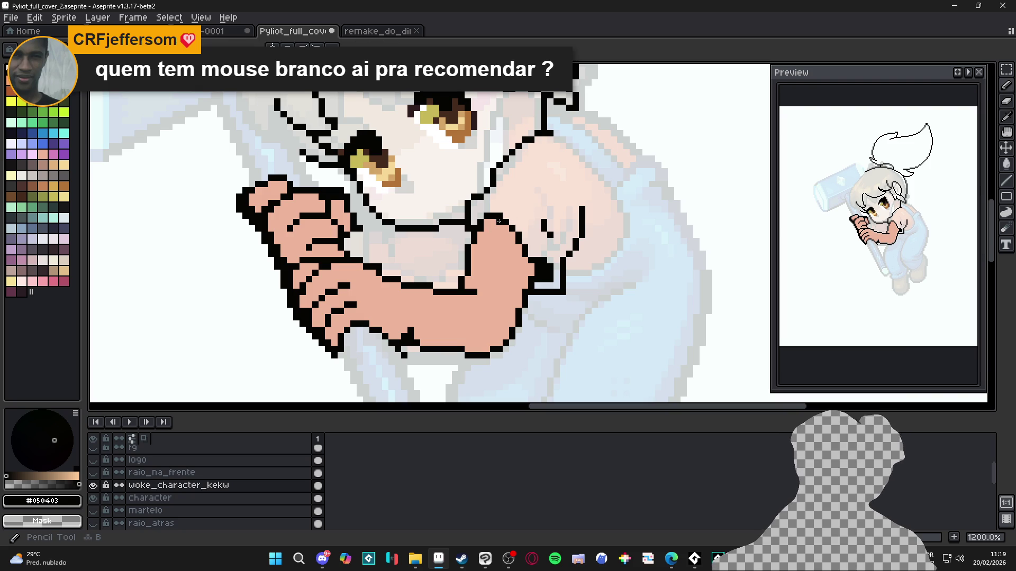
scroll(499, 221, "down", 4)
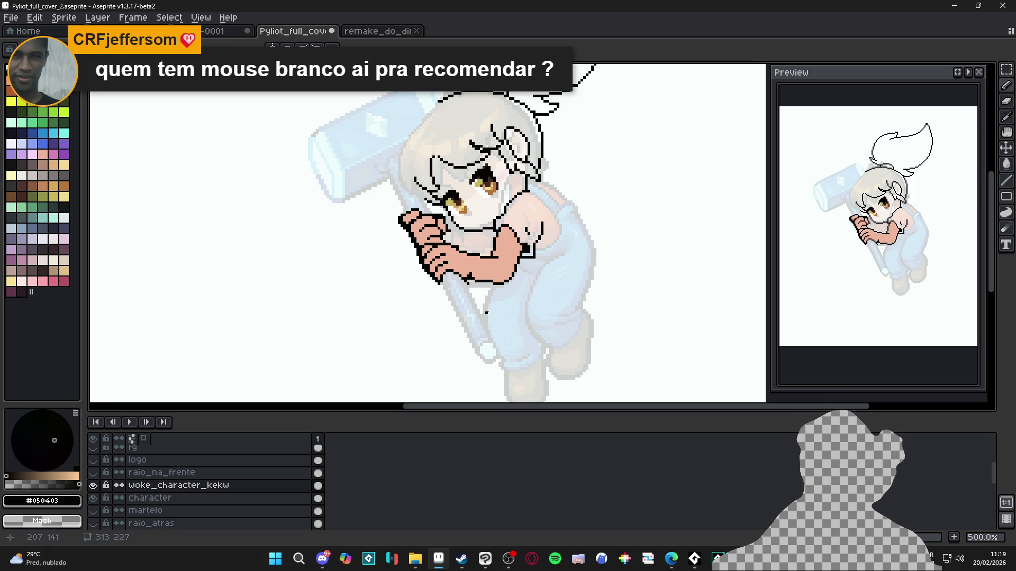
scroll(477, 283, "up", 2)
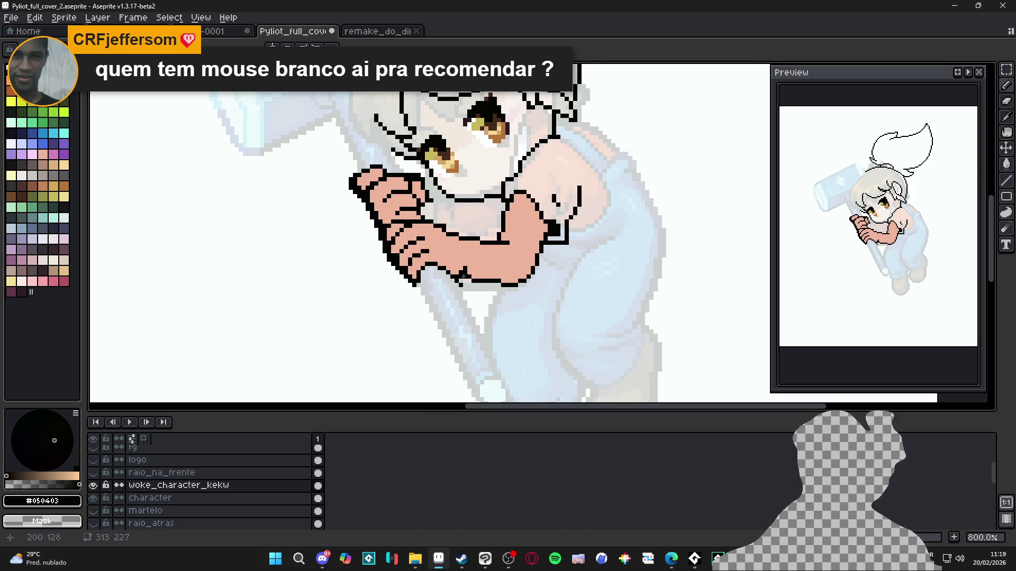
scroll(485, 301, "down", 1)
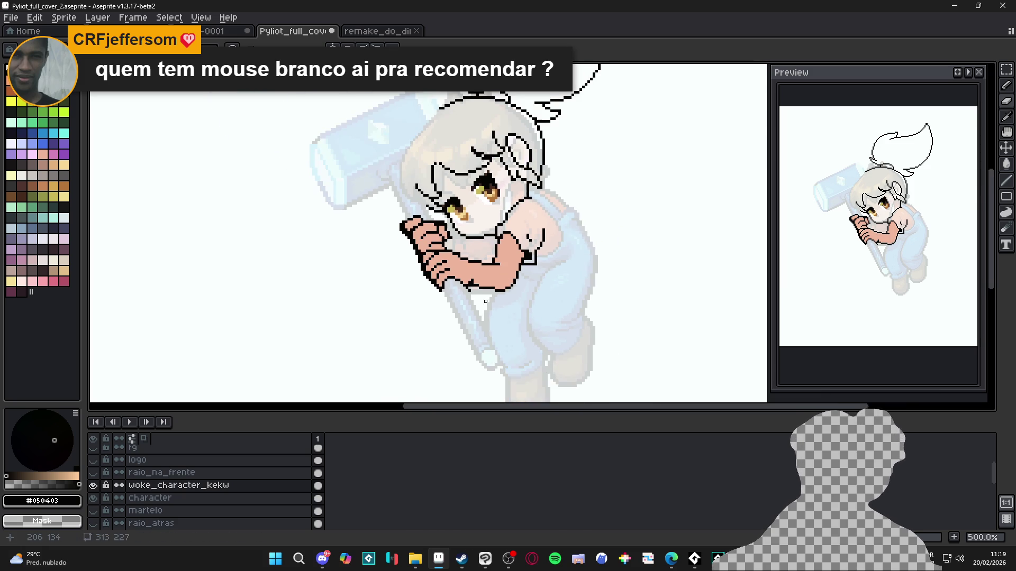
key("b")
scroll(472, 282, "up", 3)
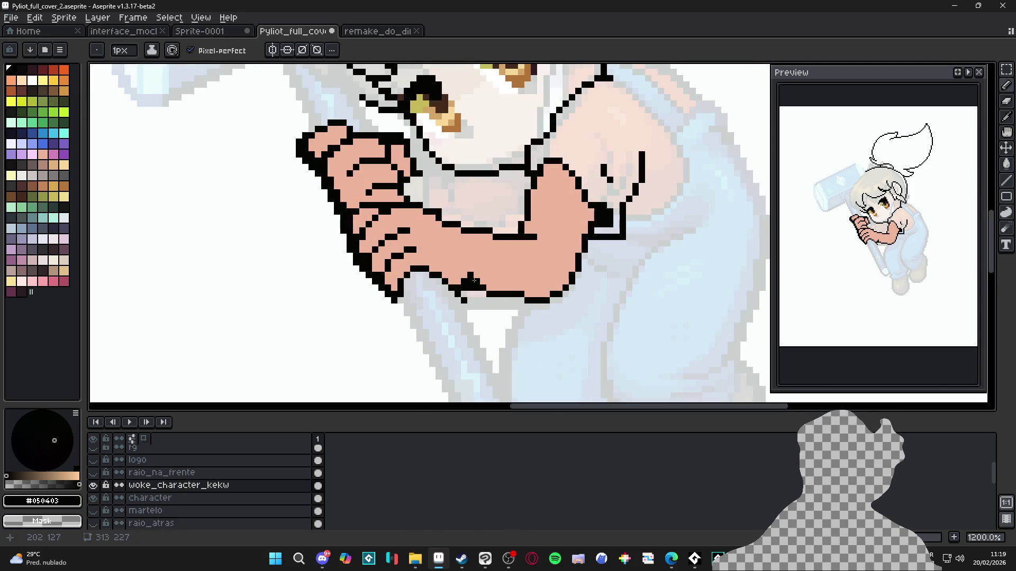
scroll(485, 276, "down", 3)
scroll(485, 276, "up", 1)
scroll(481, 284, "down", 1)
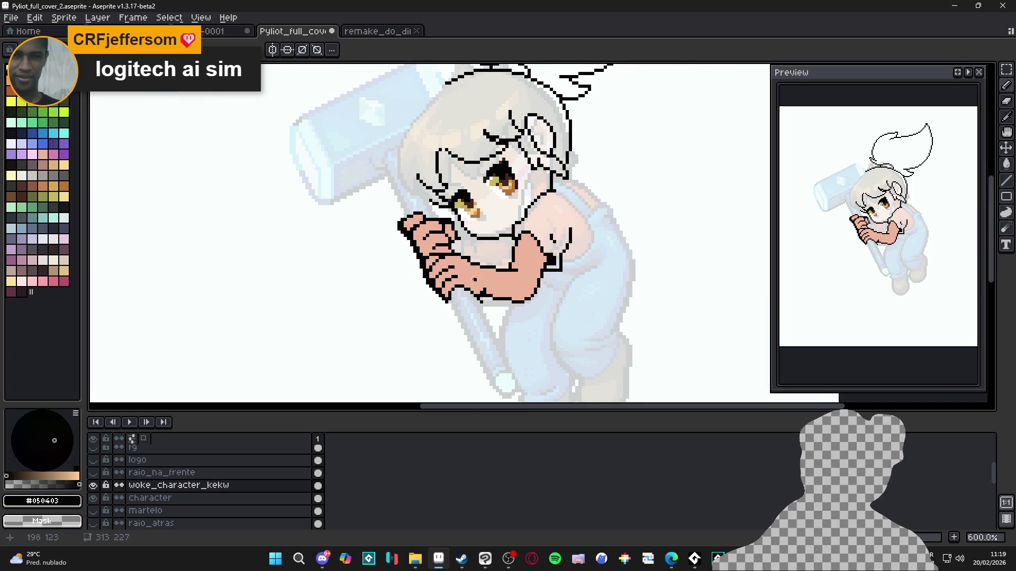
scroll(408, 238, "up", 4)
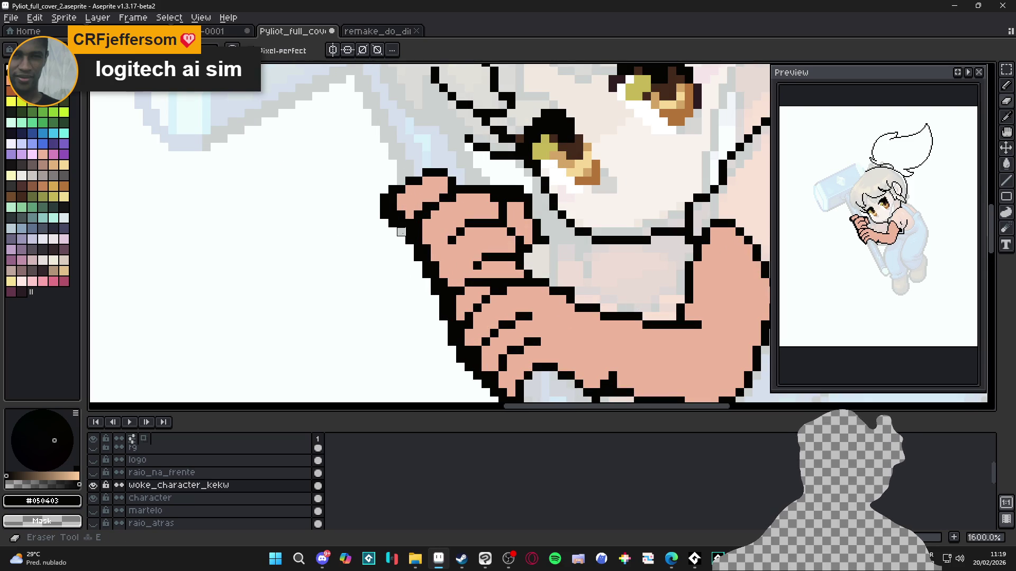
left_click_drag(384, 215, 384, 198)
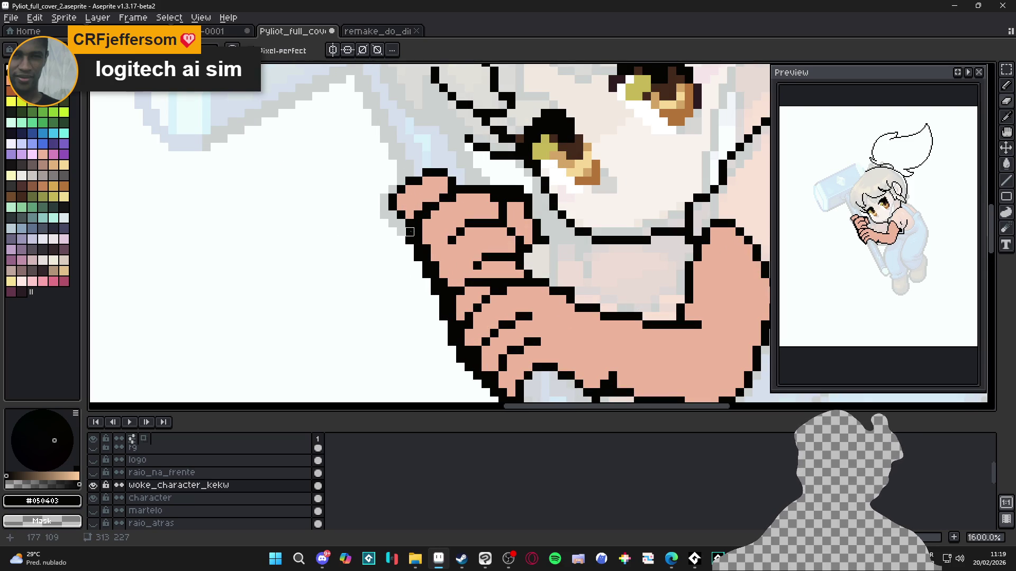
Thin the thumb's left outline through several erases and undos, and save the file
key("ctrl+z")
key("ctrl+z")
key("ctrl+z")
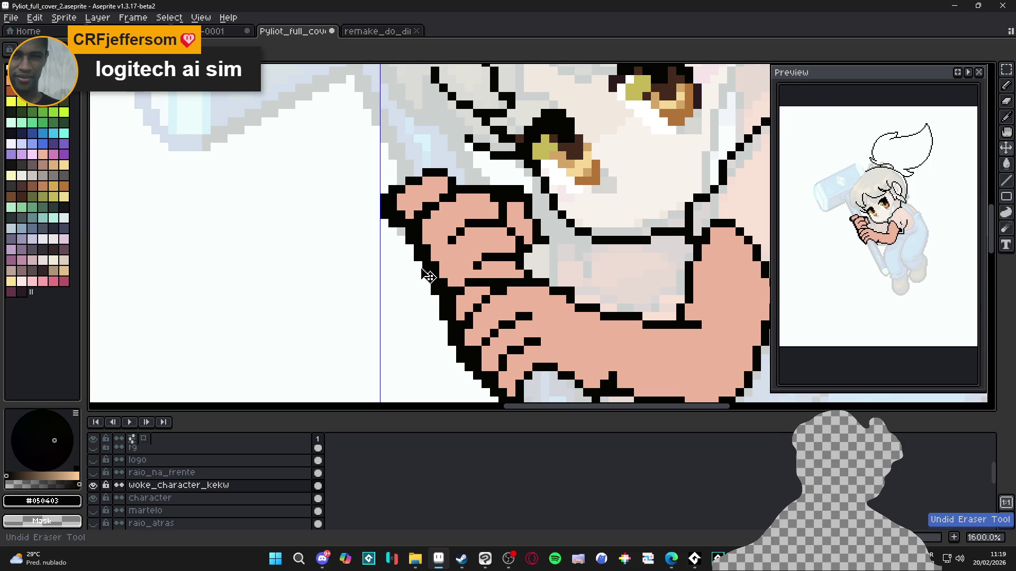
scroll(419, 266, "down", 1)
scroll(419, 266, "down", 2)
scroll(413, 254, "up", 5)
mouse_move(376, 212)
left_mouse_down()
mouse_move(389, 250)
mouse_move(389, 216)
left_mouse_up()
key("ctrl+z")
mouse_move(389, 275)
left_mouse_down()
mouse_move(388, 211)
mouse_move(402, 275)
mouse_move(414, 275)
mouse_move(415, 263)
mouse_move(452, 365)
left_mouse_up()
key("ctrl+z")
mouse_move(453, 366)
left_mouse_down()
mouse_move(440, 347)
mouse_move(437, 255)
mouse_move(422, 242)
mouse_move(448, 317)
mouse_move(486, 356)
mouse_move(433, 282)
left_mouse_up()
key("ctrl+s")
Erase the thumb's left outline column and draw a straight black line across the forearm
left_click(436, 229)
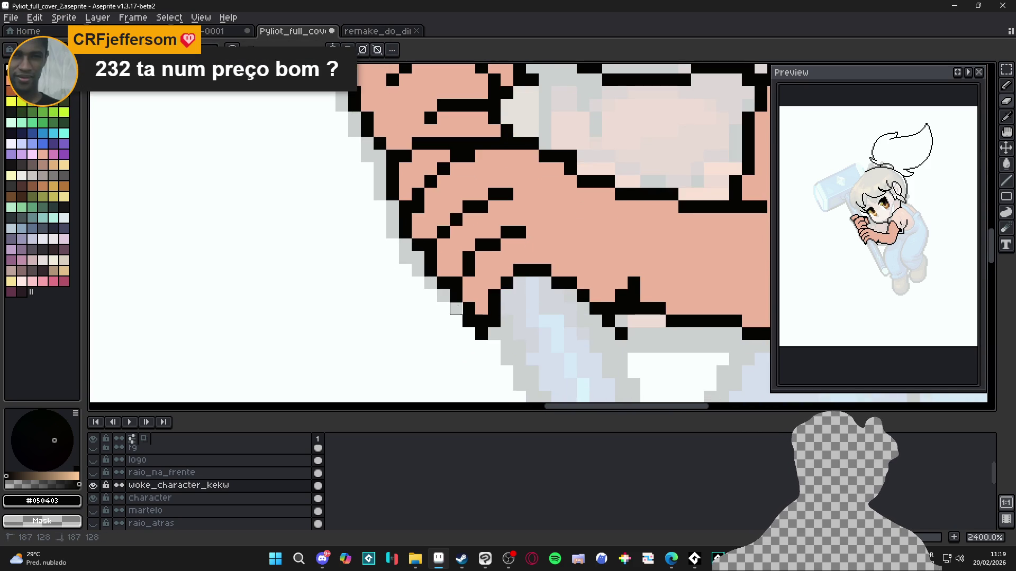
scroll(482, 334, "down", 6)
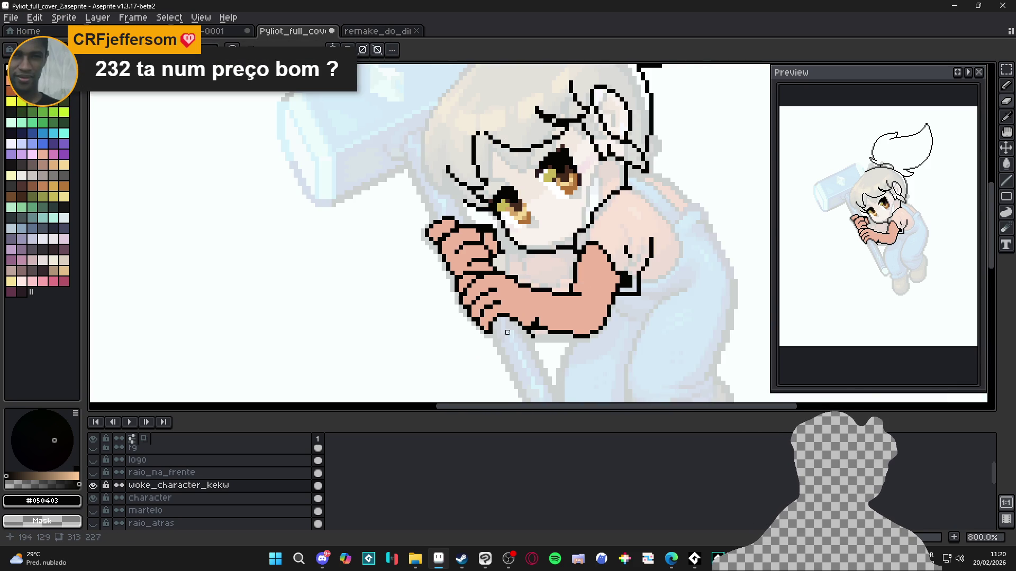
scroll(496, 304, "down", 1)
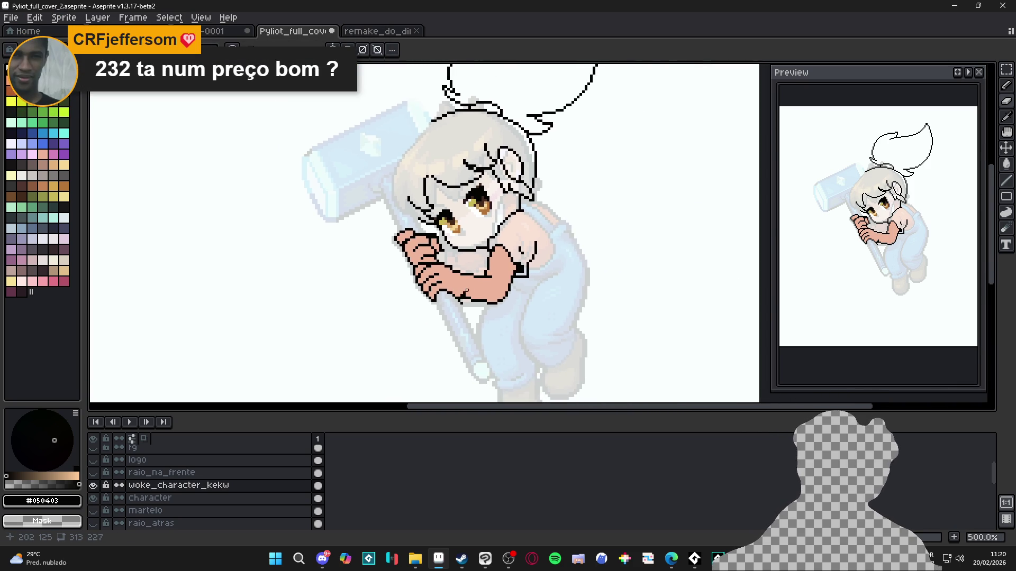
scroll(518, 295, "up", 2)
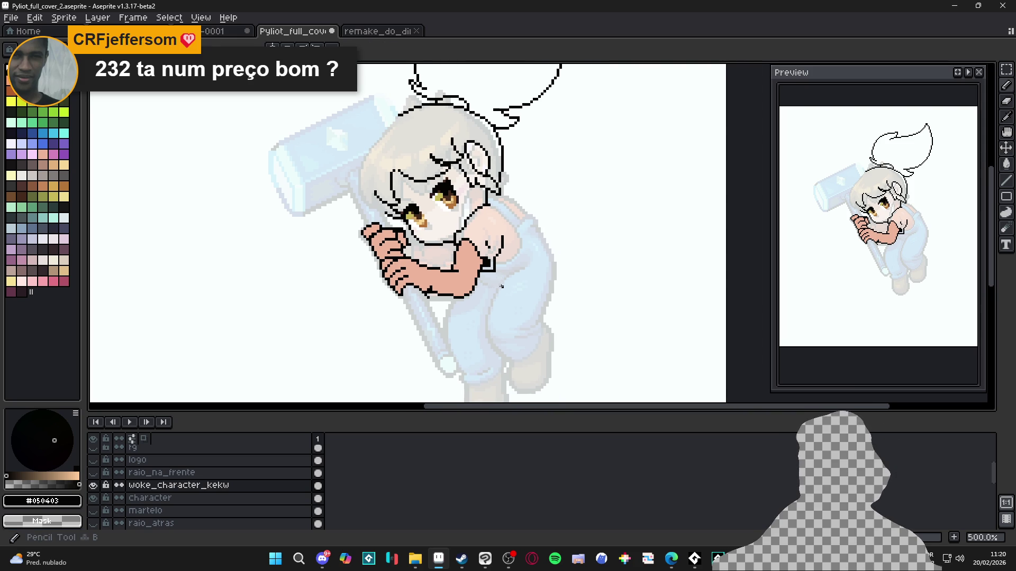
scroll(421, 264, "down", 2)
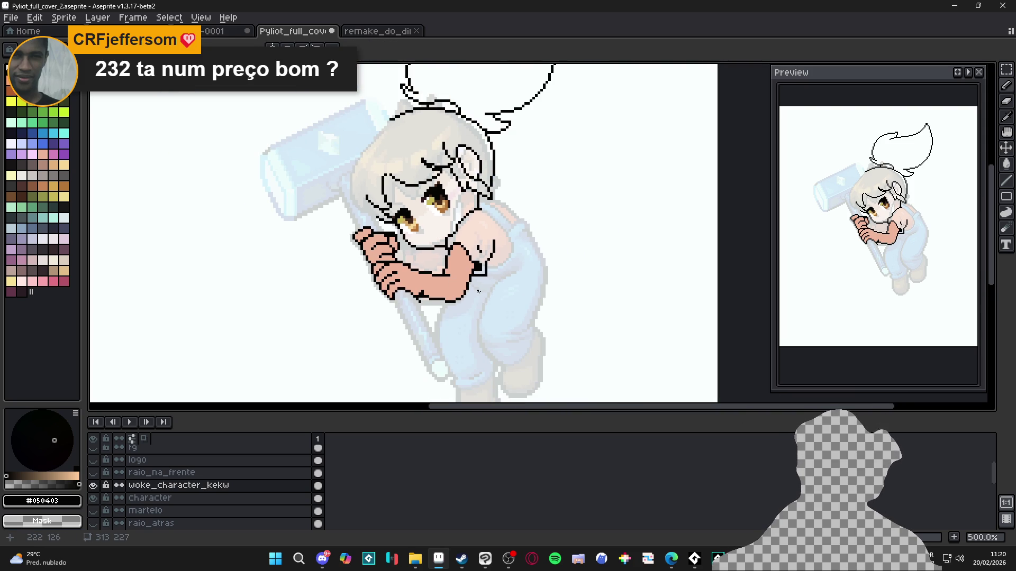
scroll(448, 270, "up", 2)
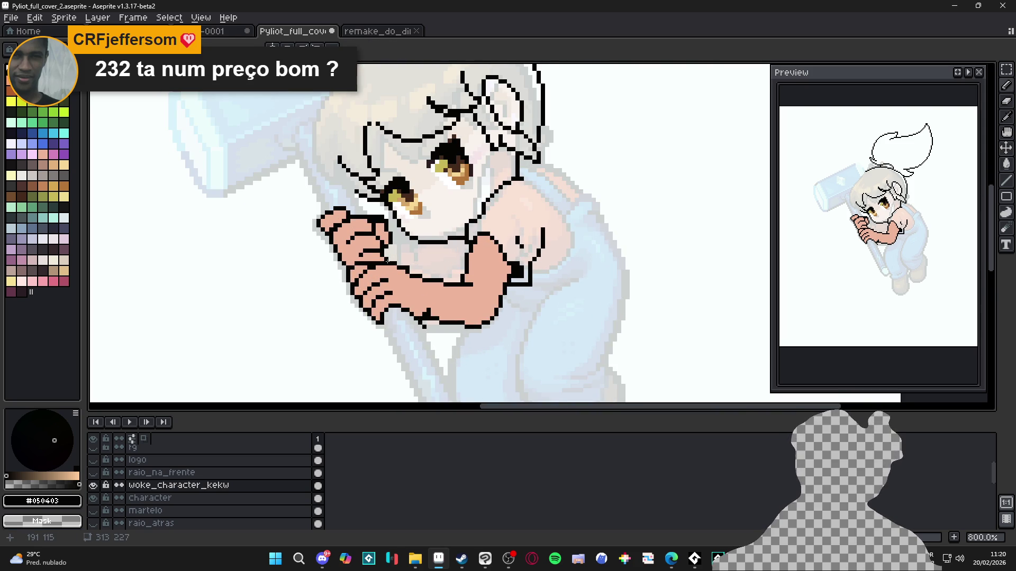
left_click_drag(391, 261, 463, 268)
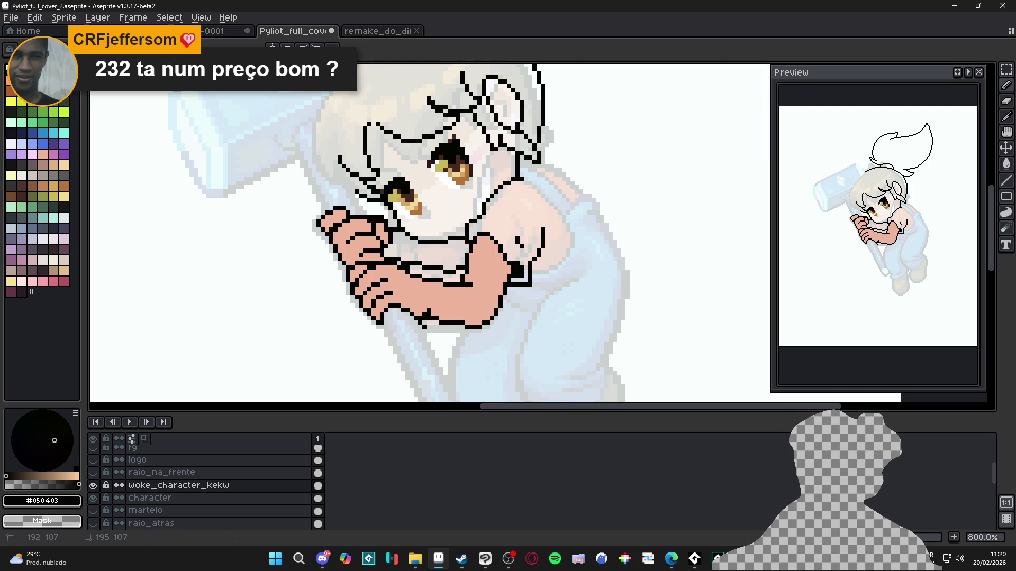
left_click(451, 260, "alt")
Try a skin-colour fill on the forearm and undo it
key("f")
key("ctrl+z")
scroll(475, 286, "down", 2)
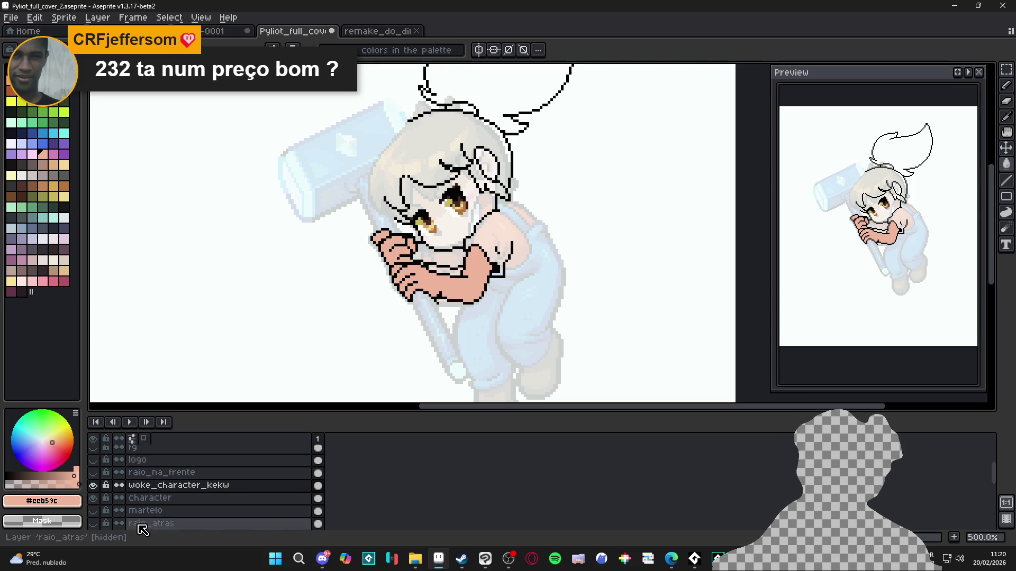
scroll(468, 258, "up", 1)
scroll(468, 258, "up", 4)
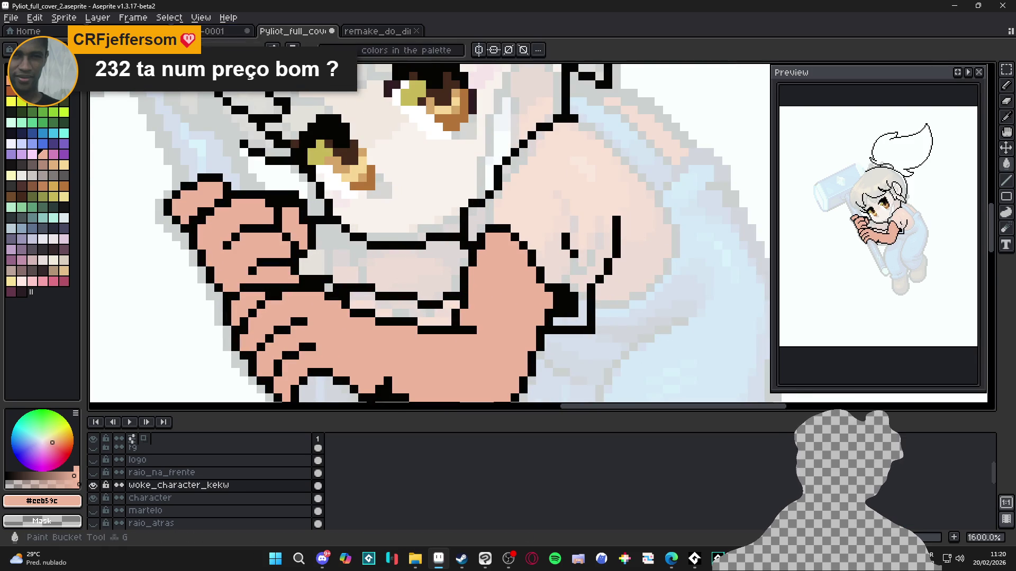
Check the Sprite-0001 and remake_do_dinao documents, then return to Pyliot_full_cover_2
left_click(217, 31)
left_click(390, 32)
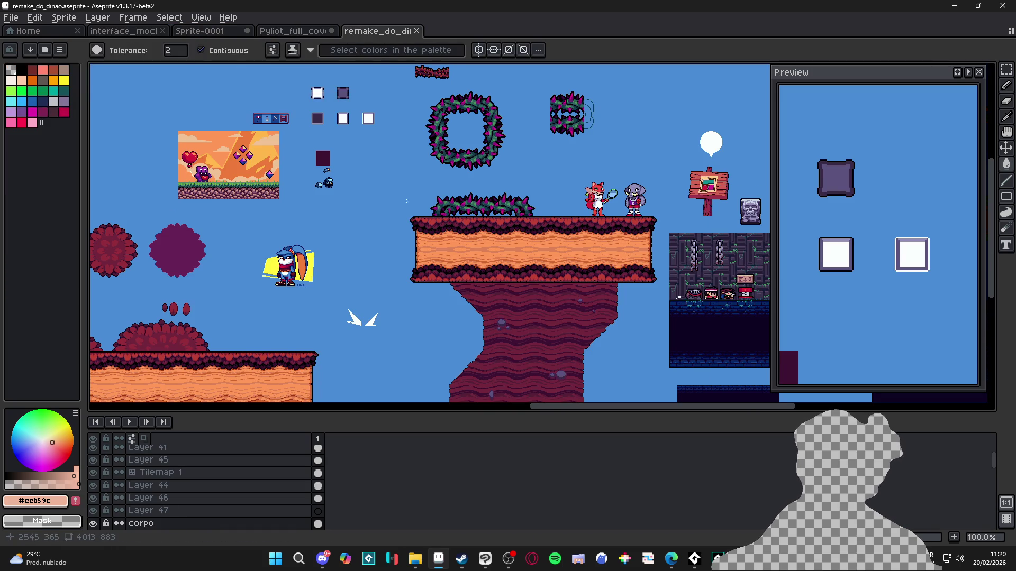
left_click(293, 30)
scroll(373, 256, "down", 4)
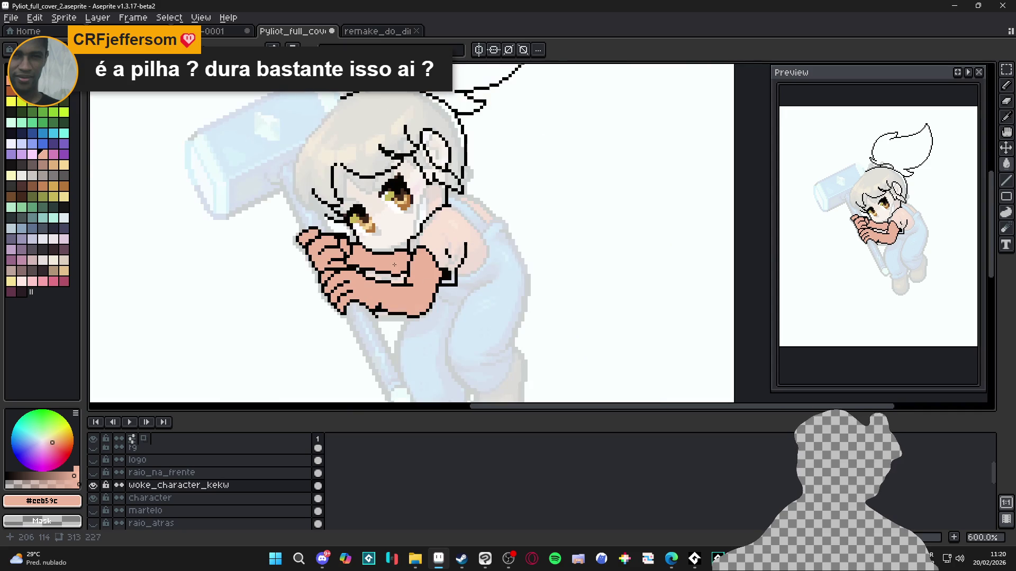
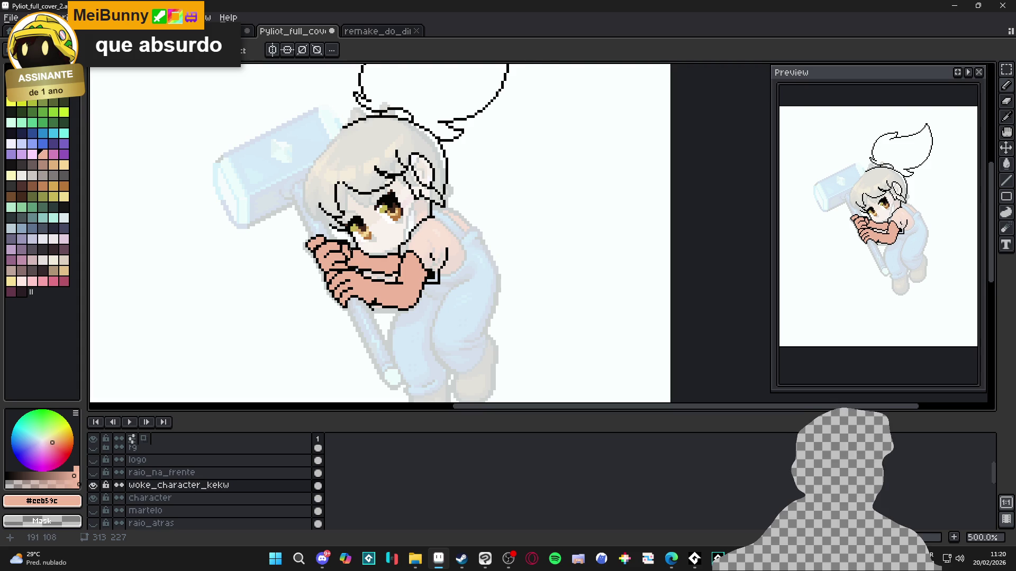
On the woke_character_kekw layer, sample the black outline and pink skin colours from the arm
scroll(349, 256, "down", 1)
scroll(369, 279, "up", 3)
key("b")
scroll(349, 273, "up", 1)
left_click(337, 271, "alt")
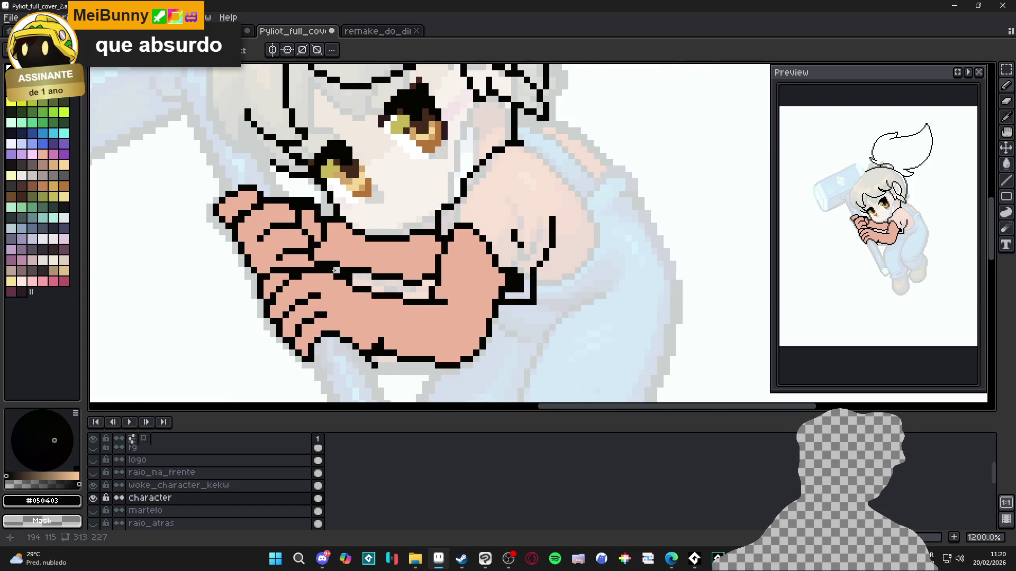
left_click(338, 267, "ctrl")
left_click(354, 255, "alt")
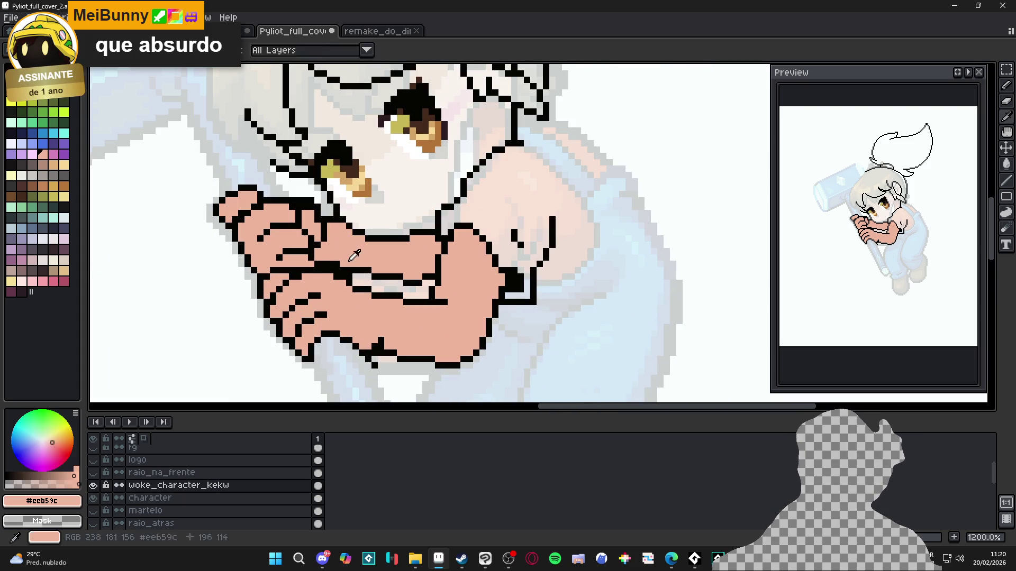
scroll(365, 259, "down", 3)
scroll(375, 261, "up", 2)
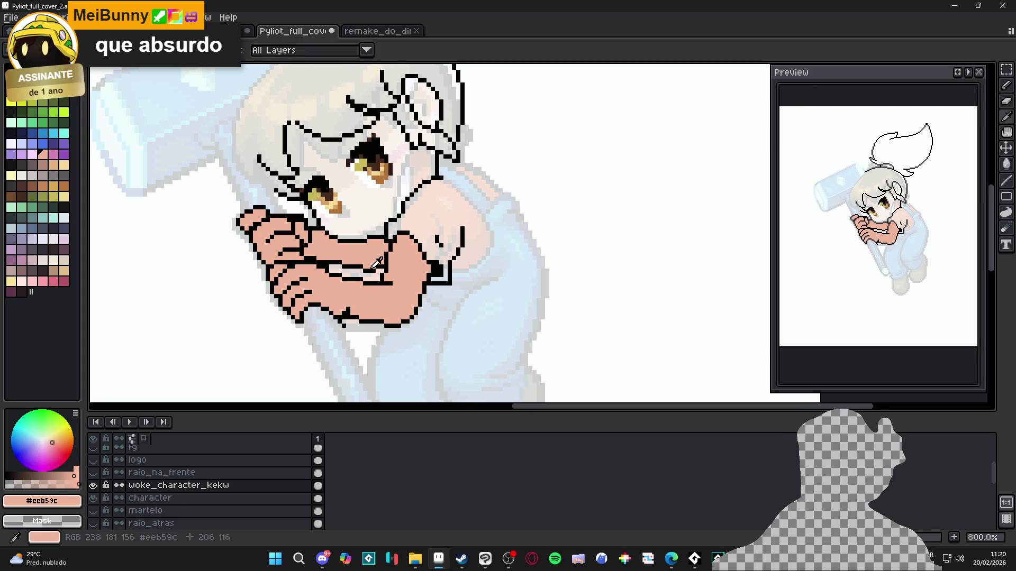
left_click(376, 270, "alt")
left_click(378, 270, "alt")
scroll(402, 267, "down", 3)
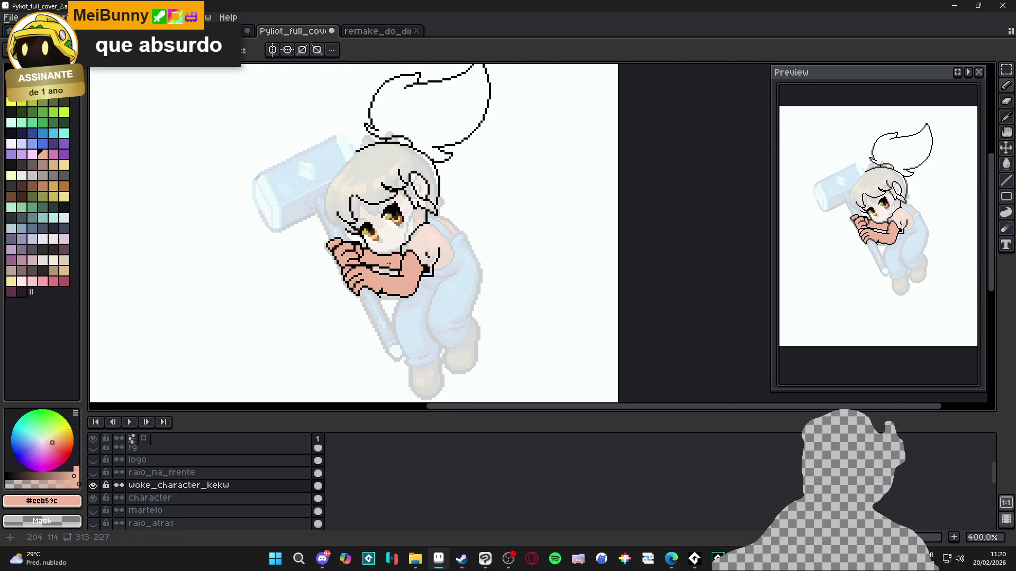
scroll(353, 256, "up", 3)
left_click(381, 277, "alt")
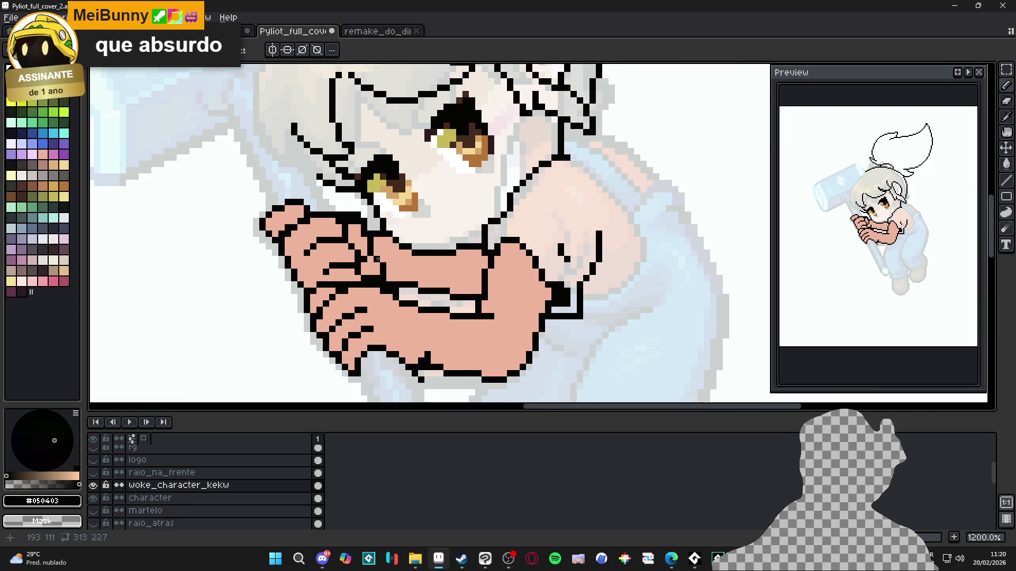
Briefly show the martelo hammer layer, then undo so the hammer stays faint
scroll(377, 260, "down", 5)
scroll(377, 260, "up", 3)
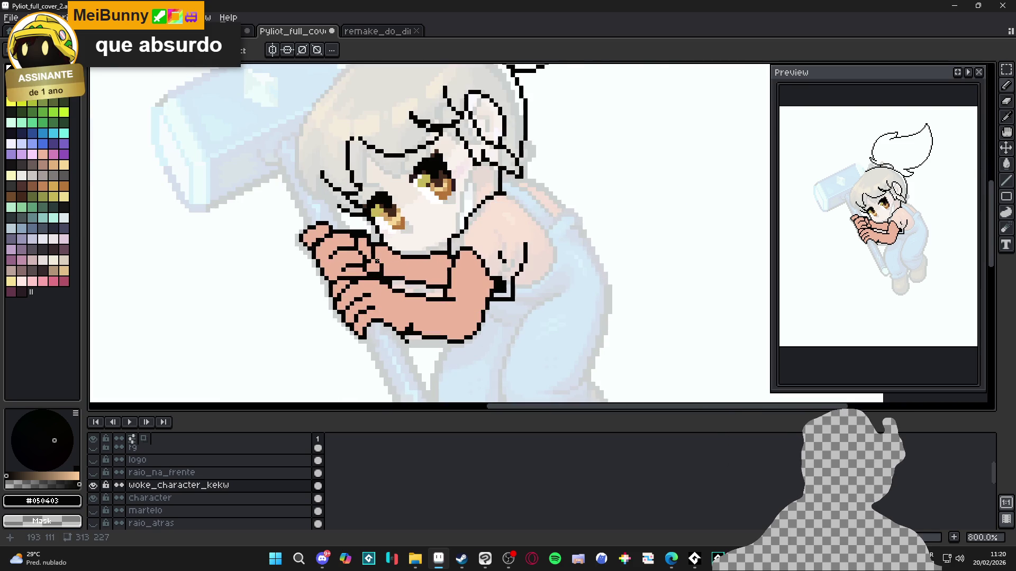
scroll(378, 253, "up", 5)
scroll(378, 253, "down", 2)
scroll(379, 254, "up", 2)
scroll(373, 255, "down", 5)
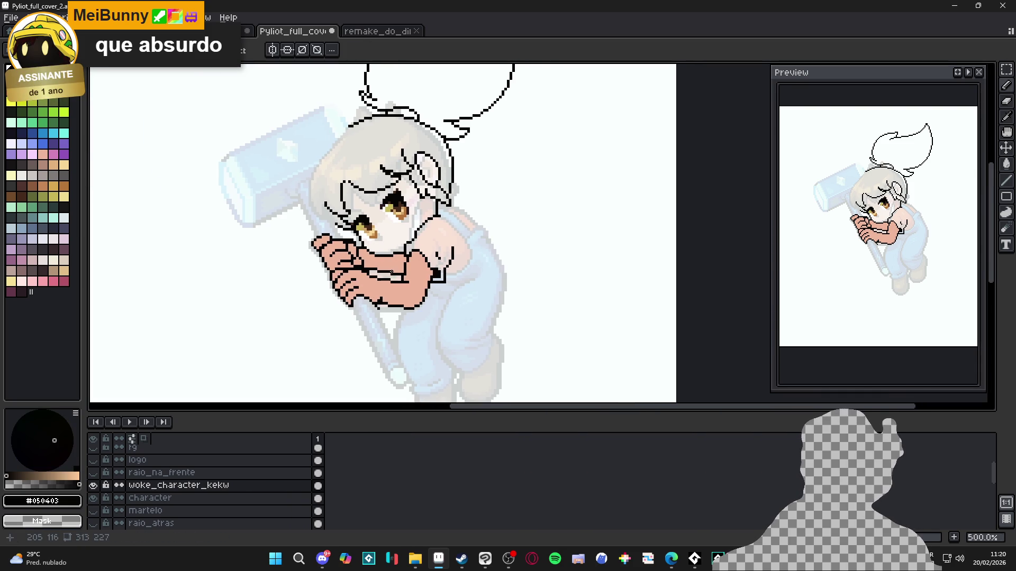
scroll(360, 256, "up", 3)
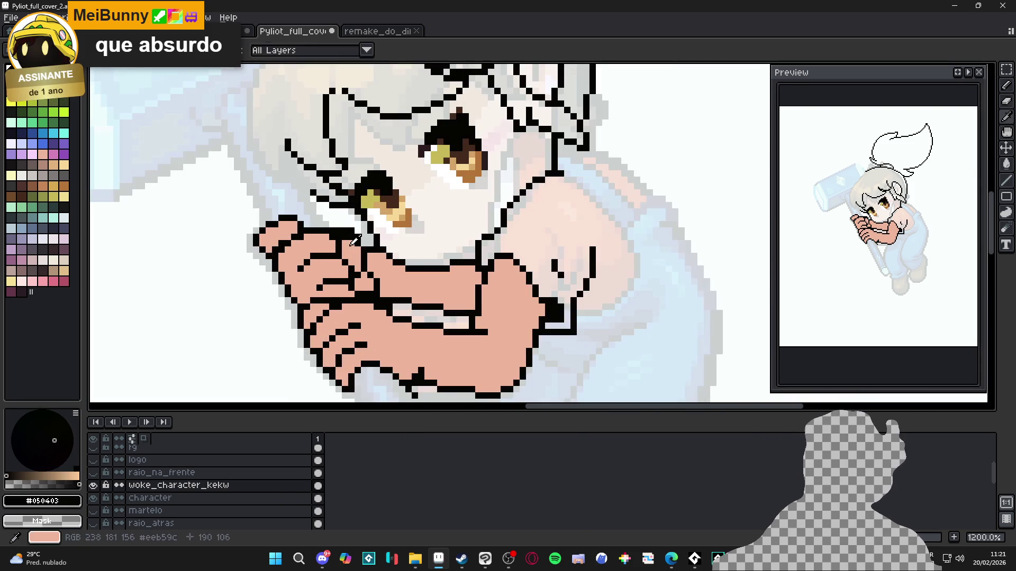
key("b")
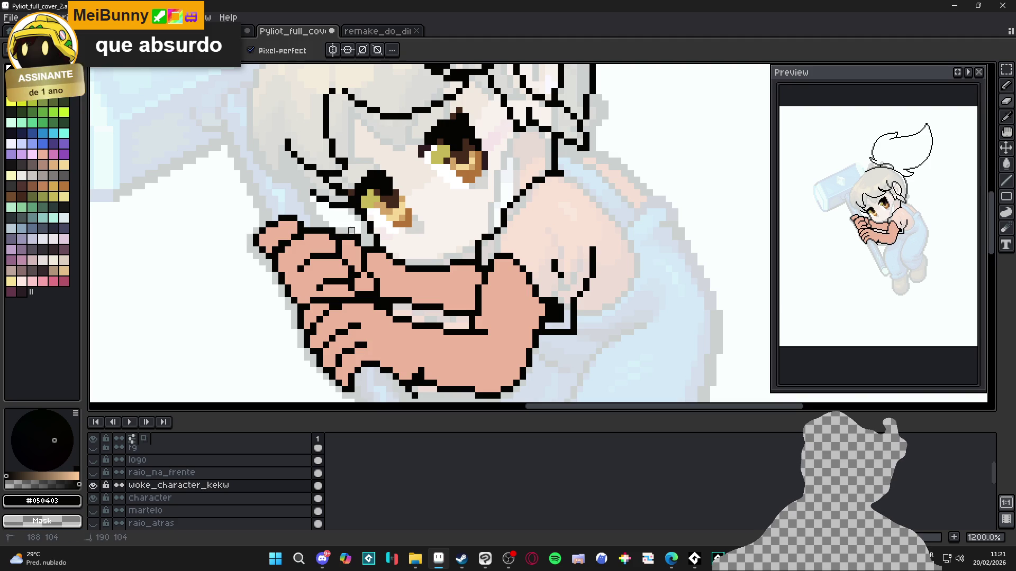
scroll(358, 238, "down", 4)
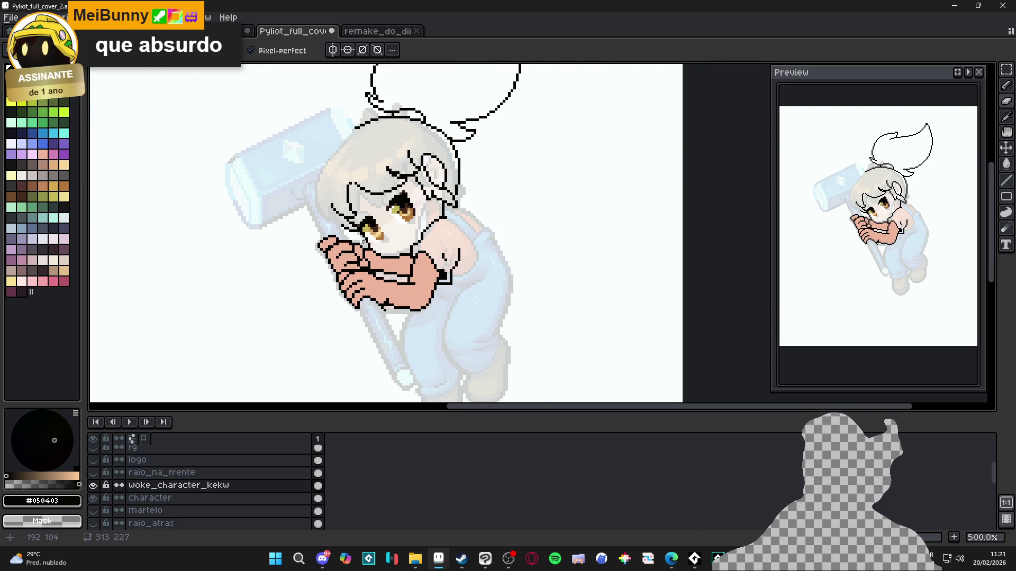
scroll(303, 157, "down", 1)
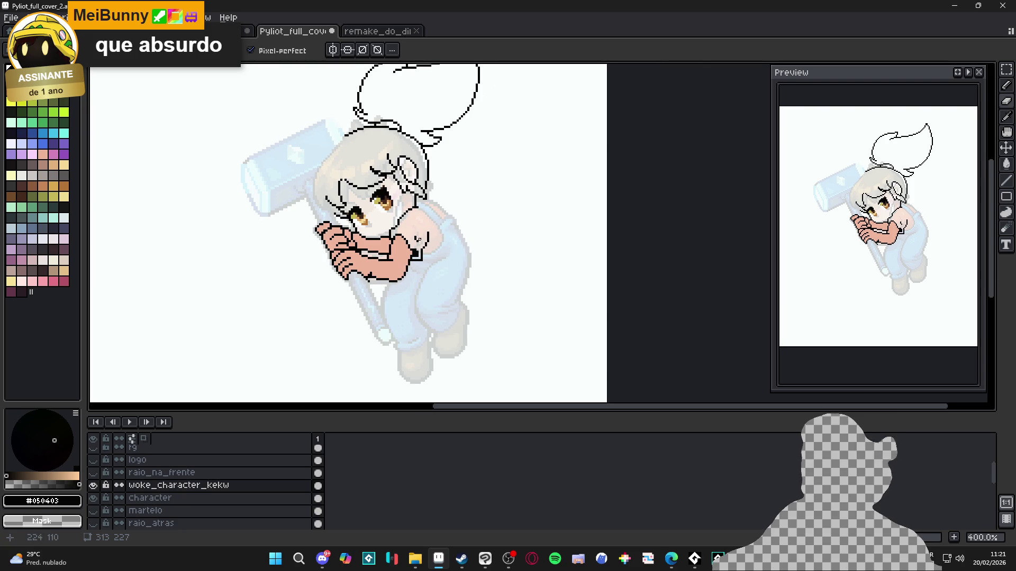
scroll(419, 239, "up", 4)
scroll(404, 318, "down", 4)
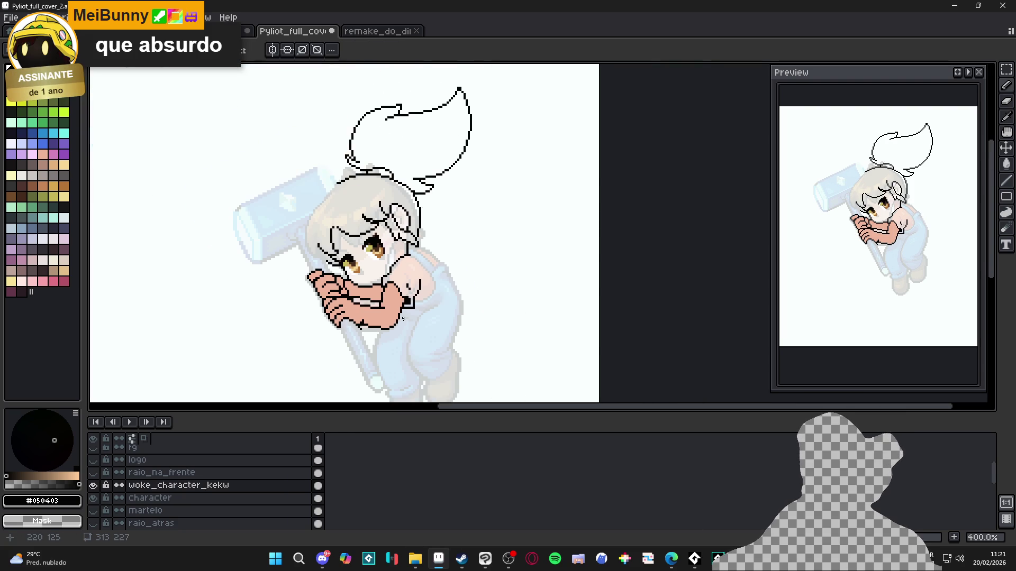
scroll(402, 285, "down", 1)
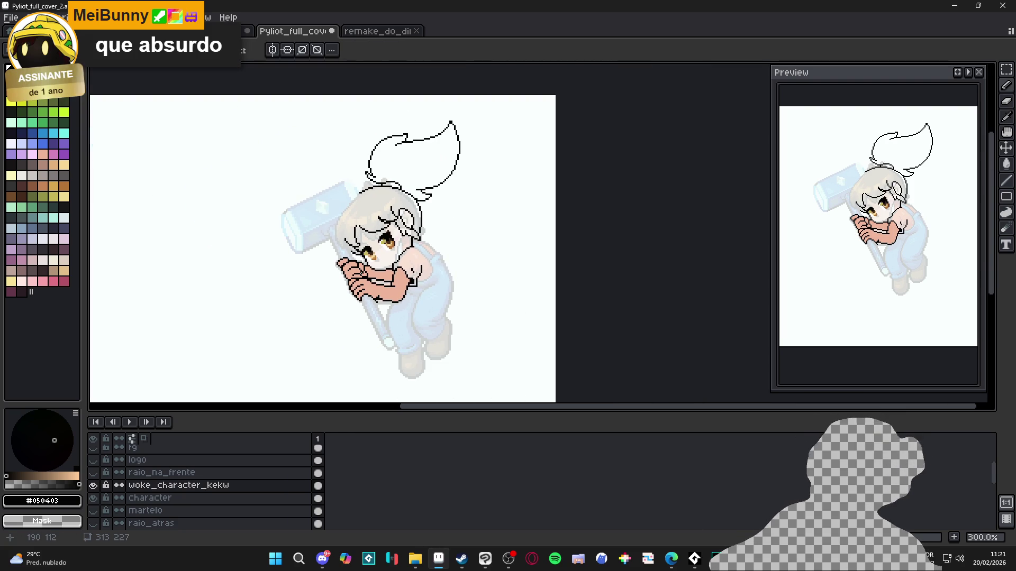
scroll(384, 308, "up", 2)
scroll(382, 309, "up", 2)
key("b")
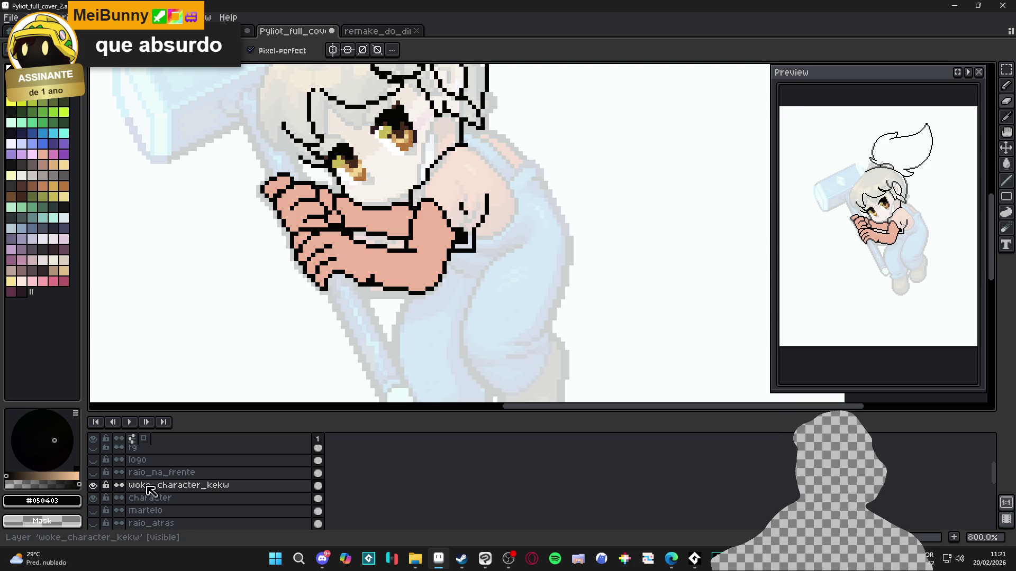
left_click(96, 511)
scroll(378, 301, "down", 2)
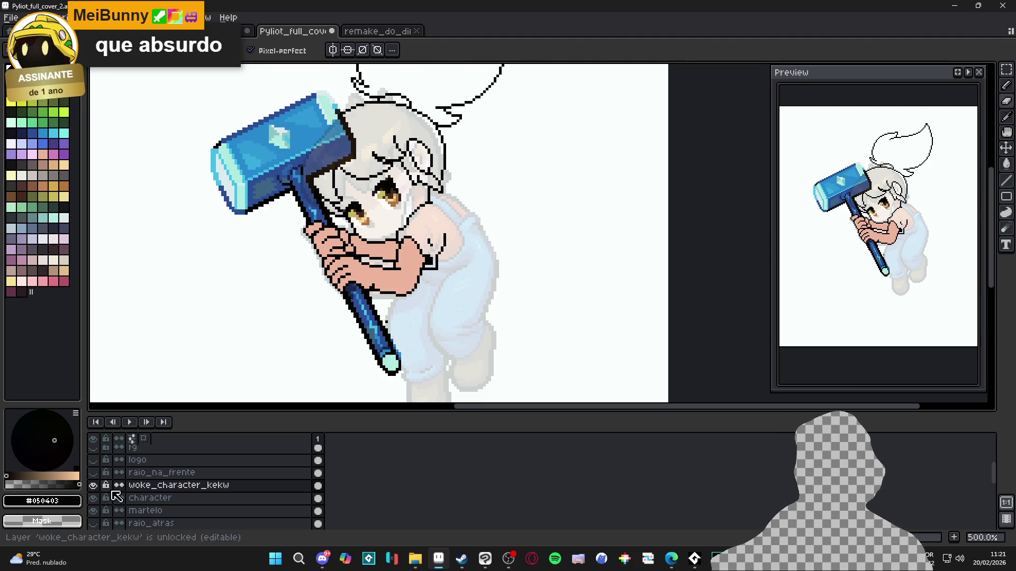
key("ctrl+z")
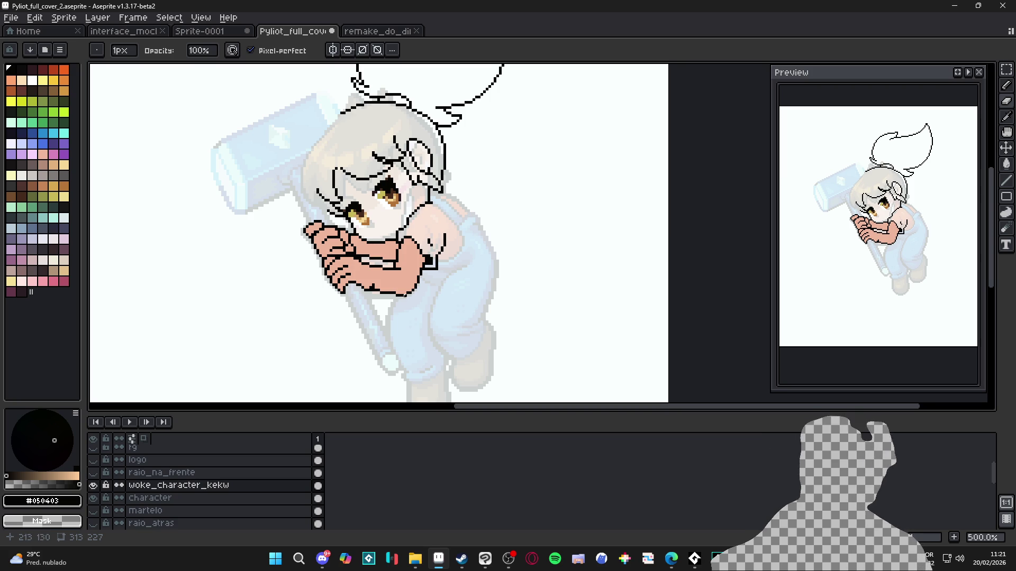
scroll(431, 241, "right", 1)
key("b")
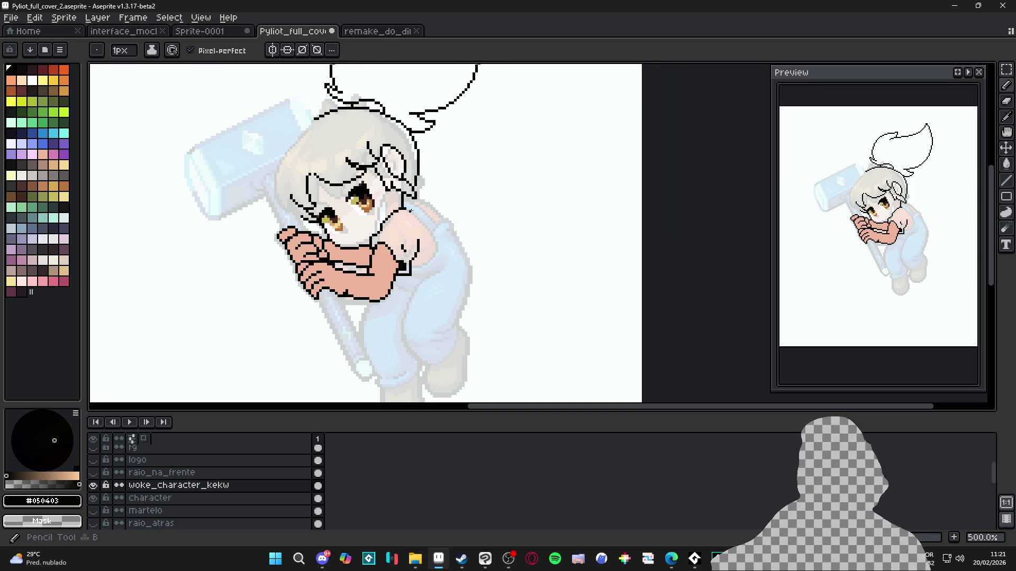
scroll(377, 255, "up", 2)
scroll(378, 255, "up", 2)
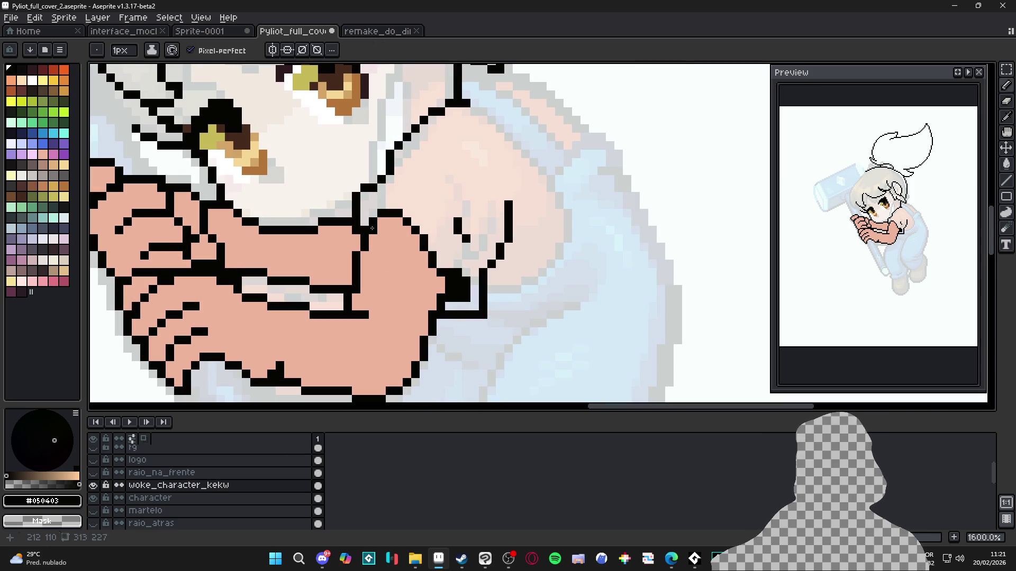
Delete the pink fill from the forearm, the area above it and the left fingers with Magic Wand
key("w")
left_click(408, 312)
key("Delete")
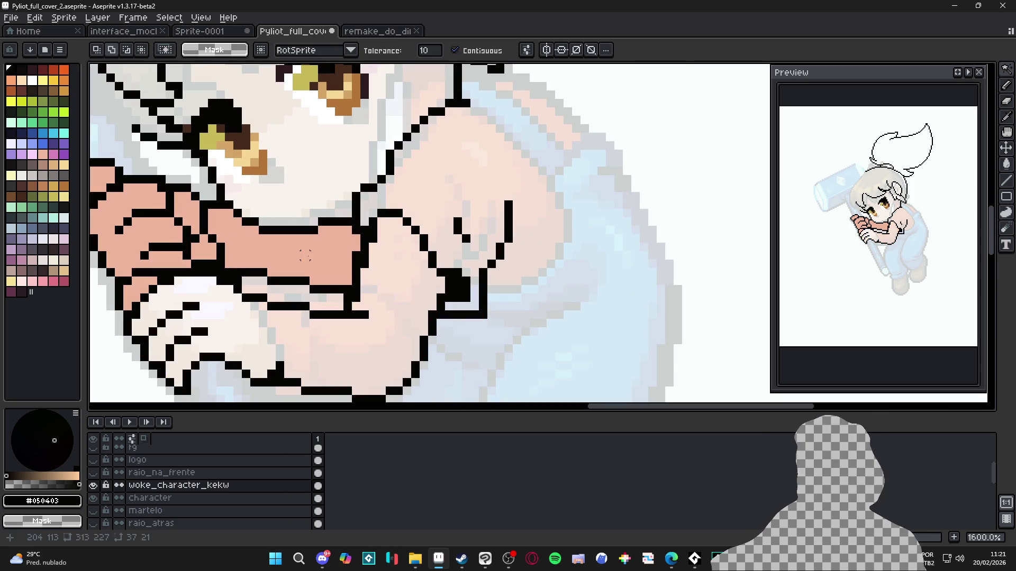
left_click(288, 248)
key("Delete")
left_click(140, 232)
key("Delete")
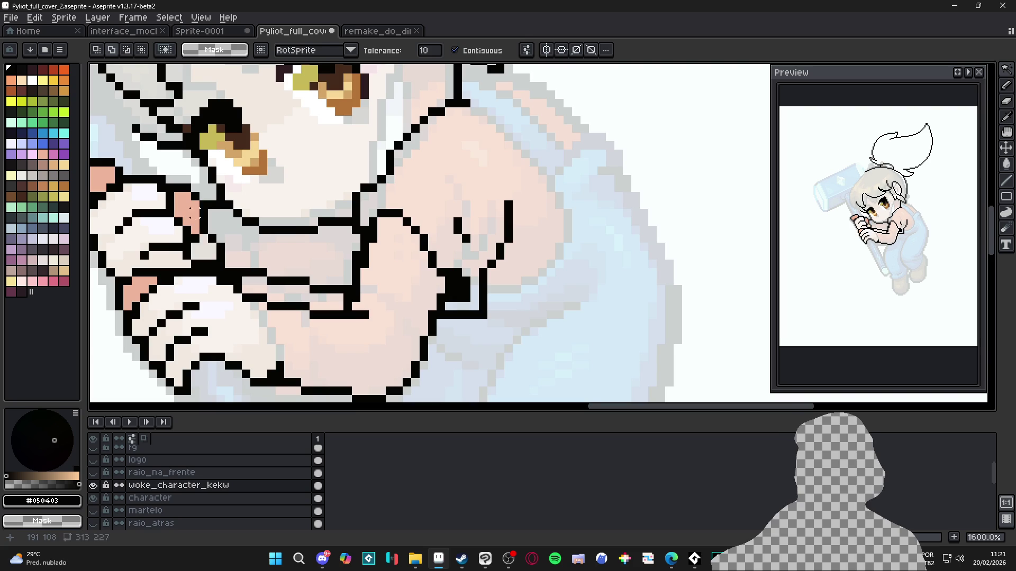
Delete the remaining pink finger pixels and the lower pink hand area
left_click_drag(193, 228, 367, 253)
left_click(254, 212)
key("Delete")
left_click(314, 324)
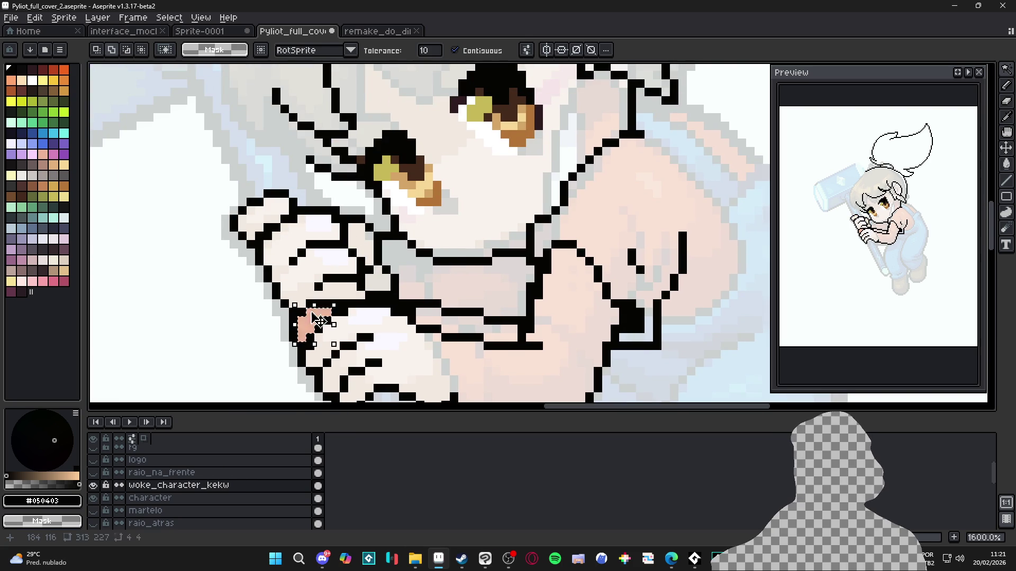
key("Delete")
scroll(403, 284, "down", 4)
Erase stray outline and skin pixels around the left hand's fingers, alternating Pencil and Eraser
key("b")
scroll(403, 283, "up", 4)
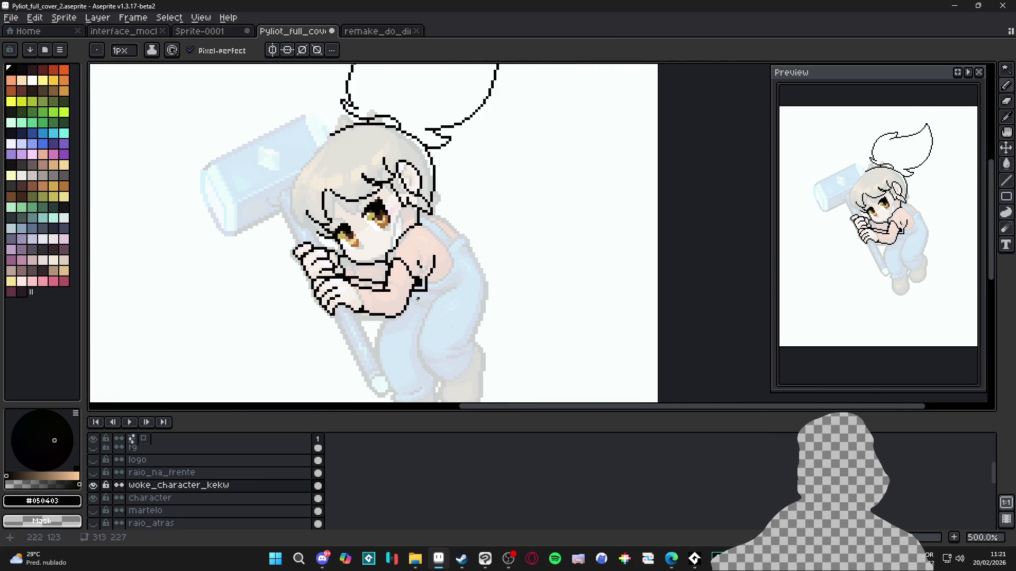
right_click(375, 262)
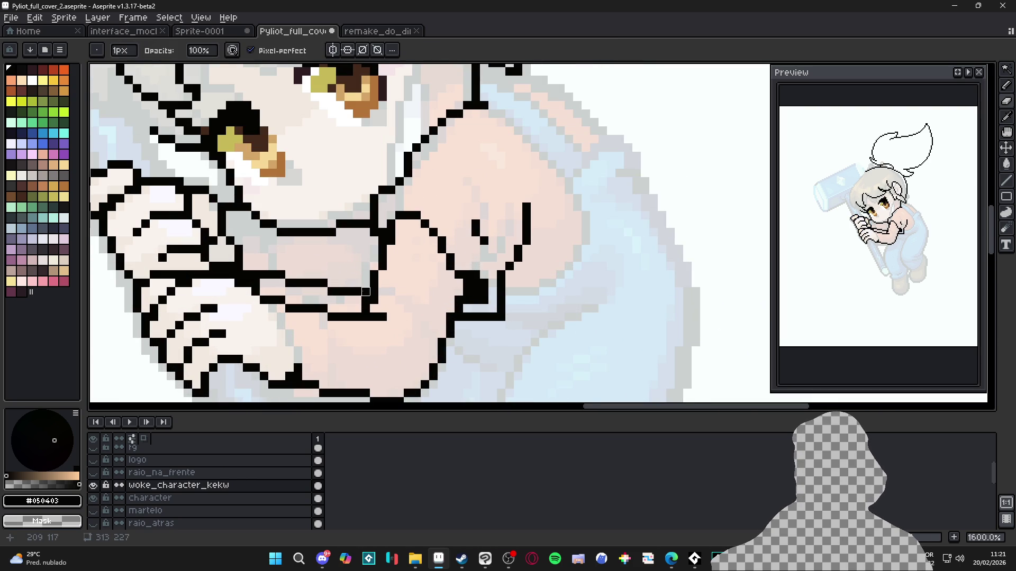
scroll(386, 259, "down", 2)
scroll(388, 256, "up", 1)
key("e")
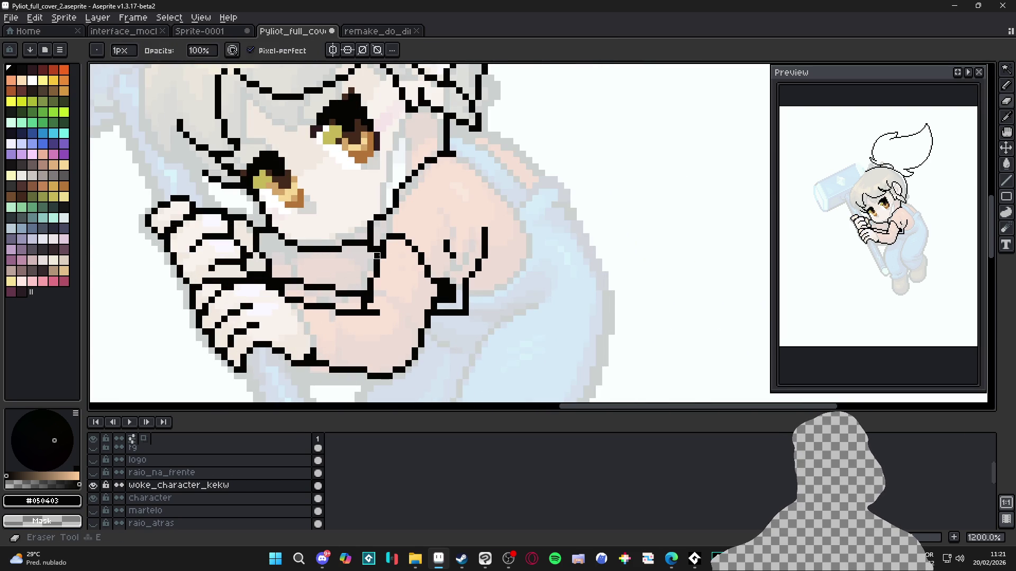
key("b")
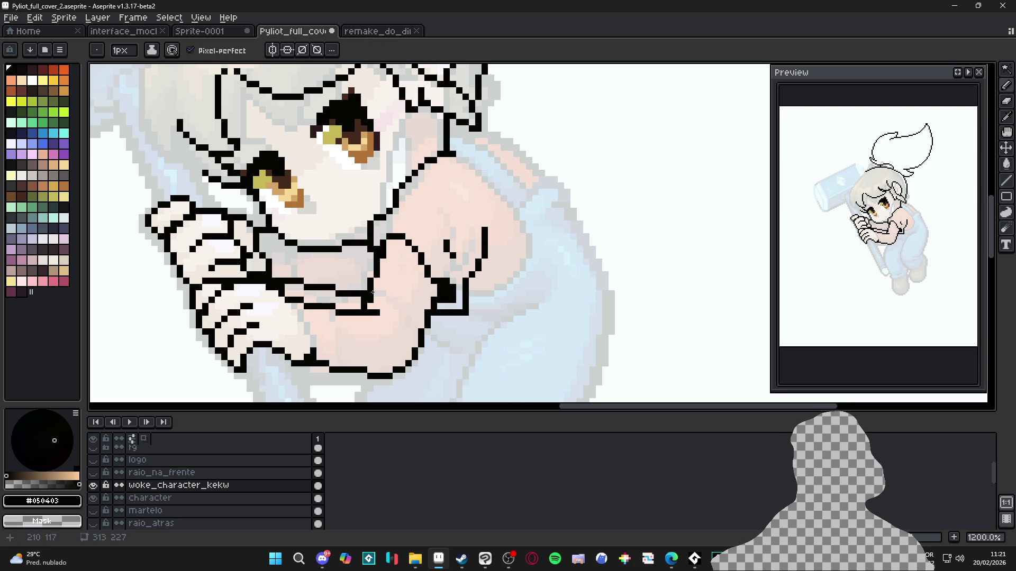
key("e")
scroll(375, 316, "down", 3)
key("b")
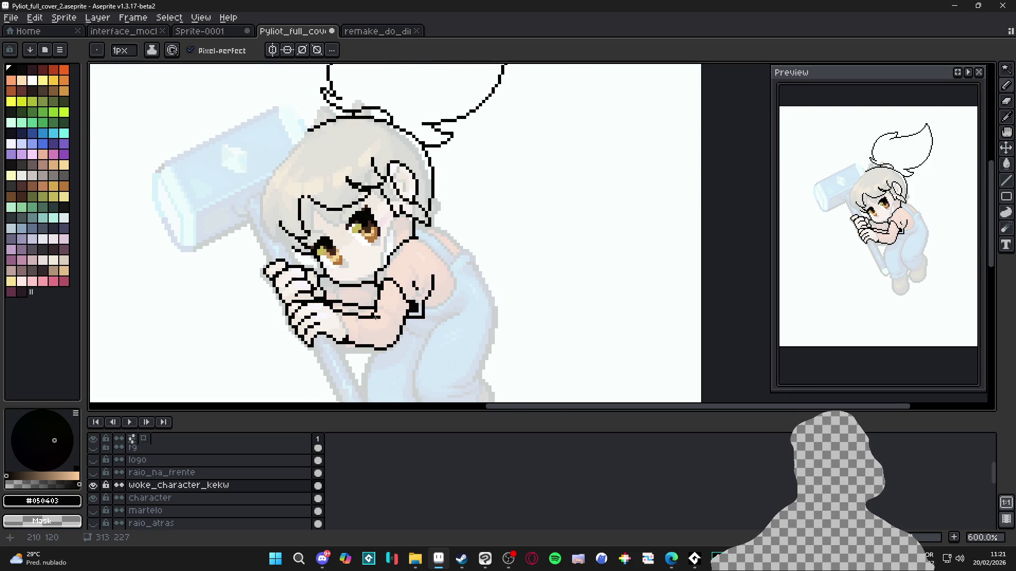
scroll(375, 318, "up", 3)
key("e")
scroll(385, 317, "down", 3)
key("b")
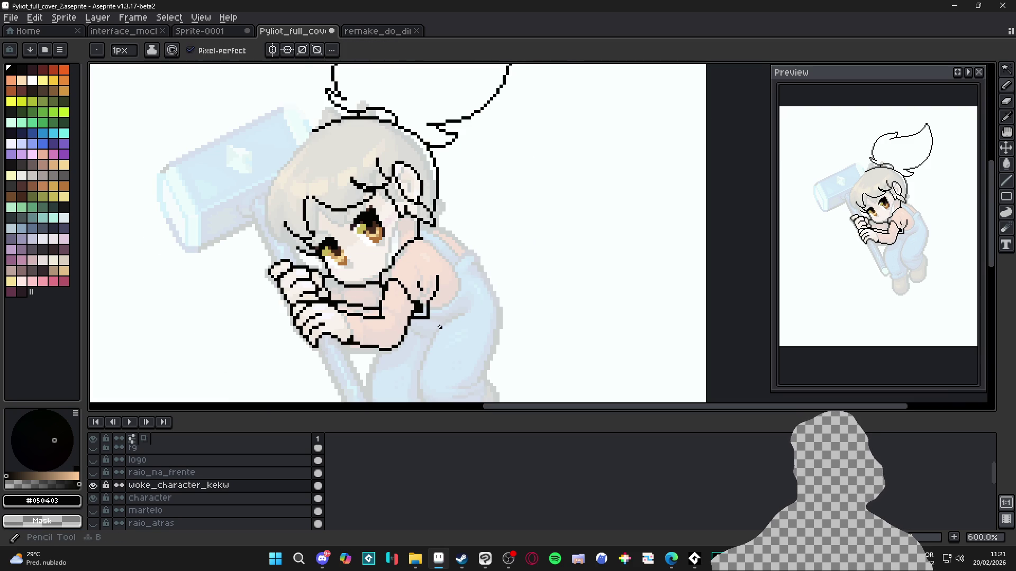